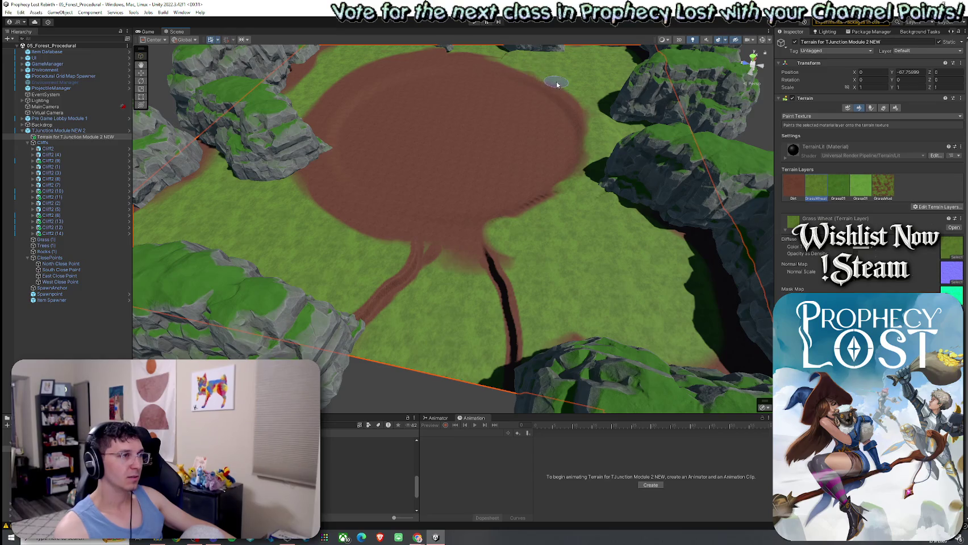
Step: Paint GrassWheat over the dirt path junction and the thin dirt strips along the cliffs
mouse_move(406, 265)
mouse_down()
mouse_move(400, 239)
mouse_move(423, 173)
mouse_move(256, 121)
mouse_move(404, 226)
mouse_move(397, 185)
mouse_move(427, 166)
mouse_up()
scroll(398, 244, up, 3)
scroll(374, 244, up, 3)
mouse_move(628, 132)
mouse_down()
mouse_move(572, 166)
mouse_move(488, 173)
mouse_move(423, 138)
mouse_up()
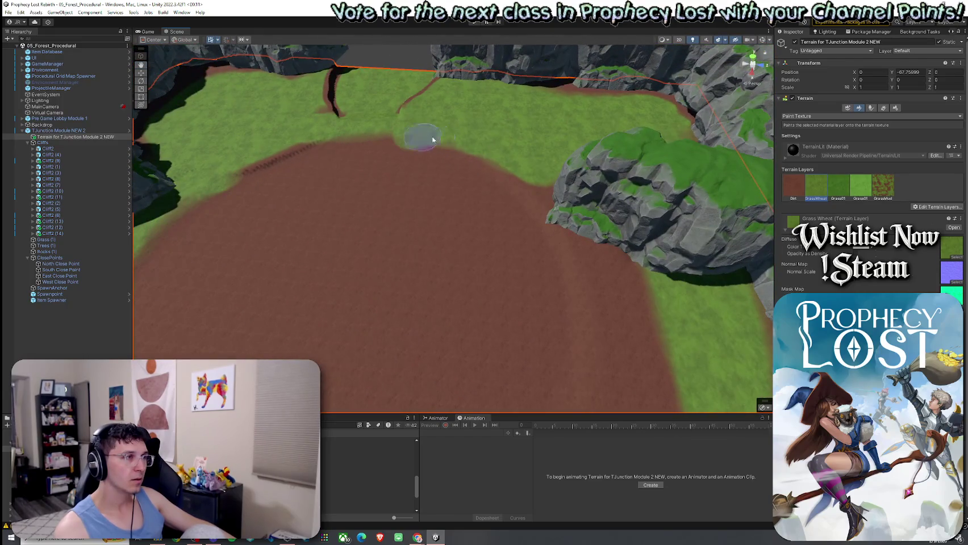
mouse_move(583, 230)
mouse_down()
mouse_move(573, 220)
mouse_move(611, 269)
mouse_move(663, 306)
mouse_move(589, 261)
mouse_up()
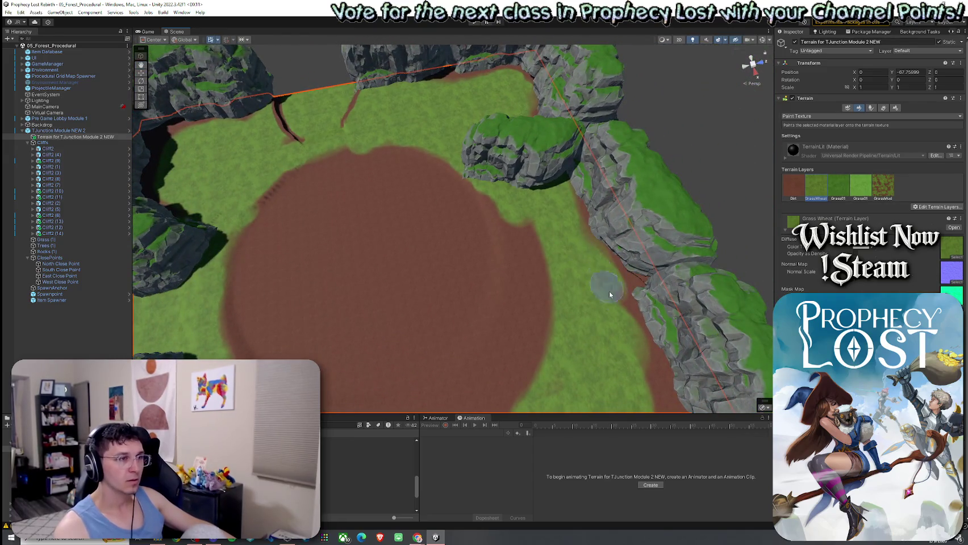
drag(570, 206, 531, 249)
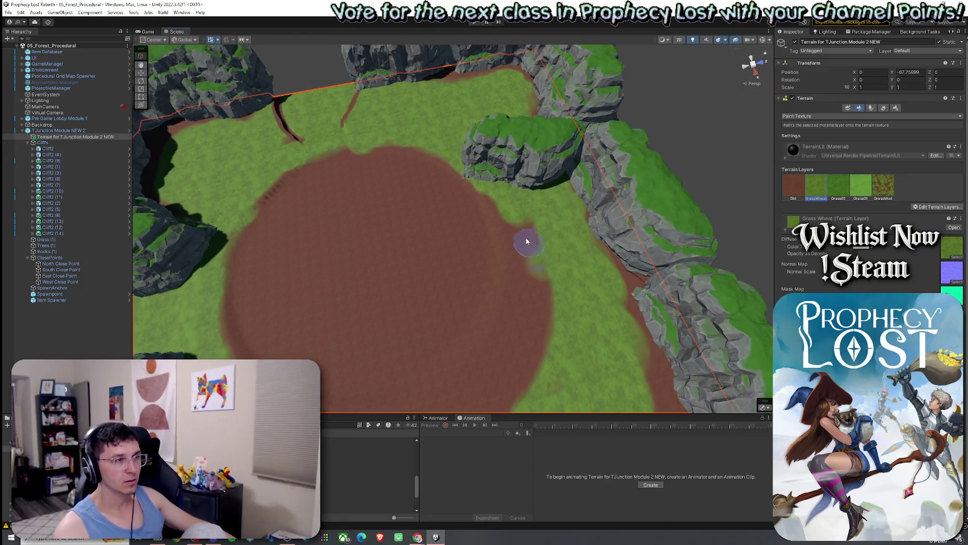
Step: Paint Dirt over the grass tongue by the clearing
mouse_move(520, 288)
mouse_down()
mouse_move(505, 324)
mouse_move(533, 302)
mouse_move(525, 369)
mouse_move(426, 313)
mouse_move(707, 293)
mouse_move(467, 208)
mouse_move(458, 231)
mouse_move(519, 231)
mouse_up()
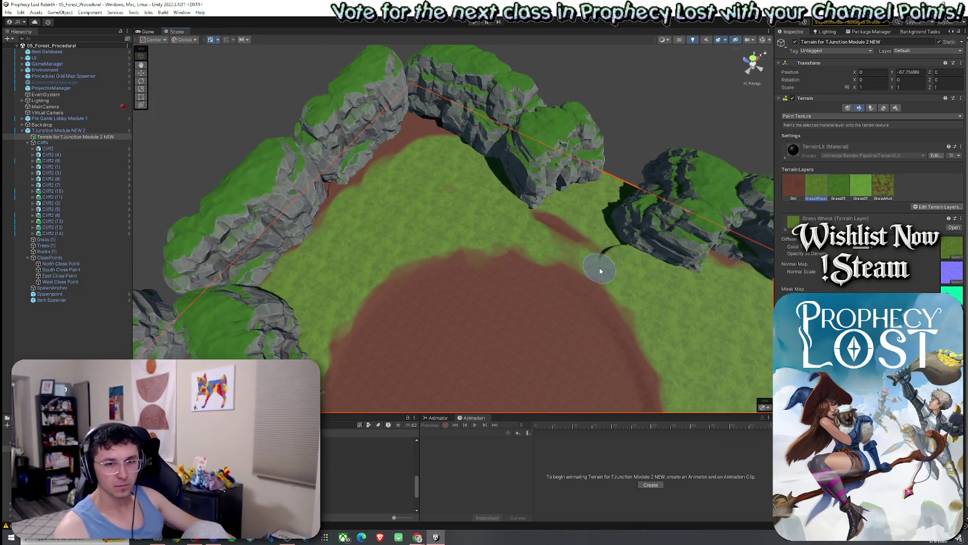
scroll(552, 250, up, 8)
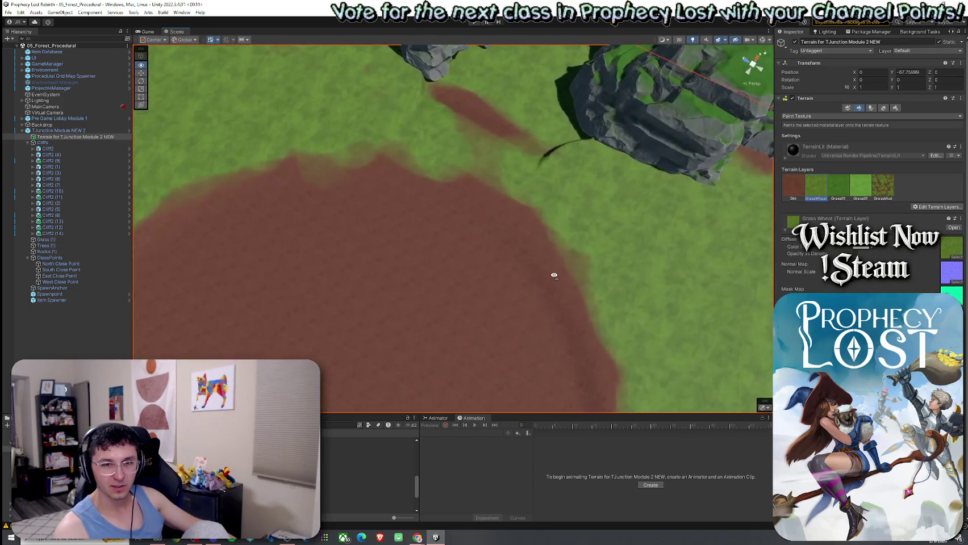
drag(554, 276, 454, 234)
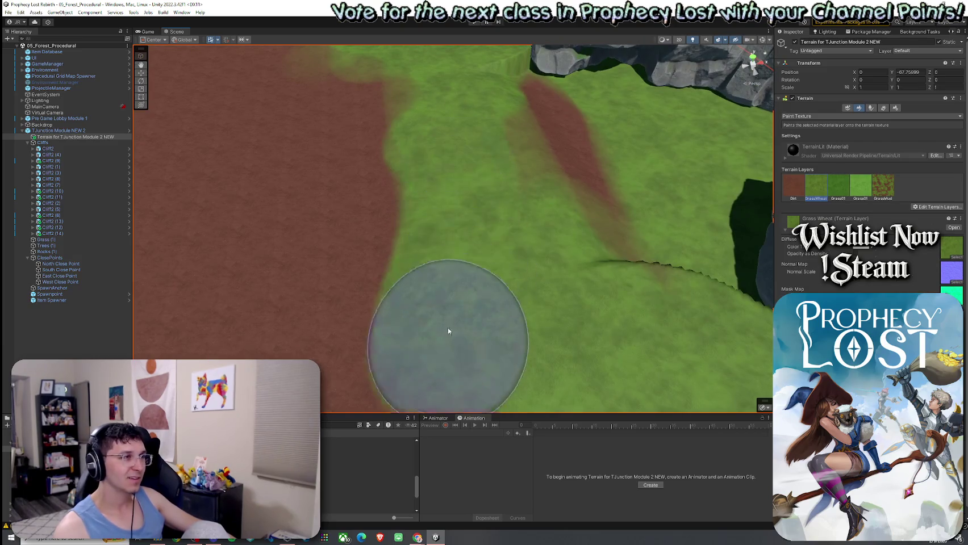
drag(445, 346, 455, 235)
scroll(456, 235, down, 5)
drag(367, 205, 342, 157)
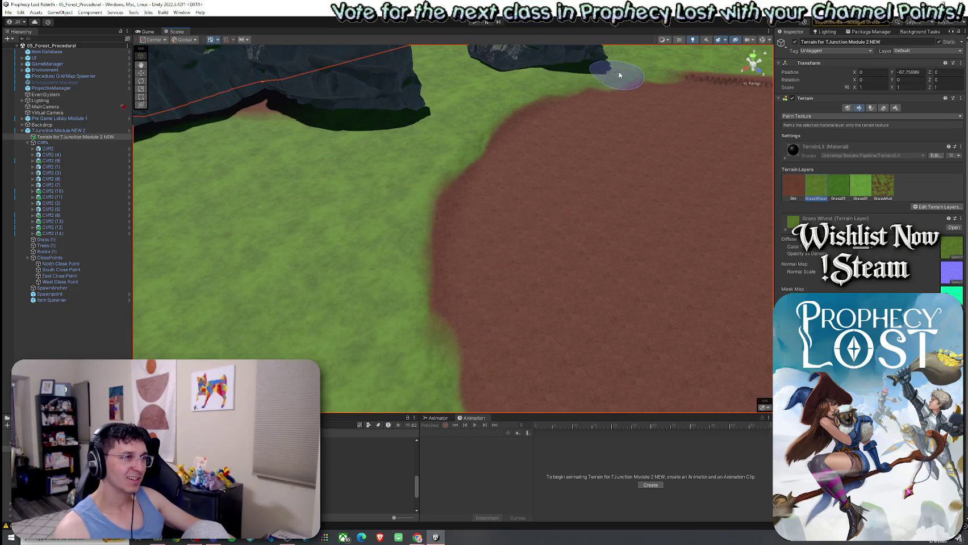
mouse_move(615, 75)
mouse_down()
mouse_move(261, 41)
mouse_move(328, 161)
mouse_up()
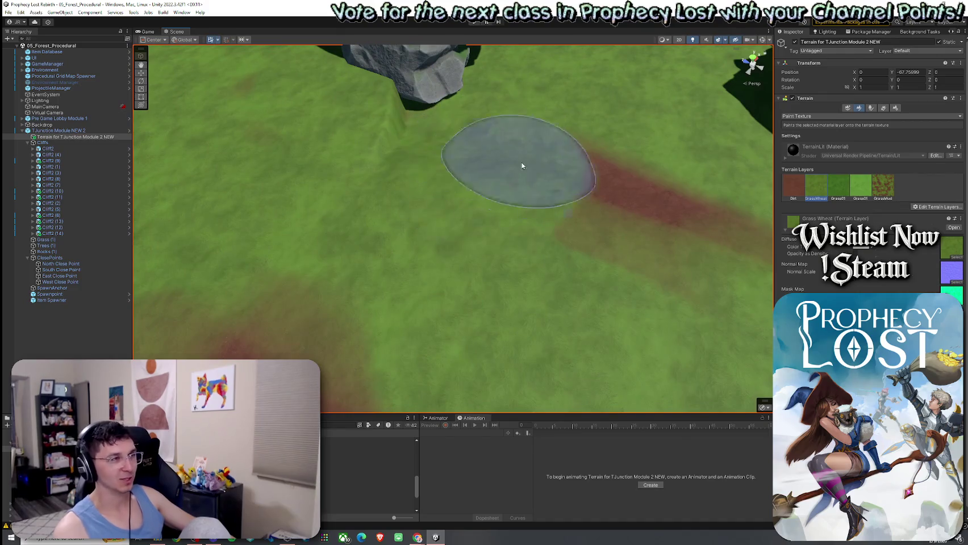
Step: Cover the stray red dirt strip with grass and paint Dirt streaks below the shaded cliff
drag(511, 157, 641, 194)
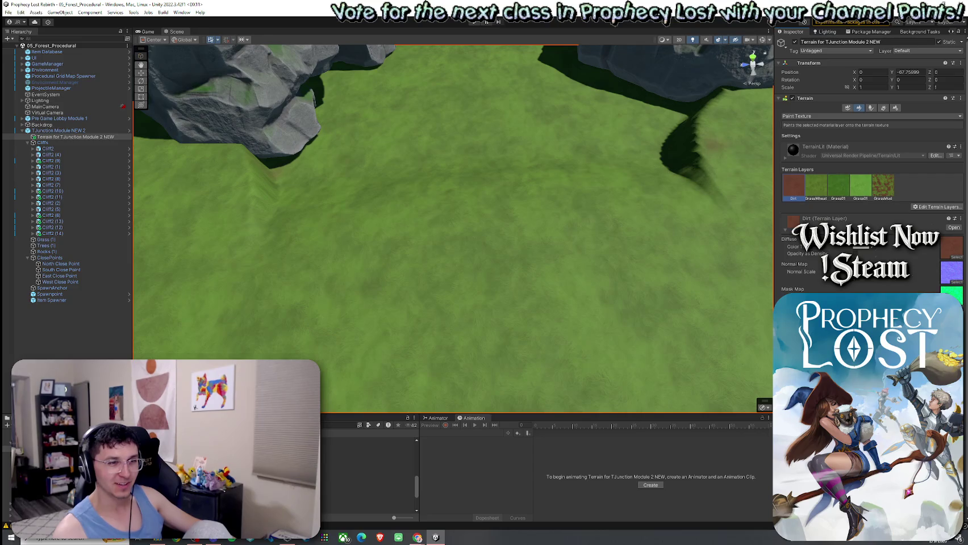
drag(694, 173, 717, 110)
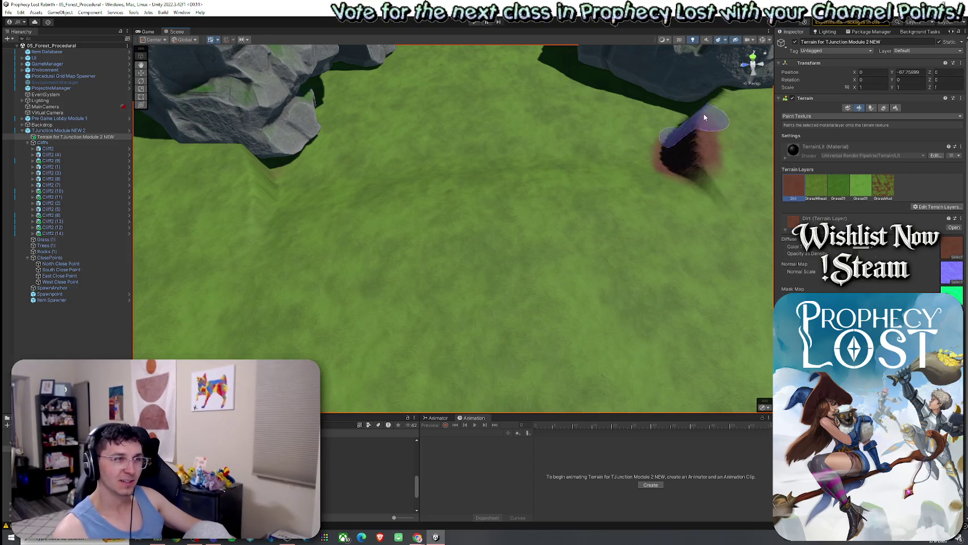
scroll(568, 162, up, 3)
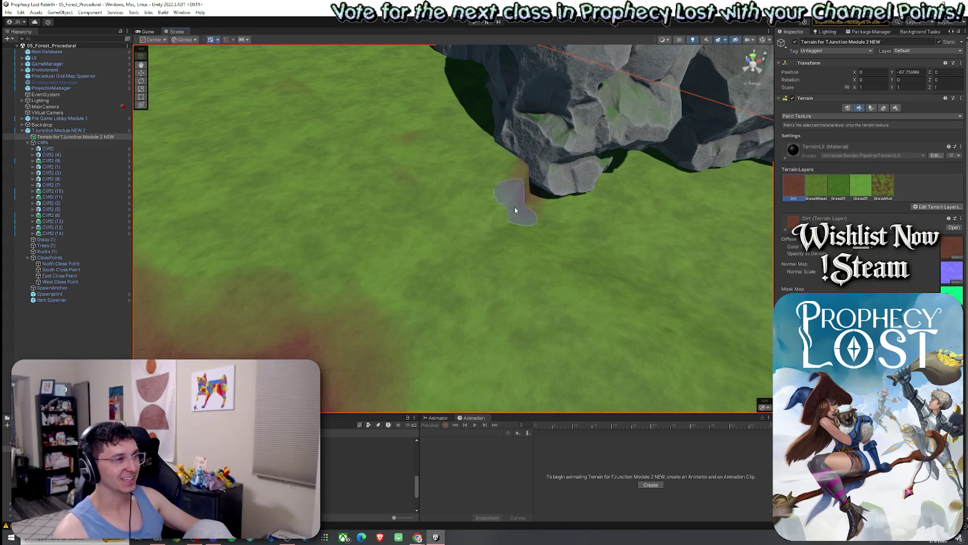
drag(608, 185, 483, 230)
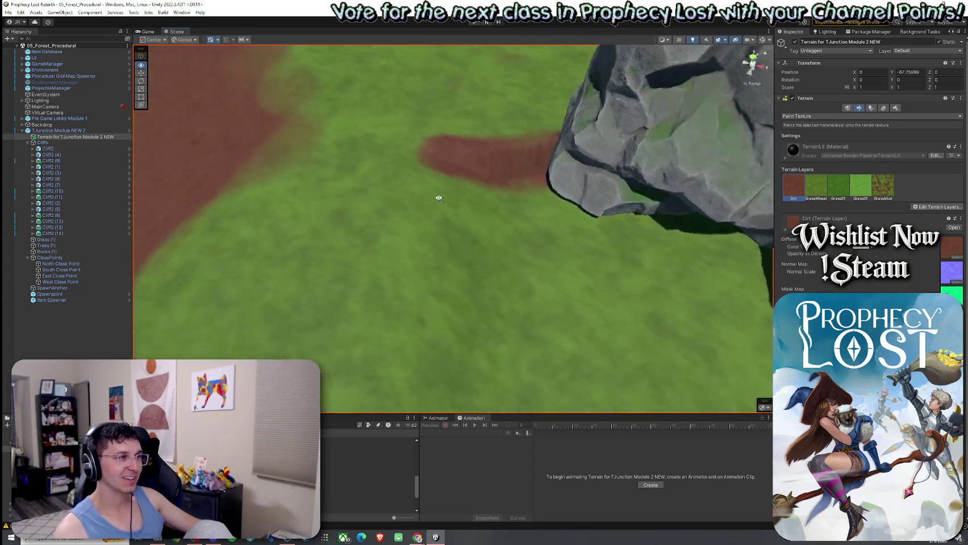
scroll(437, 196, down, 2)
scroll(492, 233, down, 2)
scroll(492, 210, down, 2)
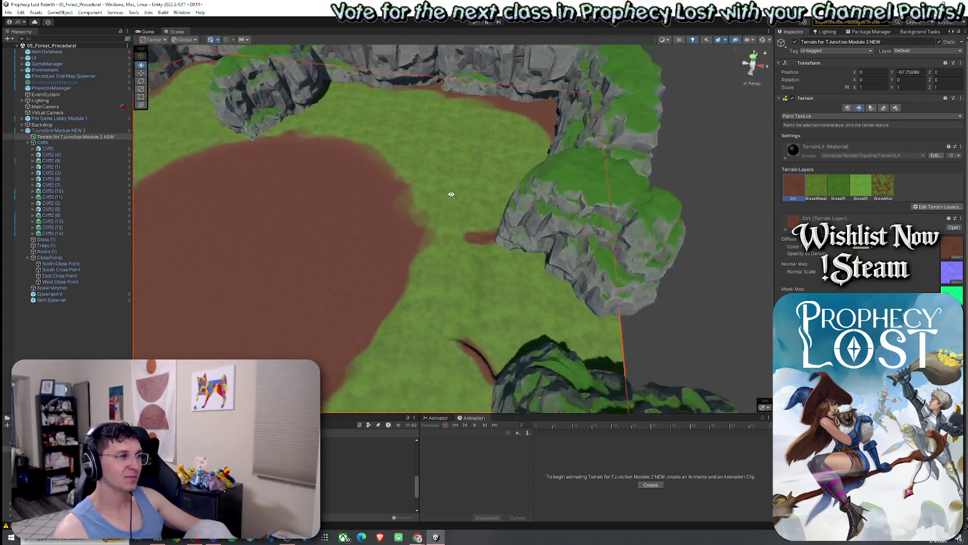
scroll(451, 199, down, 2)
mouse_move(438, 204)
mouse_down()
mouse_move(492, 190)
mouse_move(479, 195)
mouse_move(481, 206)
mouse_up()
scroll(492, 199, up, 3)
scroll(493, 198, up, 2)
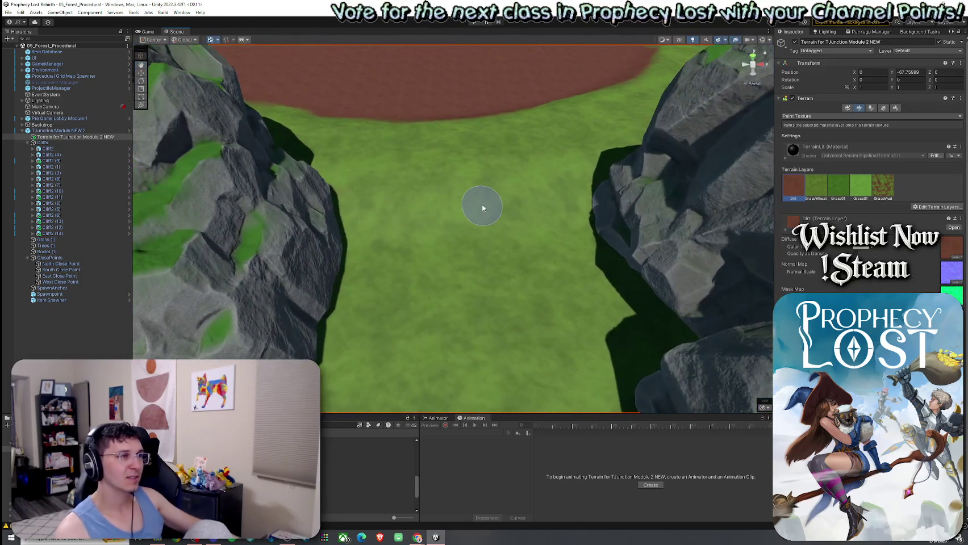
Step: Level the ground along the right and left cliff edges with Set Height
click(812, 116)
click(806, 148)
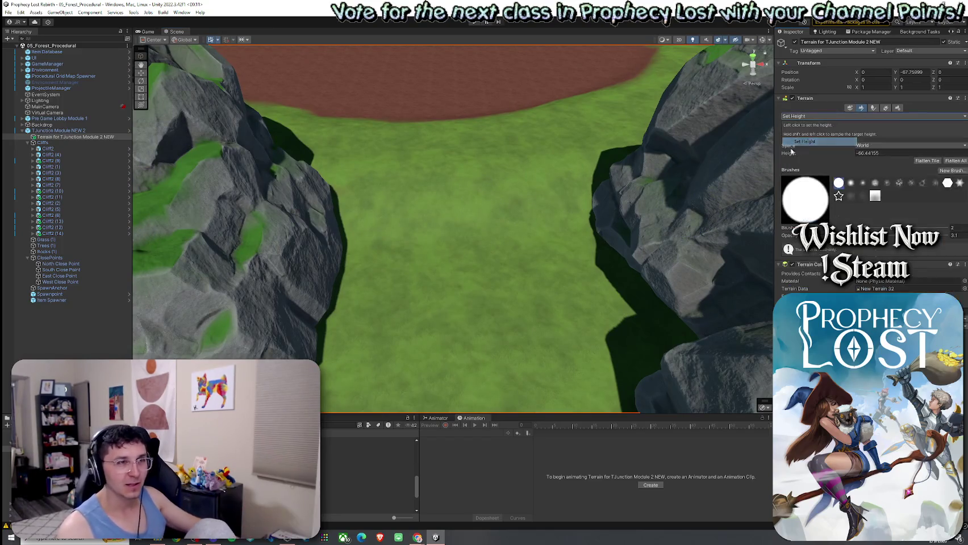
mouse_move(556, 147)
mouse_down()
mouse_move(640, 242)
mouse_move(640, 259)
mouse_up()
drag(363, 197, 340, 184)
mouse_move(316, 240)
mouse_down()
mouse_move(393, 243)
mouse_move(335, 198)
mouse_move(454, 212)
mouse_move(484, 239)
mouse_move(435, 229)
mouse_move(406, 199)
mouse_move(348, 254)
mouse_up()
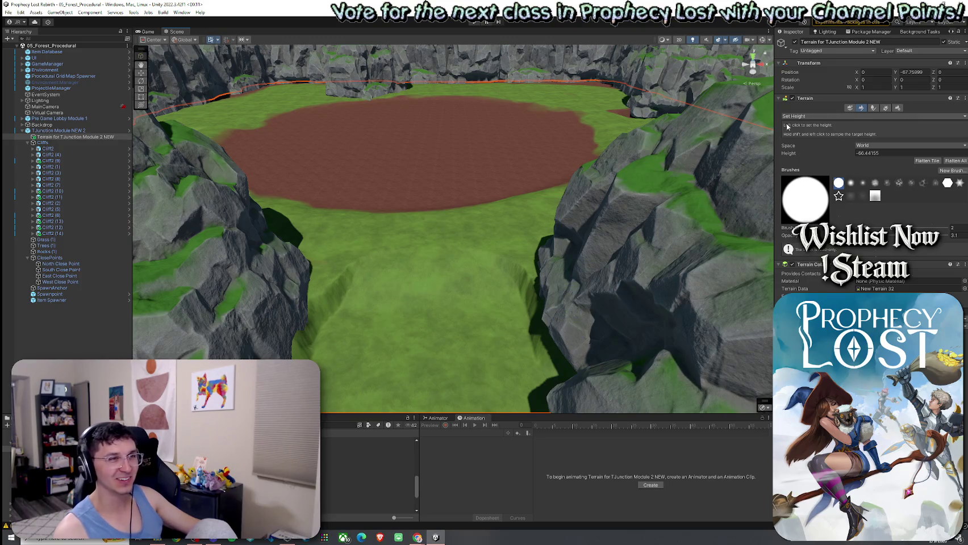
Step: Switch the terrain tool to Smooth Height
click(810, 116)
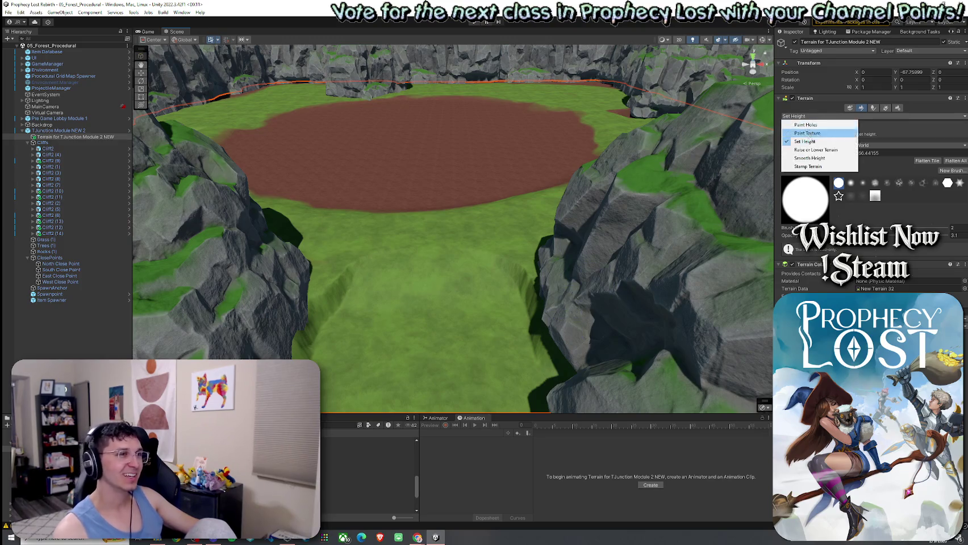
click(810, 158)
click(810, 116)
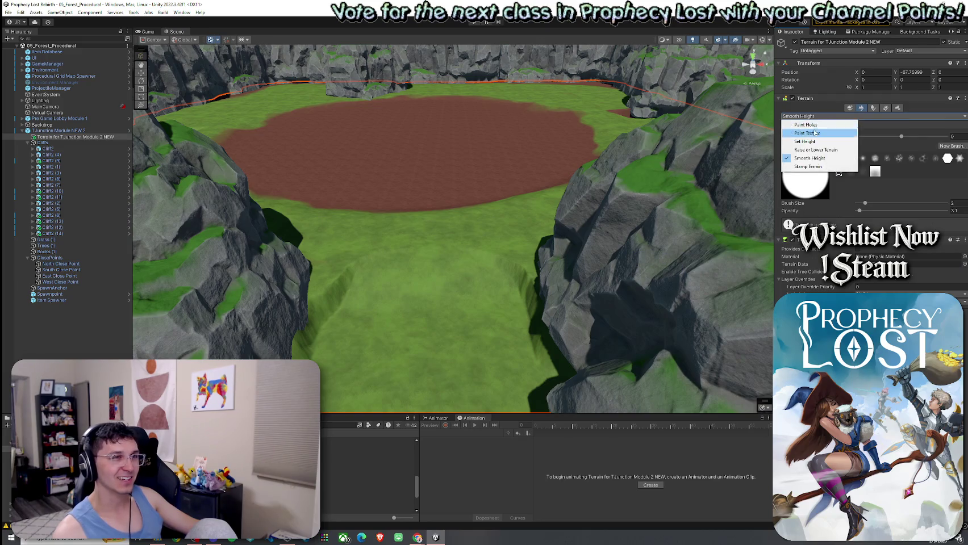
Step: Paint two Dirt paths along the cliff edges and trim the right one with GrassWheat
click(813, 130)
mouse_move(542, 354)
mouse_down()
mouse_move(521, 301)
mouse_move(518, 311)
mouse_up()
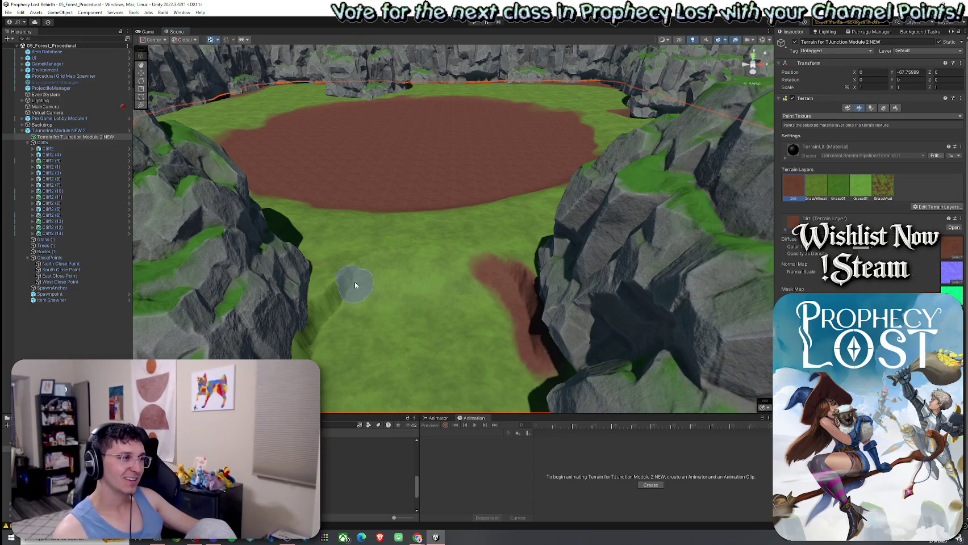
mouse_move(306, 355)
mouse_down()
mouse_move(346, 276)
mouse_move(369, 263)
mouse_up()
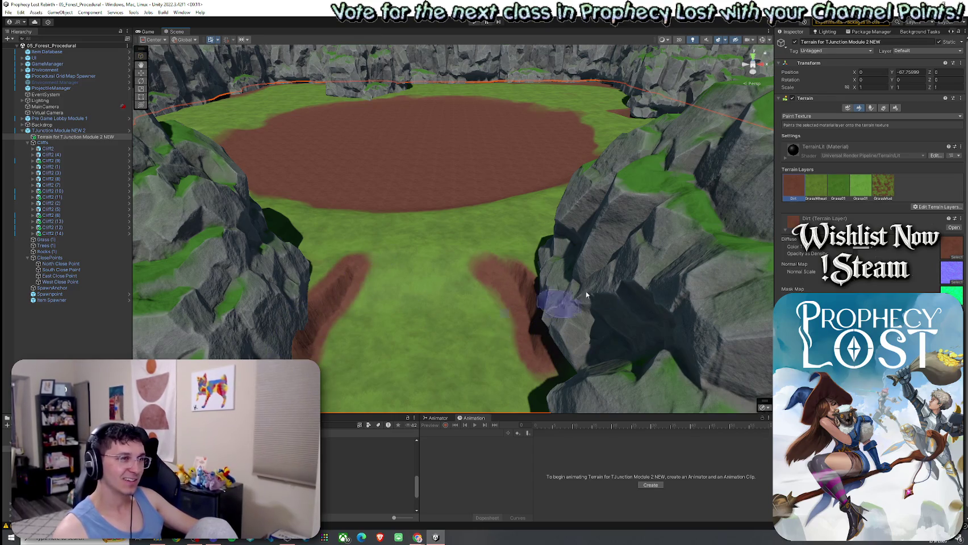
click(816, 185)
mouse_move(494, 264)
mouse_down()
mouse_move(518, 271)
mouse_move(546, 339)
mouse_up()
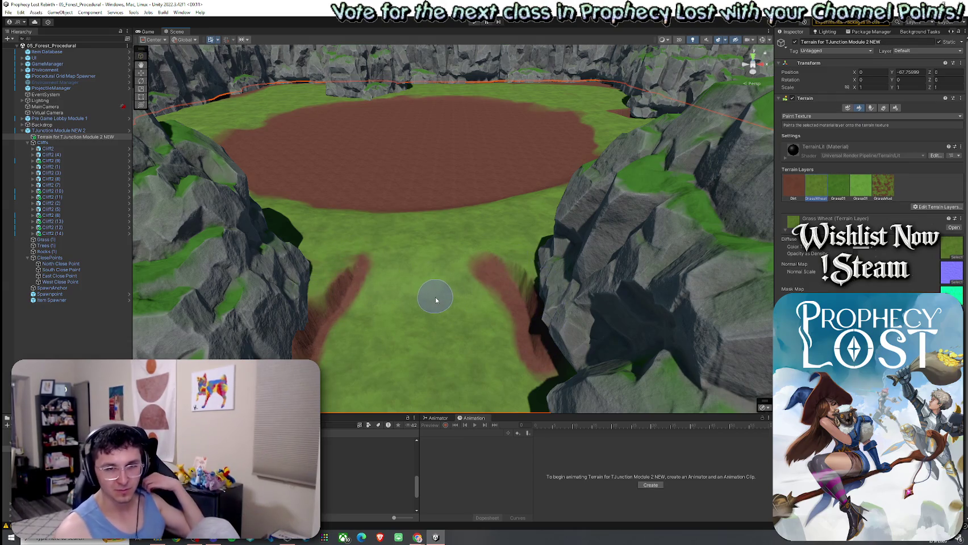
Step: Paint GrassMud along the shaded strip below the cliffs, then return to Set Height
mouse_move(489, 222)
mouse_down()
mouse_move(335, 209)
mouse_move(249, 179)
mouse_move(338, 262)
mouse_up()
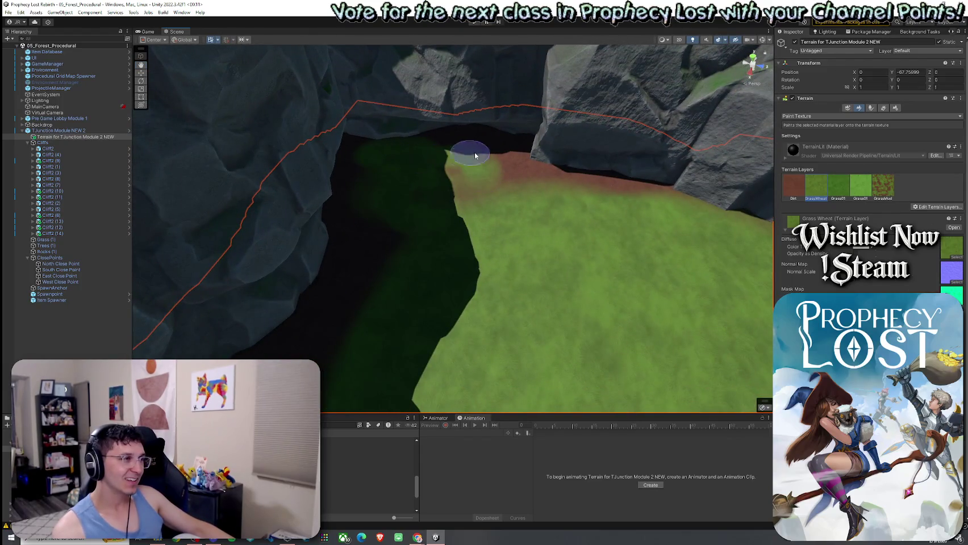
mouse_move(427, 202)
mouse_down()
mouse_move(347, 259)
mouse_move(419, 199)
mouse_up()
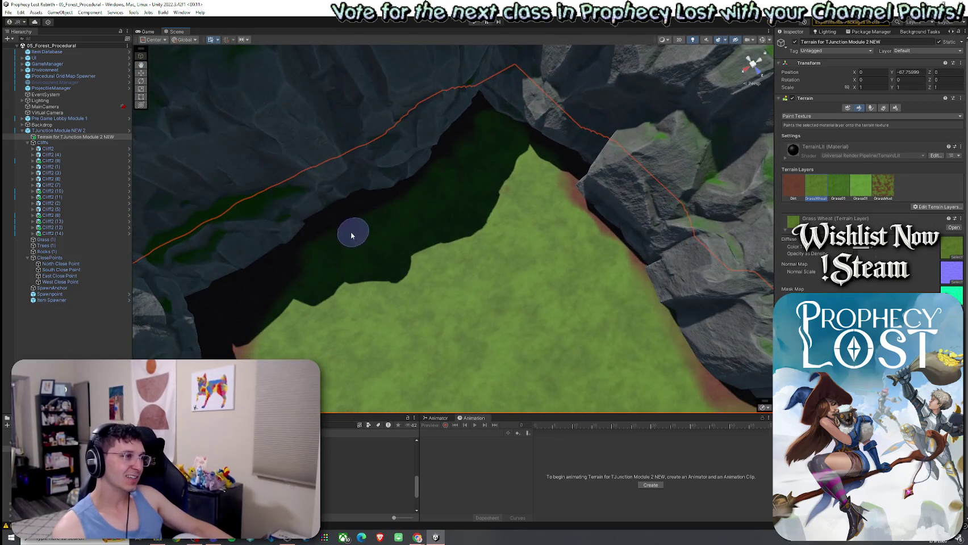
drag(315, 272, 393, 195)
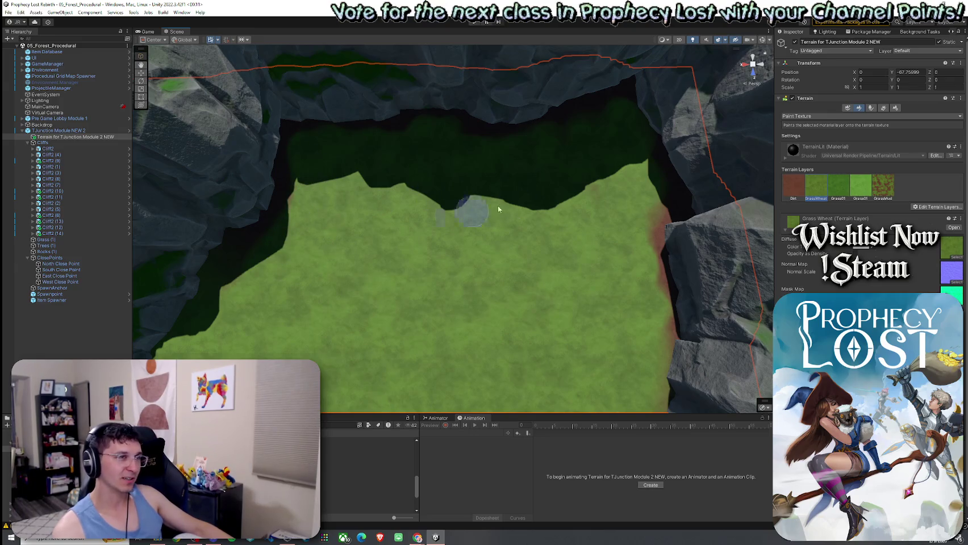
mouse_move(629, 128)
mouse_down()
mouse_move(596, 112)
mouse_move(299, 147)
mouse_up()
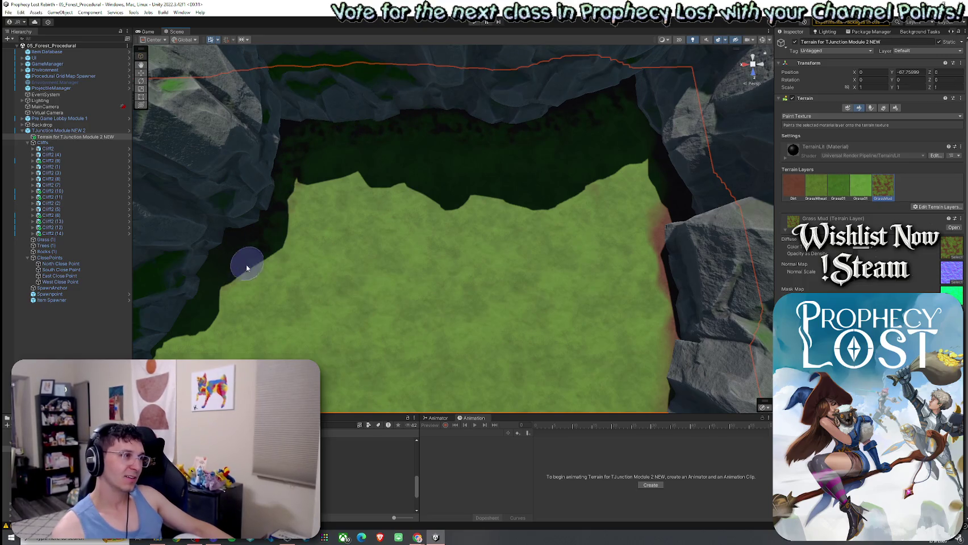
click(796, 190)
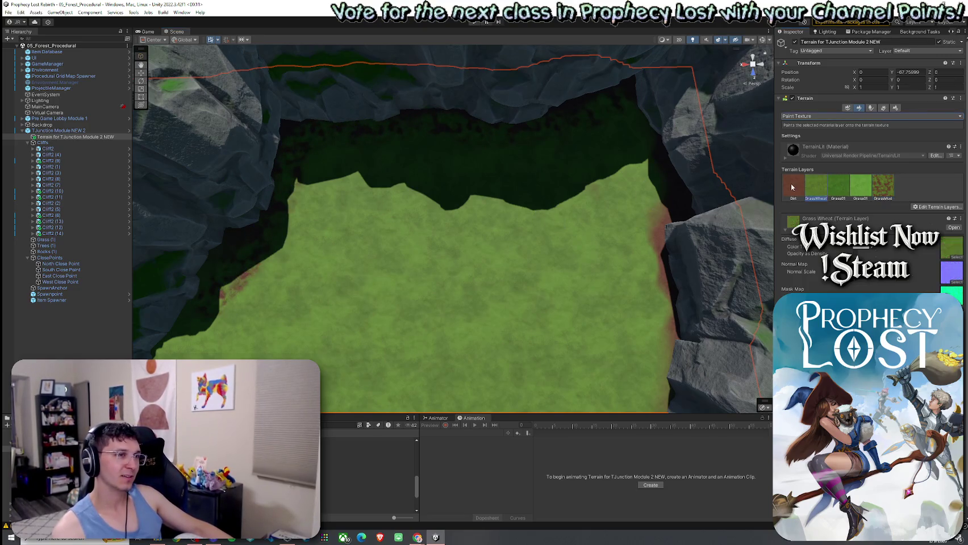
click(883, 186)
scroll(605, 255, up, 5)
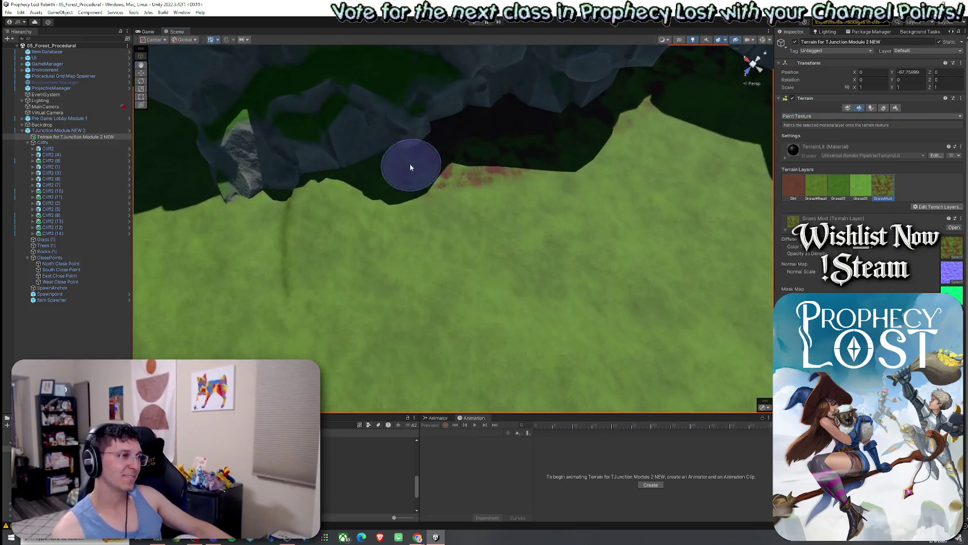
drag(323, 217, 730, 186)
click(811, 116)
click(807, 148)
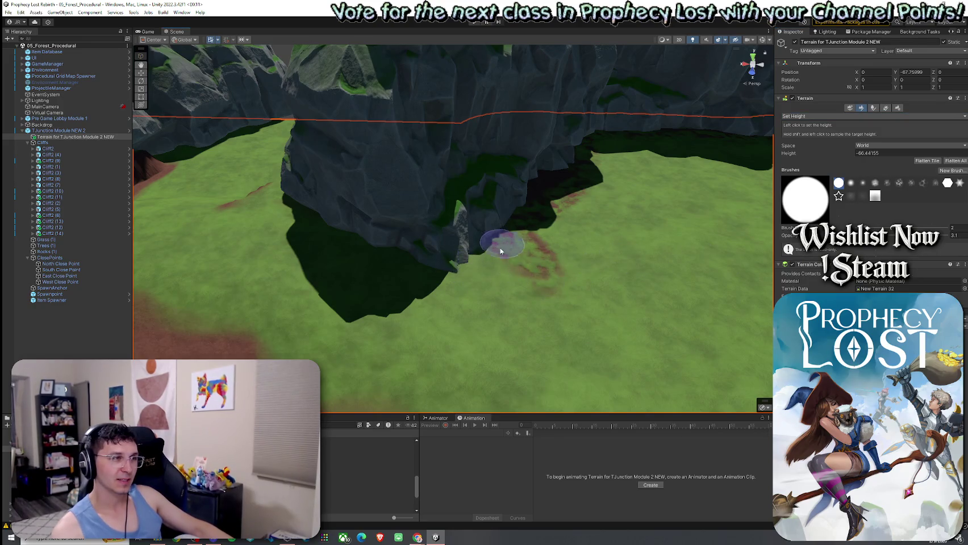
Step: Orbit and zoom toward the dark trench, then switch the terrain tool to Paint Texture
drag(664, 248, 764, 261)
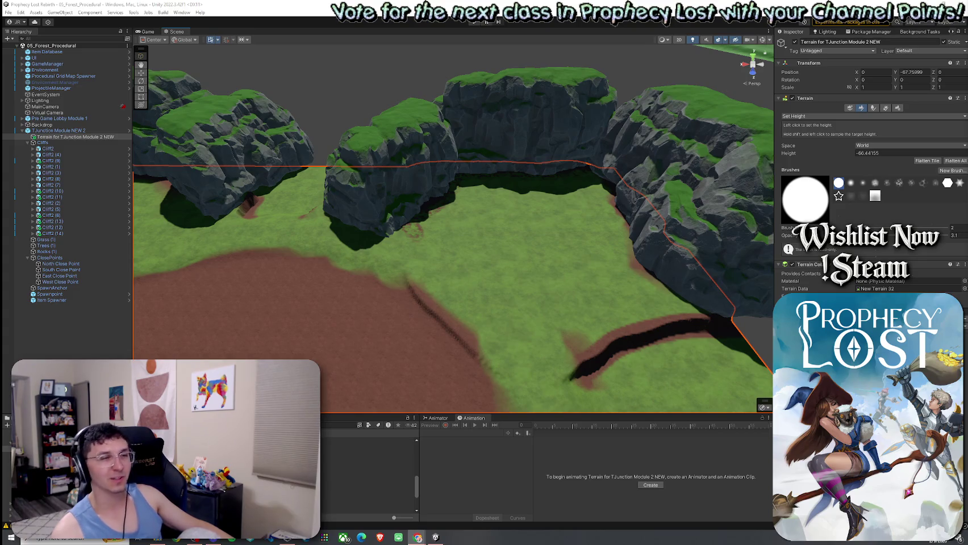
drag(641, 270, 744, 267)
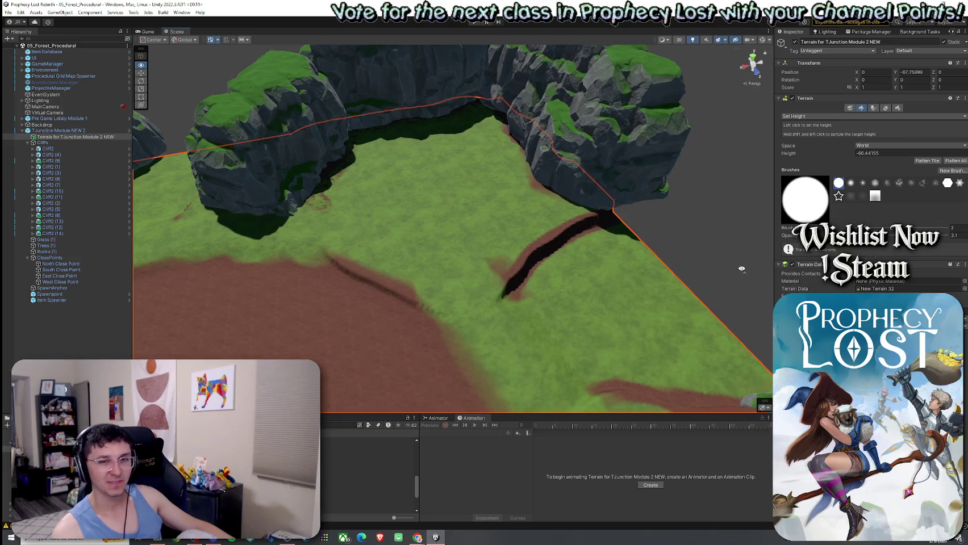
scroll(572, 307, up, 3)
scroll(568, 315, up, 3)
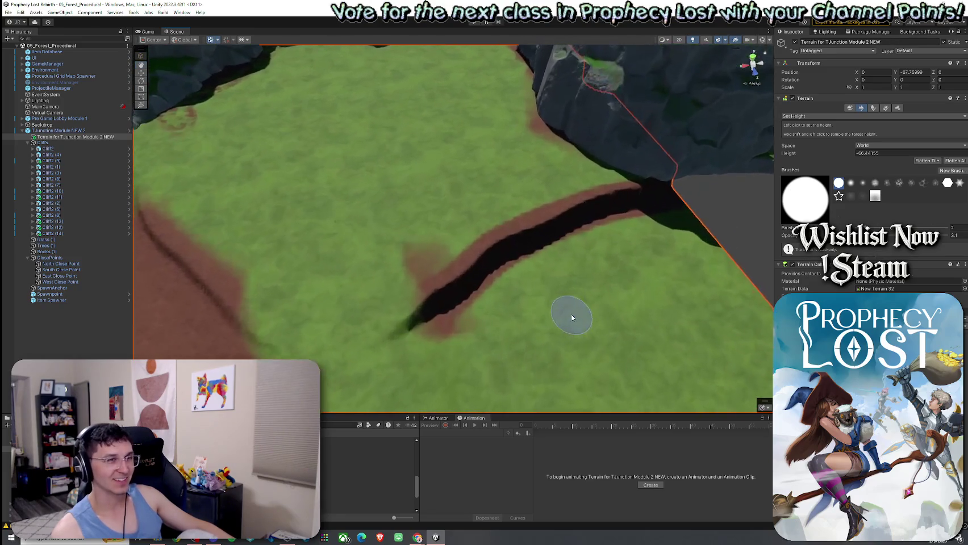
scroll(563, 319, up, 2)
scroll(563, 318, up, 1)
click(812, 116)
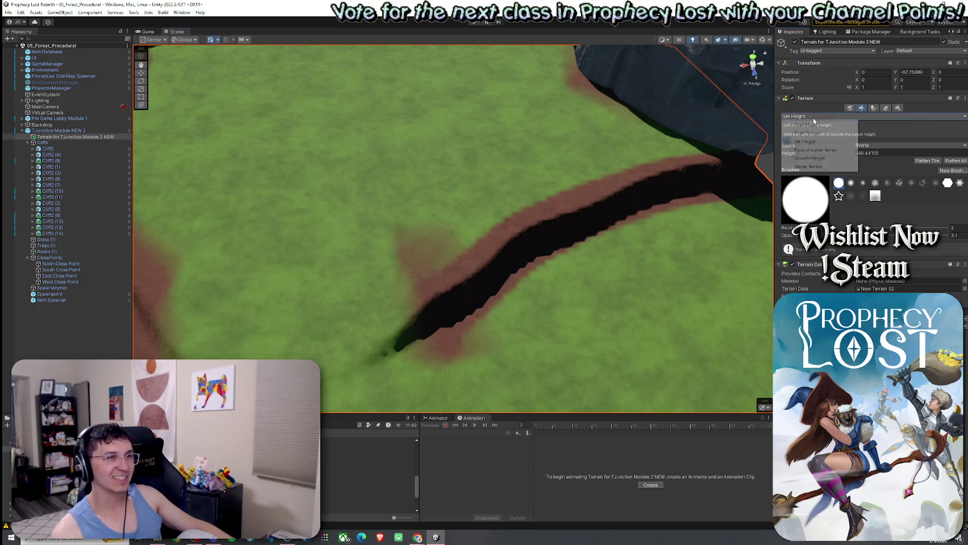
click(807, 141)
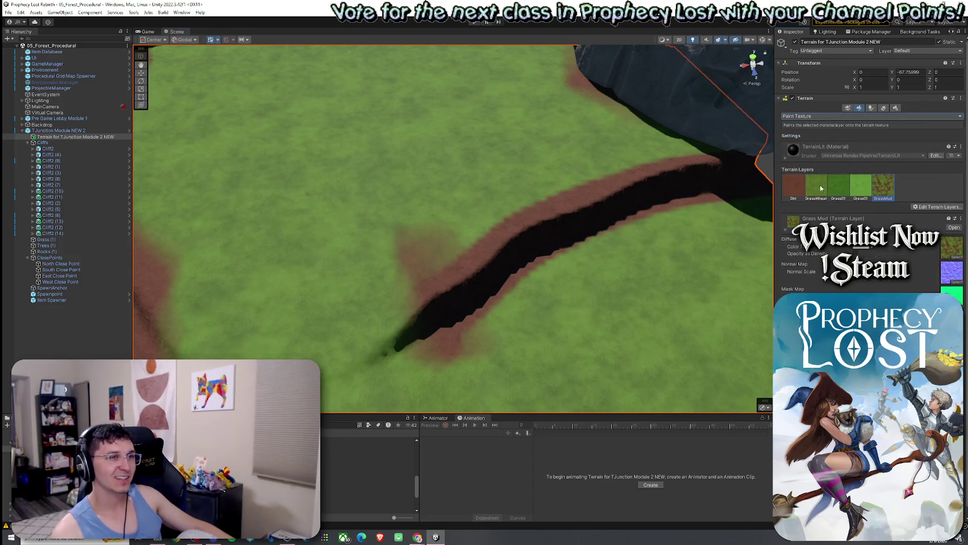
Step: Paint the GrassMud layer along the trench's upper edge
click(883, 187)
drag(631, 166, 447, 258)
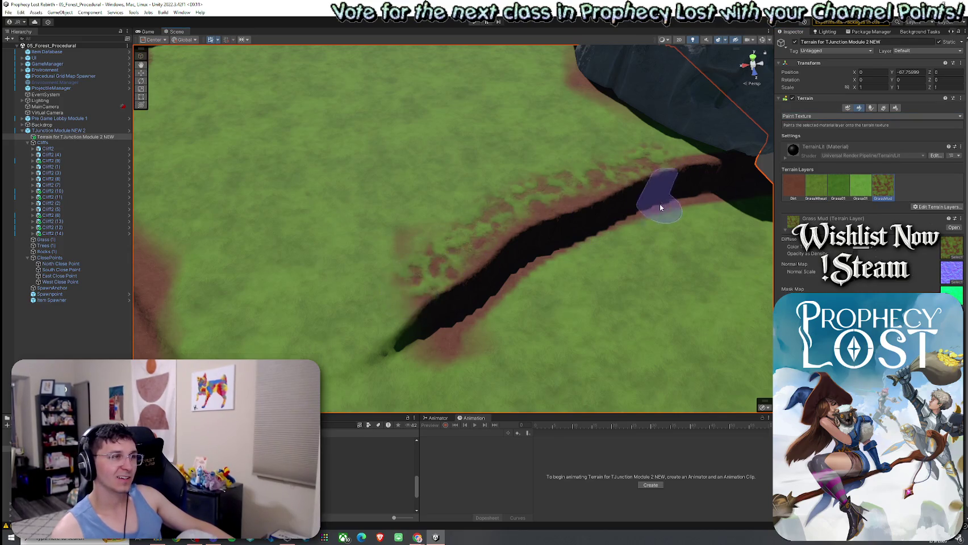
scroll(554, 214, down, 5)
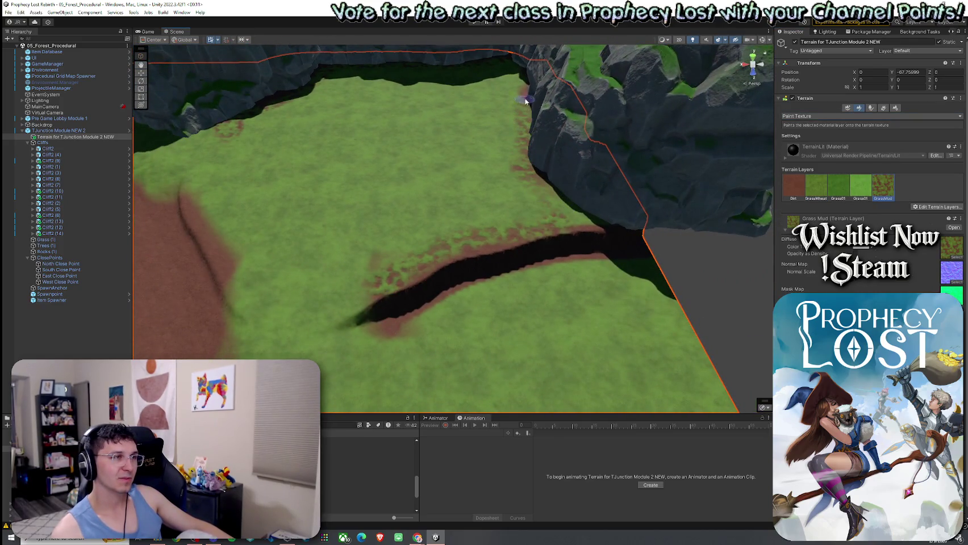
Step: Orbit to an overview of the round dirt clearing ringed by cliffs
mouse_move(557, 124)
mouse_down()
mouse_move(559, 218)
mouse_move(364, 235)
mouse_up()
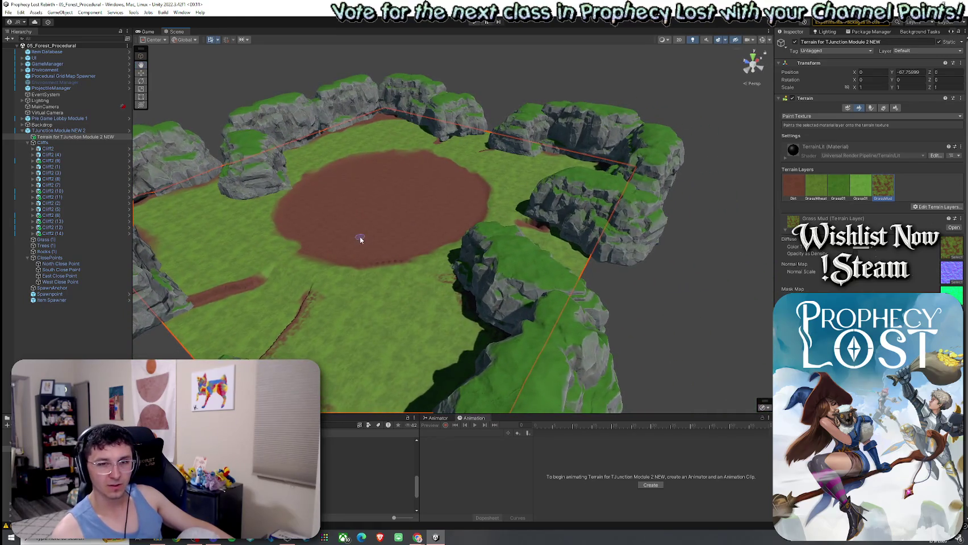
drag(373, 189, 295, 151)
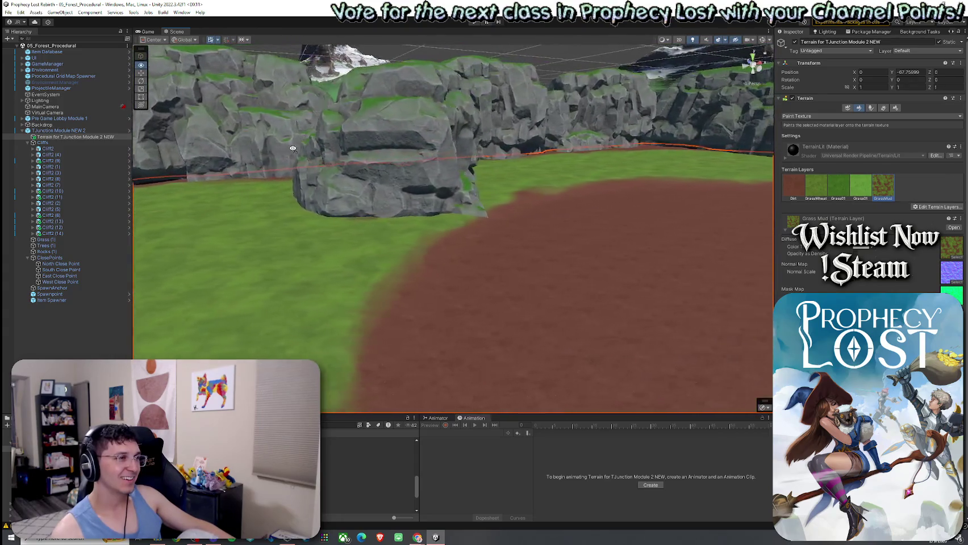
drag(295, 151, 272, 181)
mouse_move(484, 210)
mouse_down()
mouse_move(455, 228)
mouse_move(388, 212)
mouse_move(447, 194)
mouse_move(440, 182)
mouse_move(430, 240)
mouse_up()
click(12, 15)
click(232, 342)
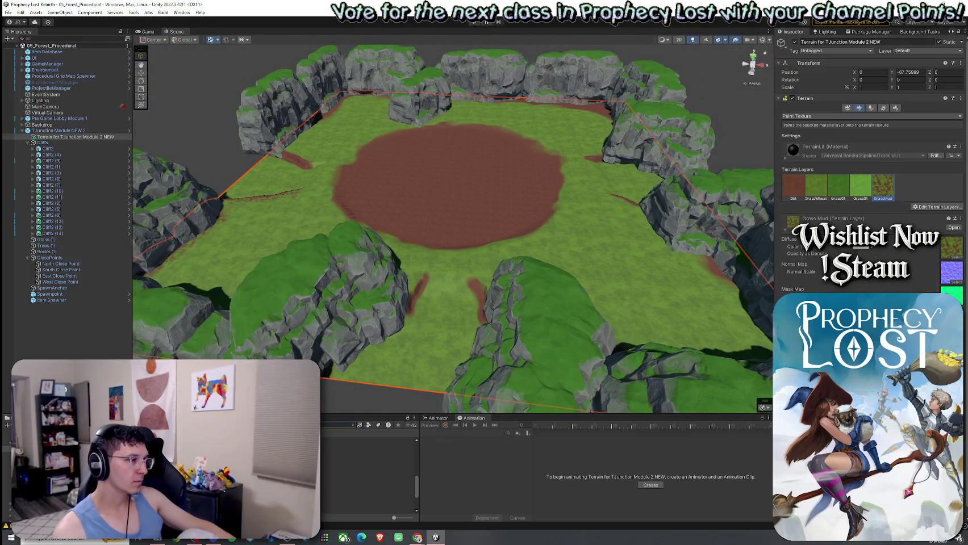
Step: Browse the WaterFall, IslandCliff2_underwater and JungleWaterfall prefabs in the Project panel
click(368, 425)
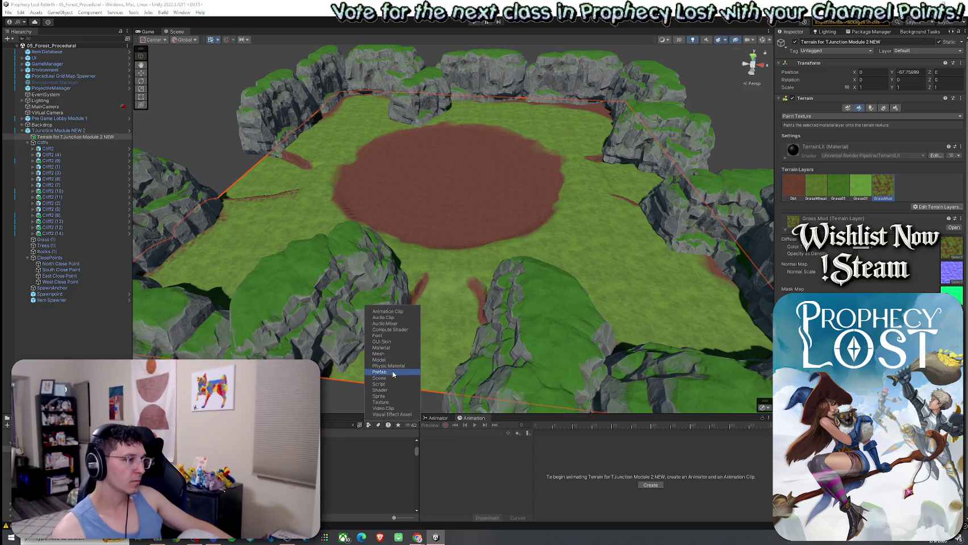
key(Escape)
click(367, 490)
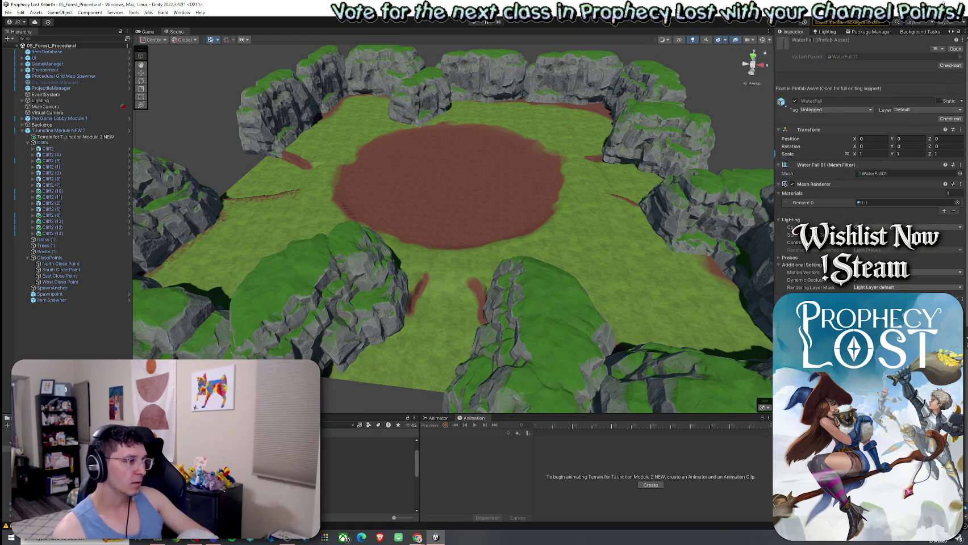
key(Down)
key(Down)
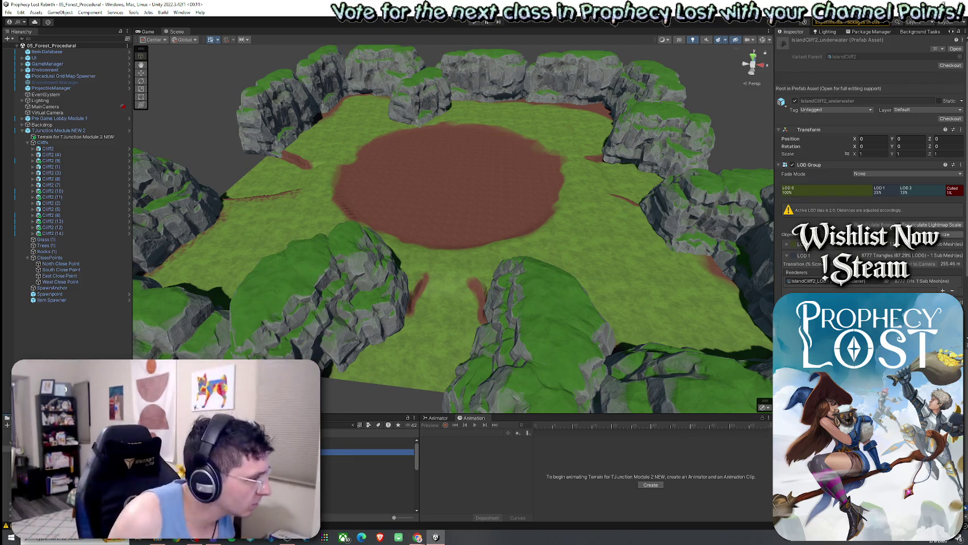
key(Down)
key(Down)
key(Down)
key(Down)
key(Down)
key(Down)
key(Down)
key(Down)
key(Down)
Step: Place the Water prefab over the clearing and settle its X and Z scale at 6
click(368, 484)
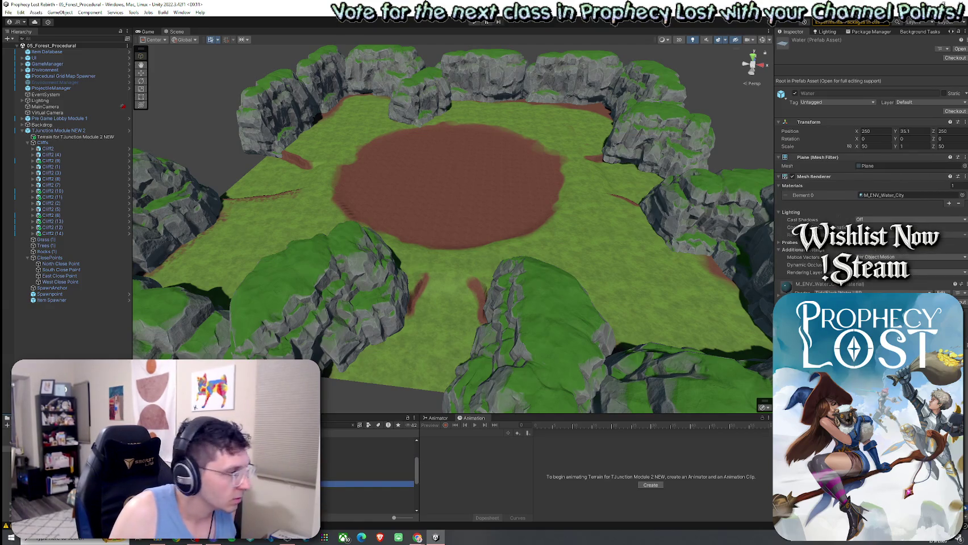
mouse_move(367, 483)
mouse_down()
mouse_move(469, 226)
mouse_move(505, 241)
mouse_move(398, 220)
mouse_move(444, 227)
mouse_up()
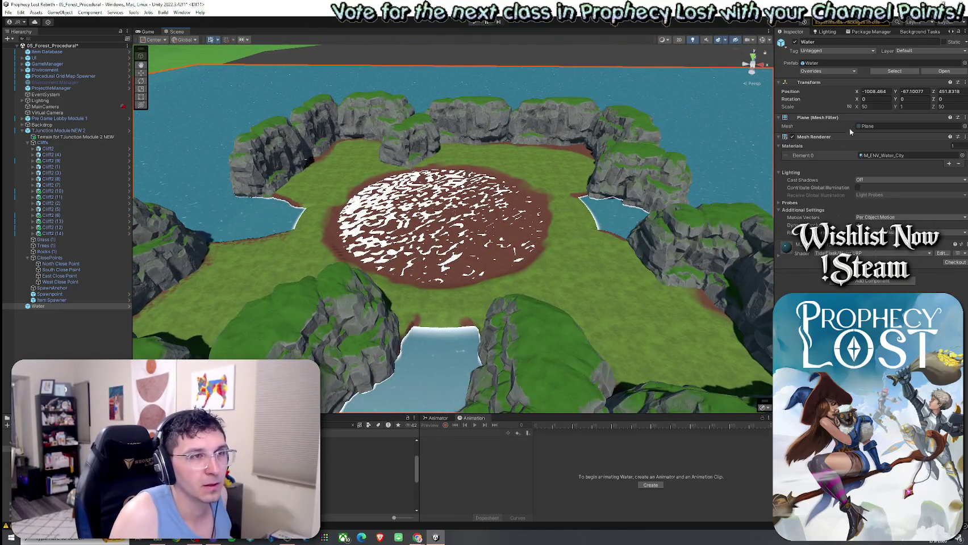
text(10)
key(Tab)
key(Tab)
text(10)
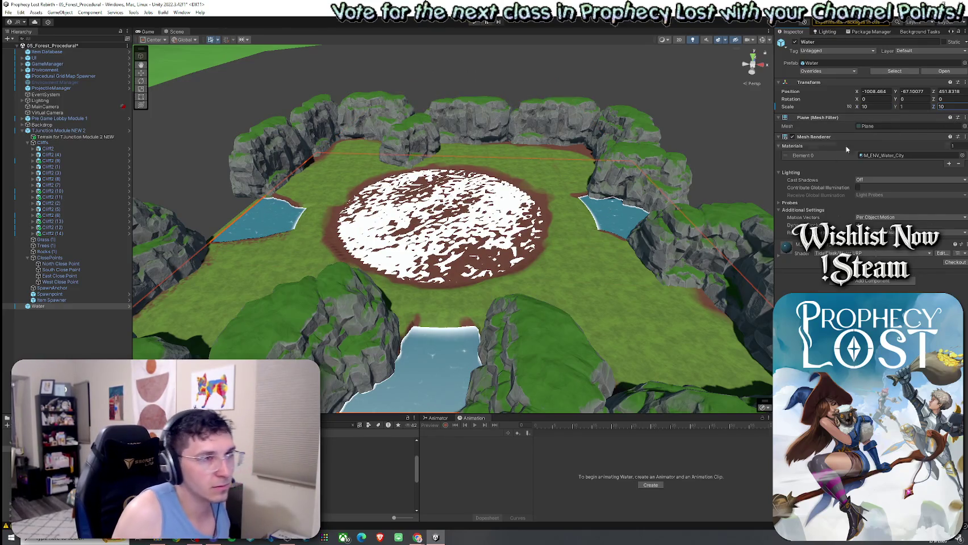
click(875, 106)
text(8)
click(947, 107)
text(8)
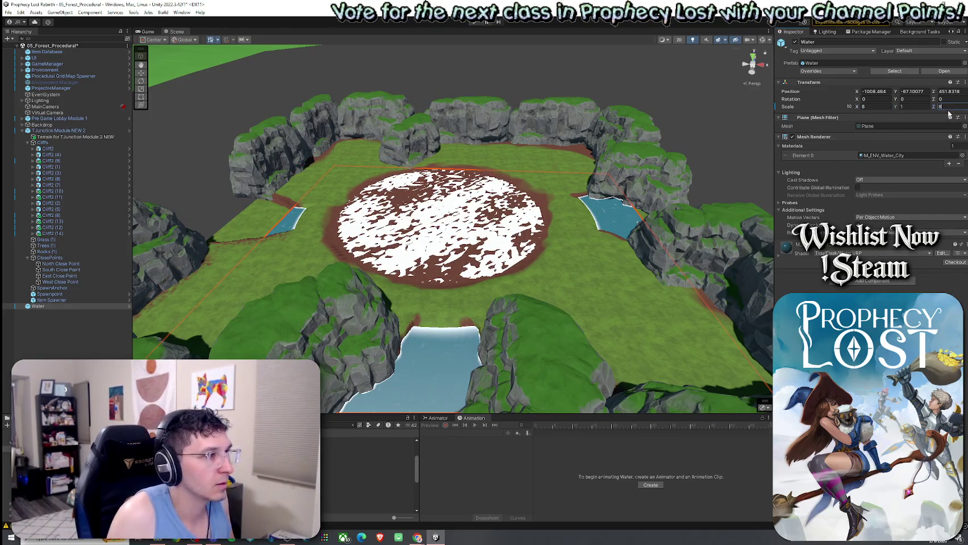
text(6)
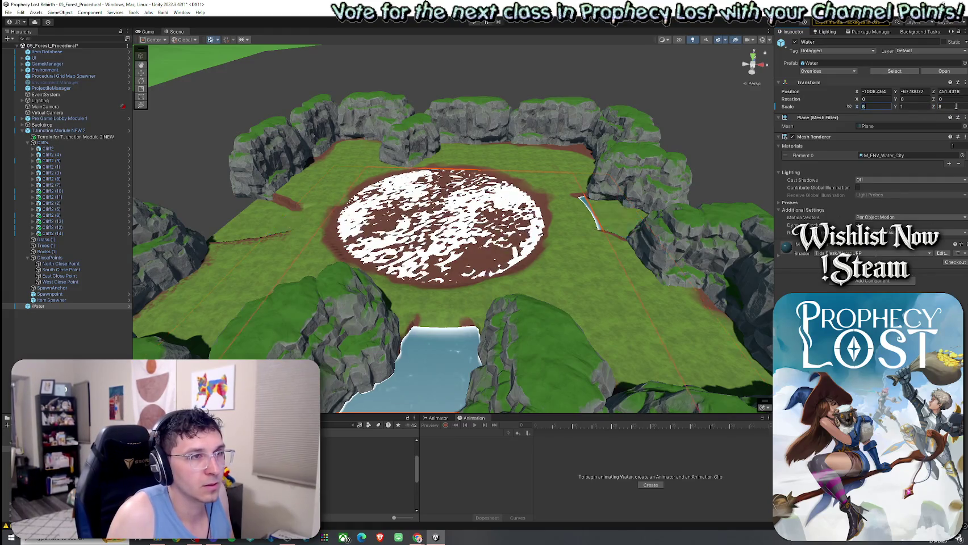
key(Tab)
key(Tab)
text(6)
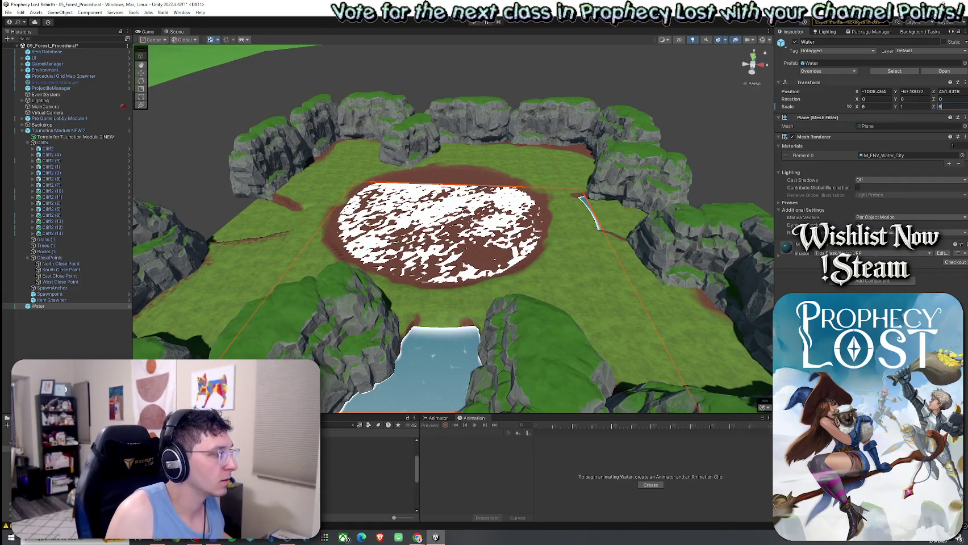
scroll(484, 332, down, 2)
scroll(455, 301, down, 2)
scroll(410, 275, down, 2)
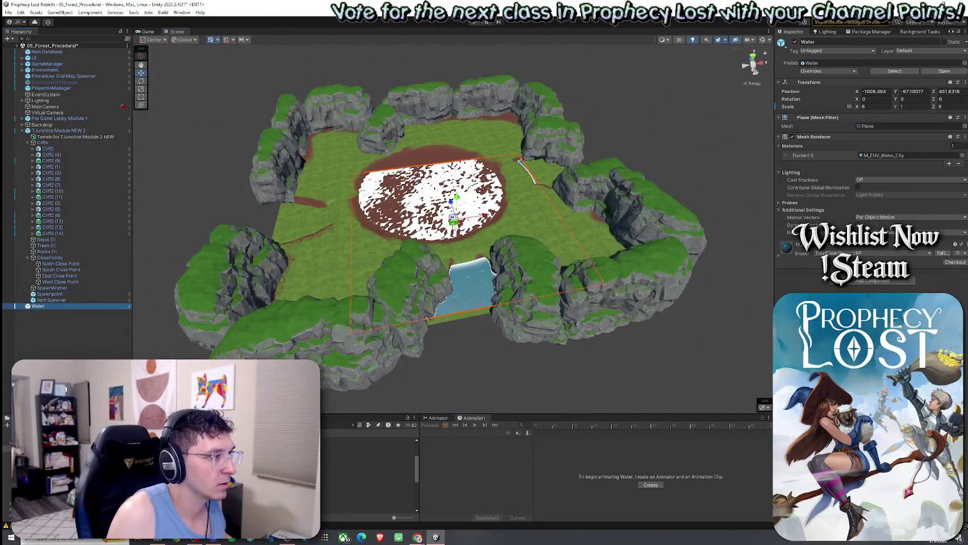
Step: Position the water at X -1013, Z 469 and raise it to about -66.5
text(-1013)
key(Tab)
key(Tab)
text(469)
drag(430, 168, 431, 164)
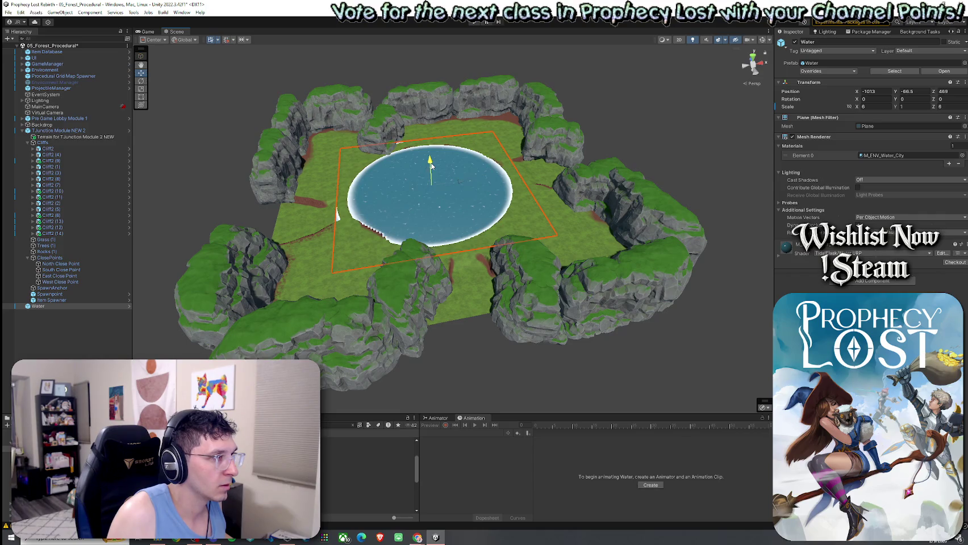
Step: Orbit across the pond to view it ringed by cliffs, then select the Water object
scroll(430, 165, up, 10)
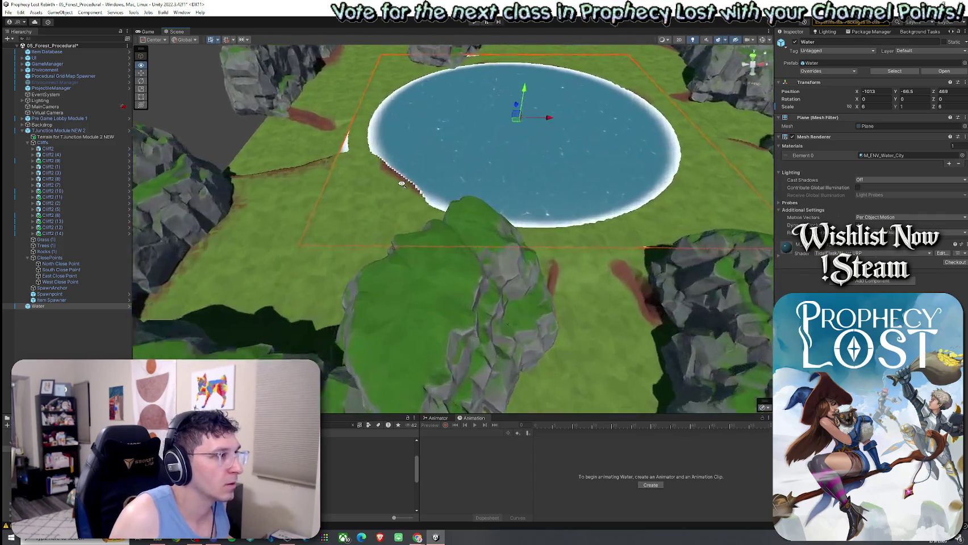
mouse_move(335, 129)
mouse_down()
mouse_move(568, 108)
mouse_move(418, 129)
mouse_move(542, 133)
mouse_up()
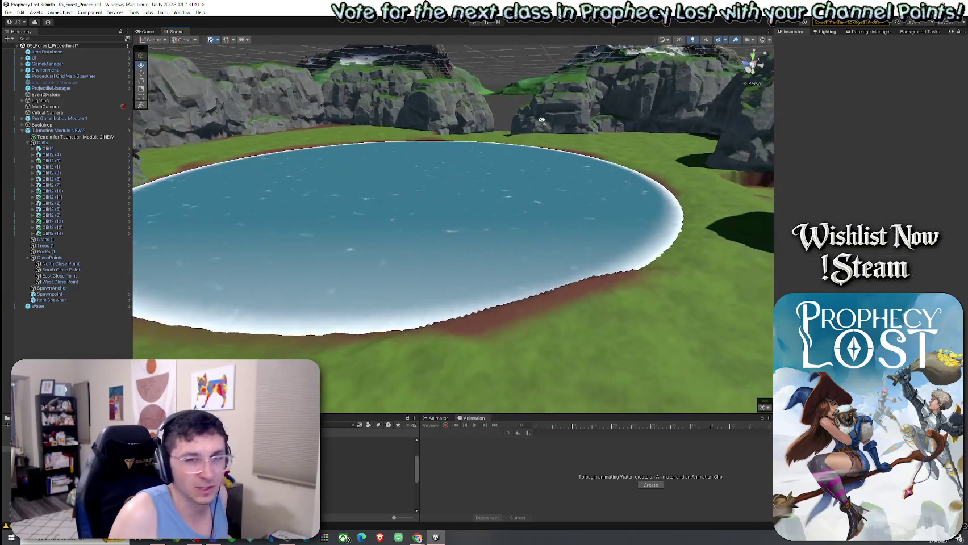
mouse_move(541, 133)
mouse_down()
mouse_move(582, 121)
mouse_move(436, 126)
mouse_move(289, 168)
mouse_move(459, 183)
mouse_move(438, 45)
mouse_move(454, 128)
mouse_move(656, 161)
mouse_move(512, 183)
mouse_up()
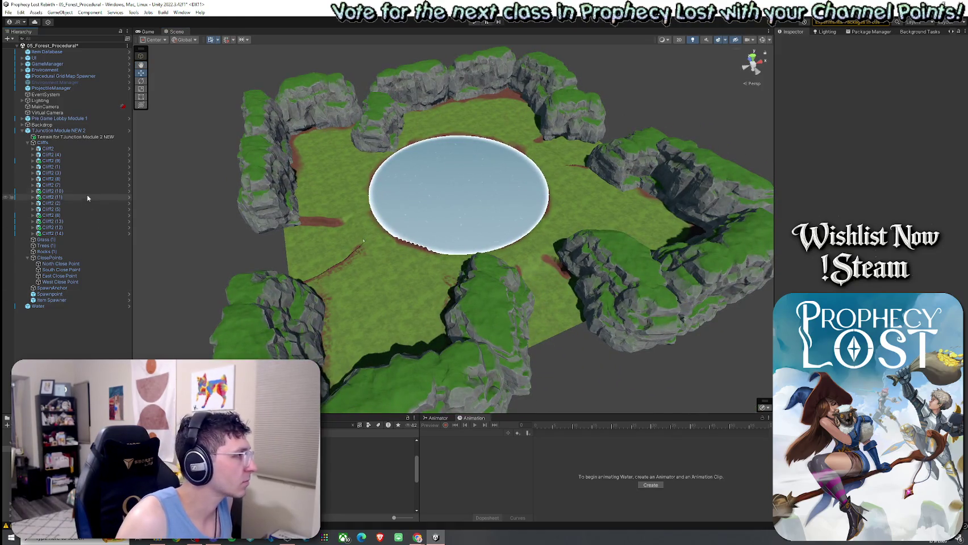
mouse_move(43, 307)
mouse_down()
mouse_move(61, 149)
mouse_move(50, 137)
mouse_up()
Step: Save the scene, then select the terrain with Paint Texture active
click(8, 12)
click(27, 49)
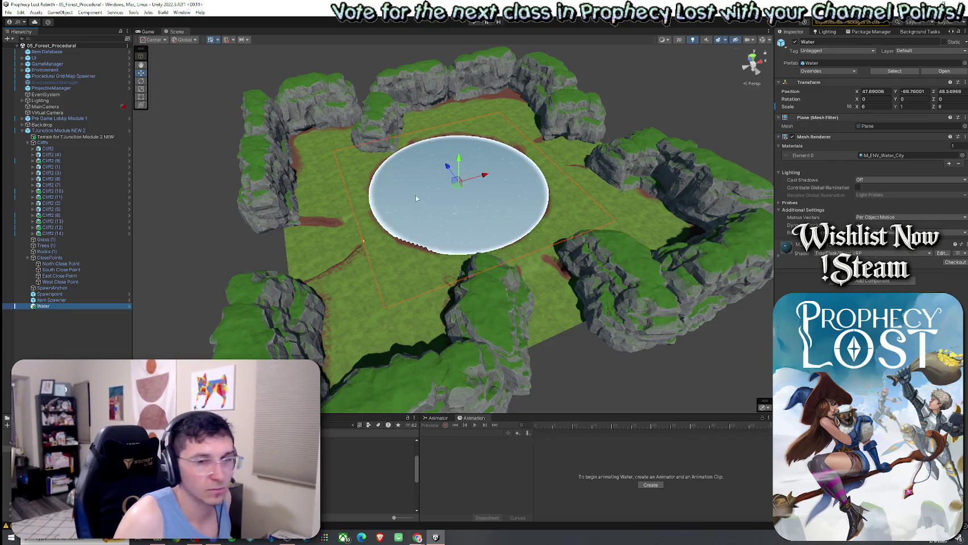
click(612, 209)
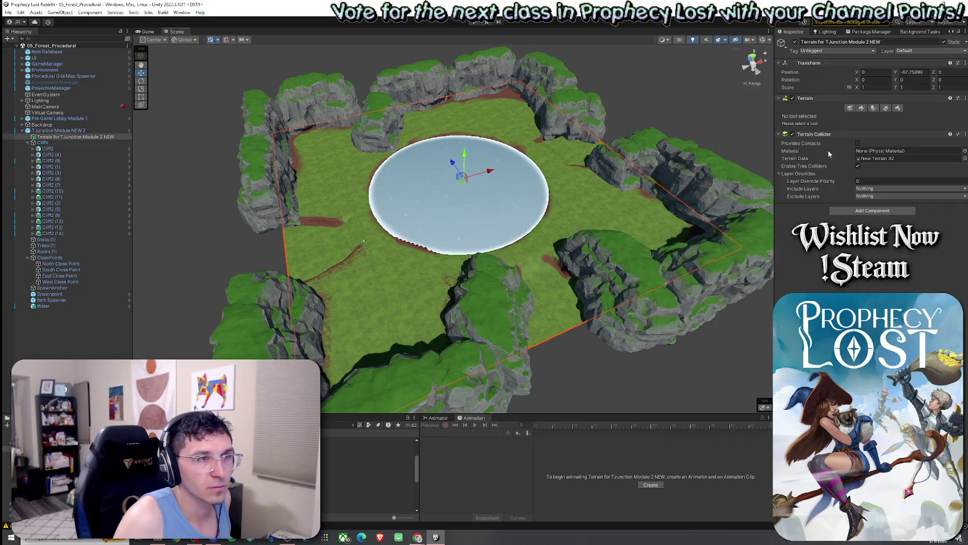
click(861, 108)
click(849, 116)
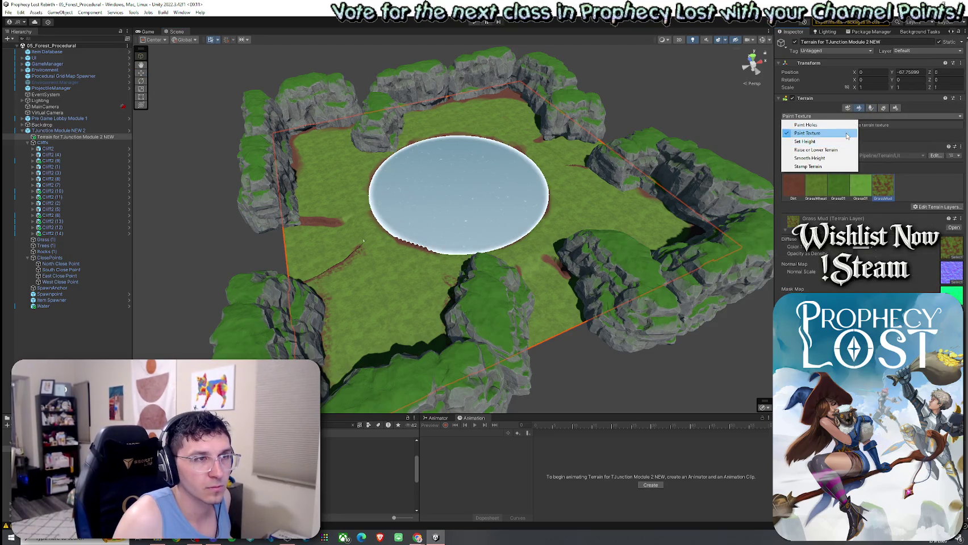
click(847, 134)
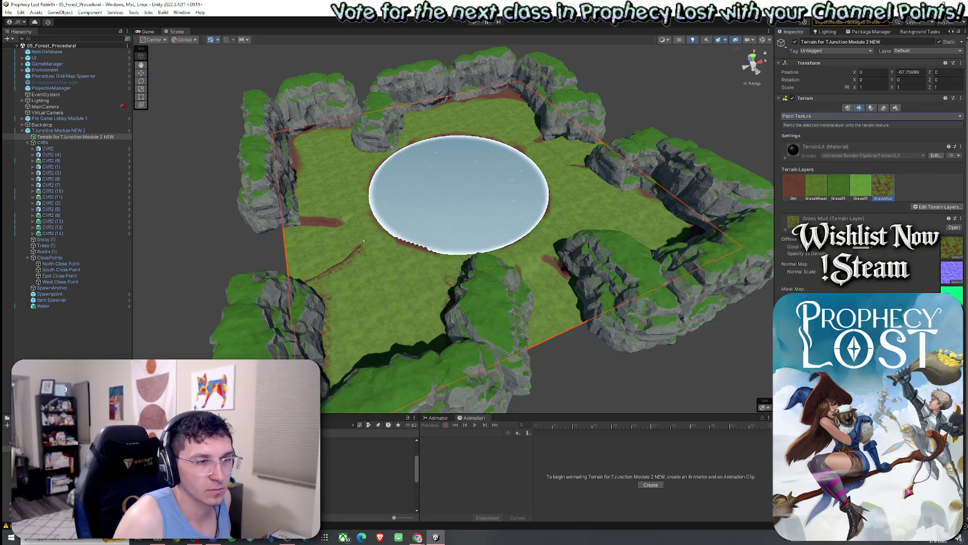
Step: Paint GrassMud along the streak by the cliff near the pond
drag(489, 220, 504, 224)
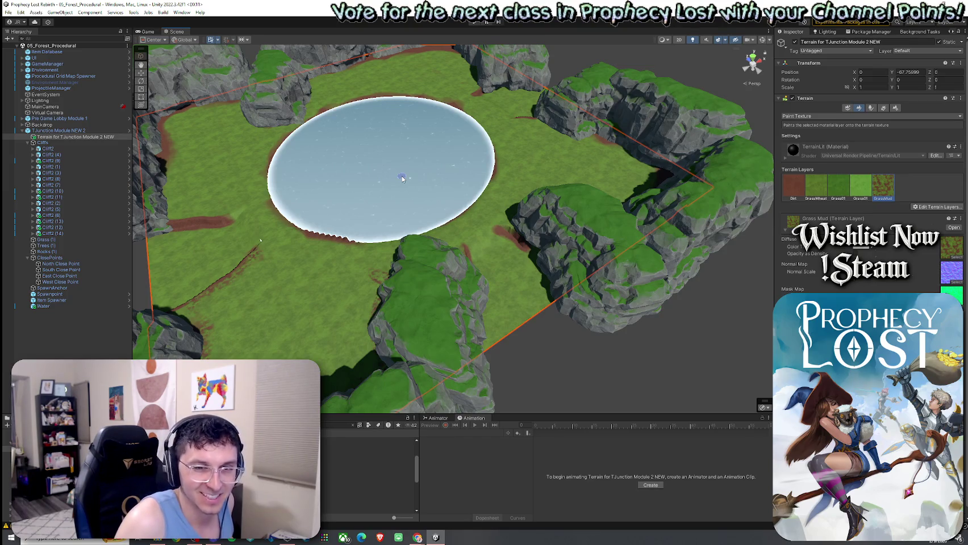
key(w)
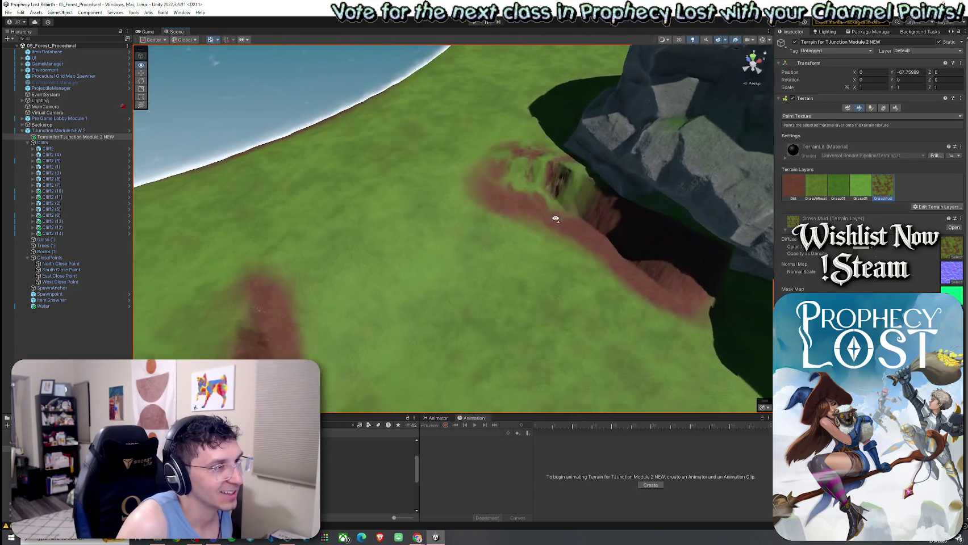
drag(516, 192, 309, 275)
drag(400, 153, 330, 221)
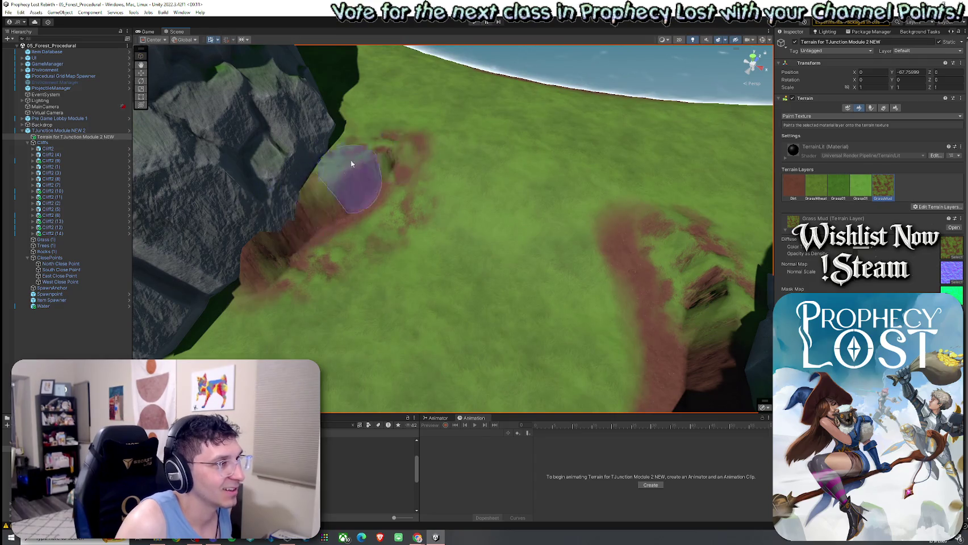
drag(421, 235, 472, 227)
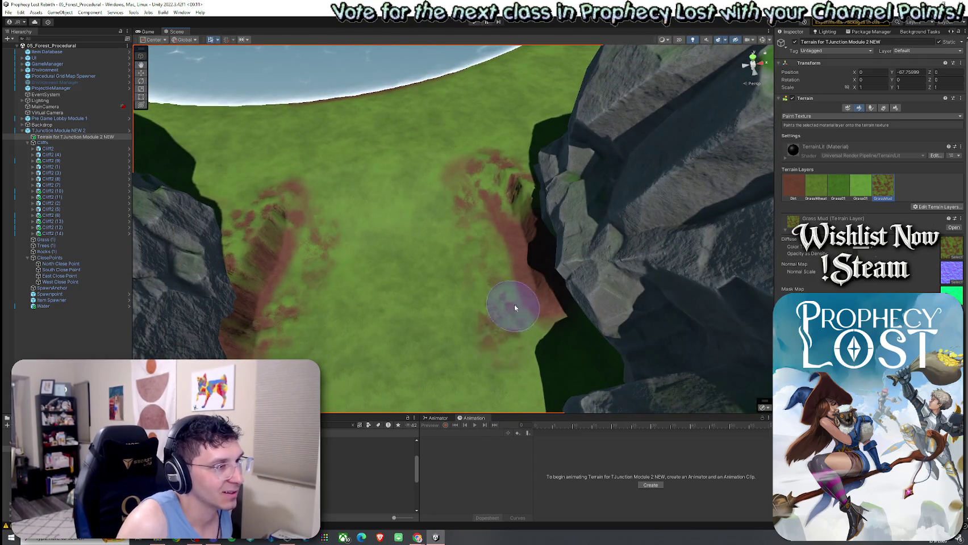
Step: Paint solid Dirt along the streak beside the cliff base
click(793, 188)
mouse_move(566, 259)
mouse_down()
mouse_move(507, 195)
mouse_move(578, 265)
mouse_up()
click(883, 187)
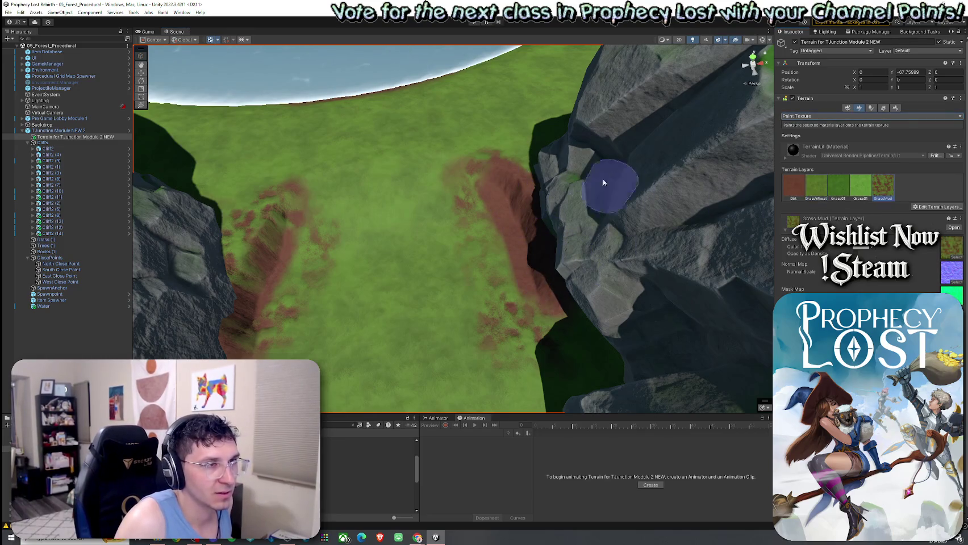
mouse_move(583, 204)
mouse_down()
mouse_move(471, 169)
mouse_move(525, 170)
mouse_move(484, 226)
mouse_move(499, 230)
mouse_up()
click(793, 187)
Step: Select Smooth Height and move in close to the trench under the cliff
click(813, 116)
click(806, 147)
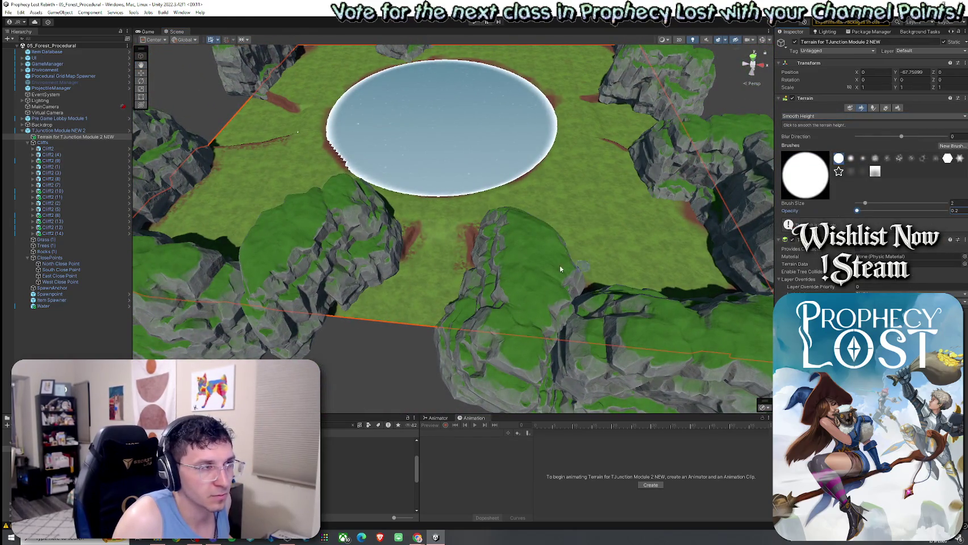
scroll(398, 256, up, 5)
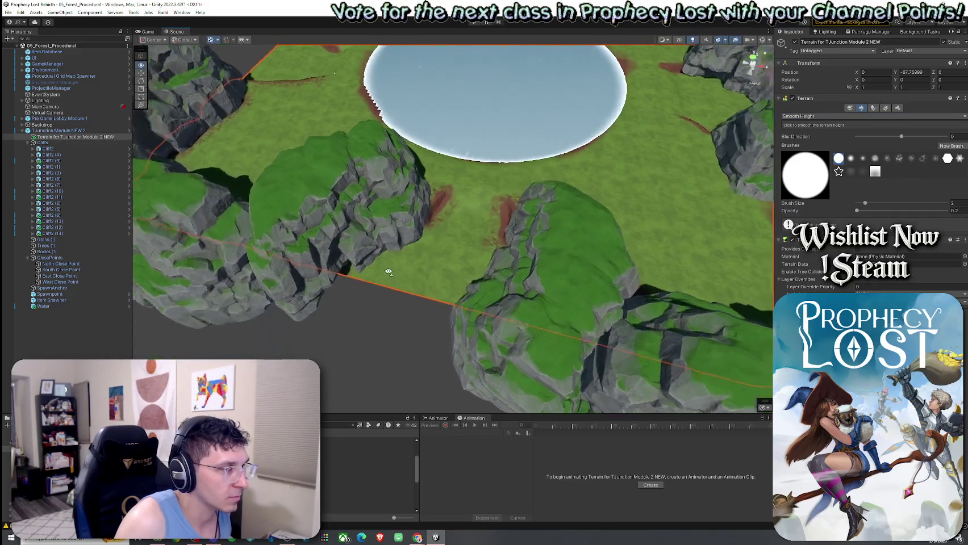
scroll(398, 257, up, 5)
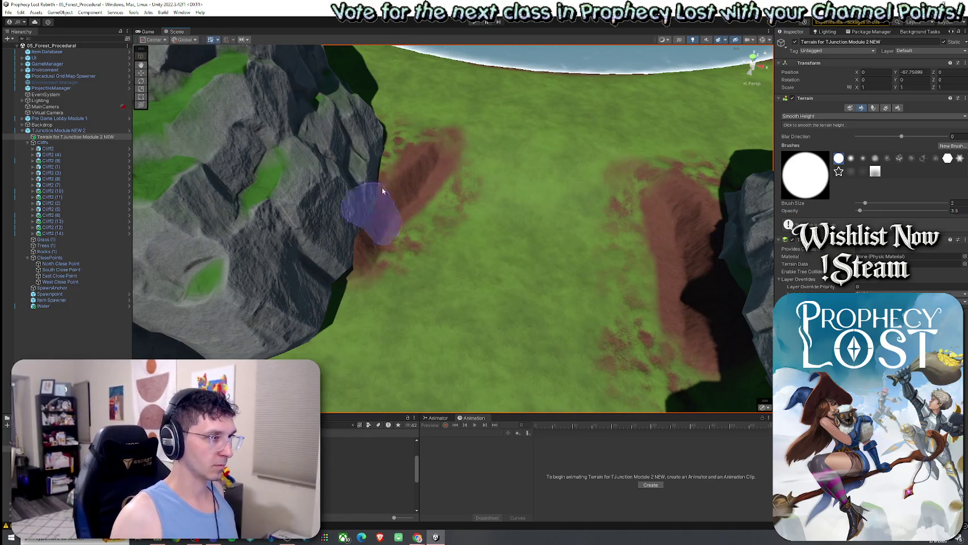
scroll(371, 209, up, 5)
scroll(360, 222, down, 5)
scroll(360, 222, down, 3)
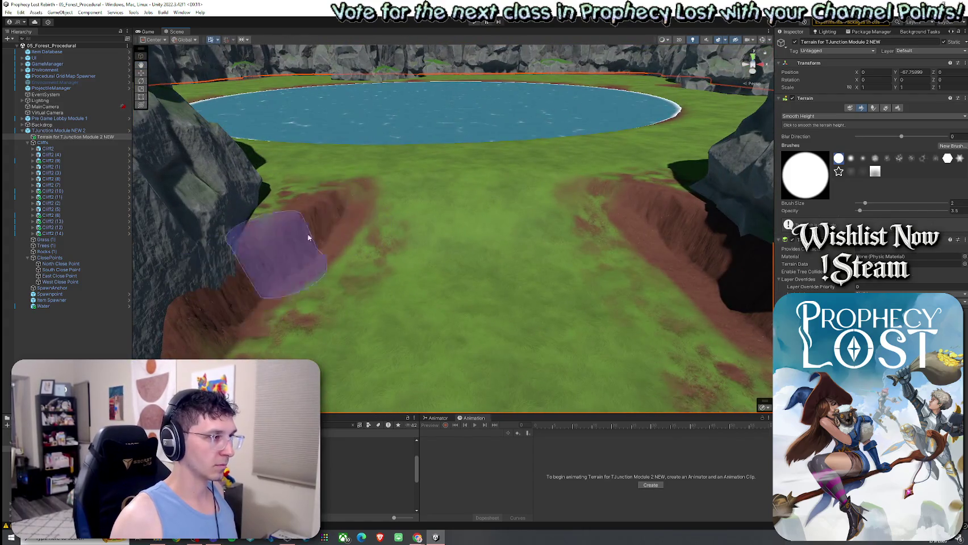
drag(396, 264, 410, 205)
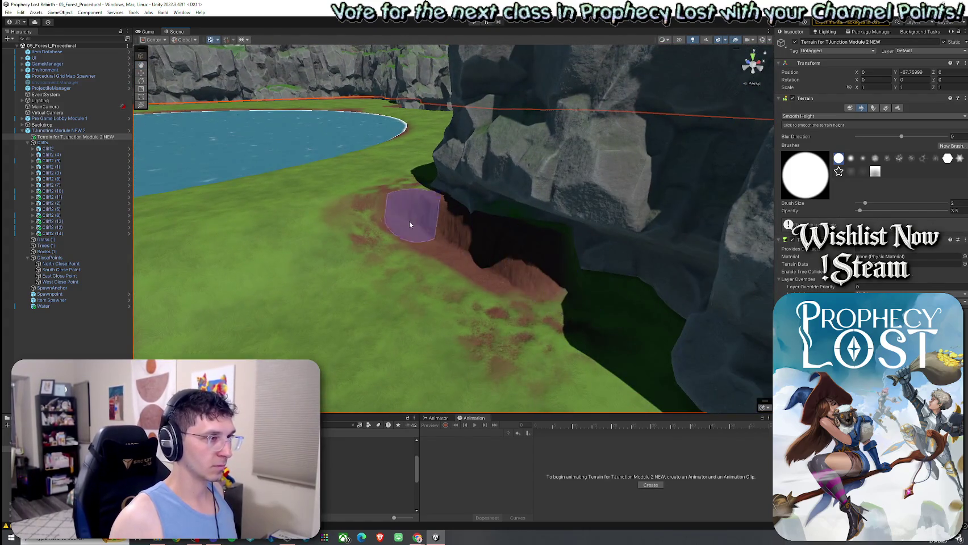
drag(556, 271, 624, 262)
Step: Sample -67.76 with Set Height, flatten the trench, and return to Paint Texture
click(807, 116)
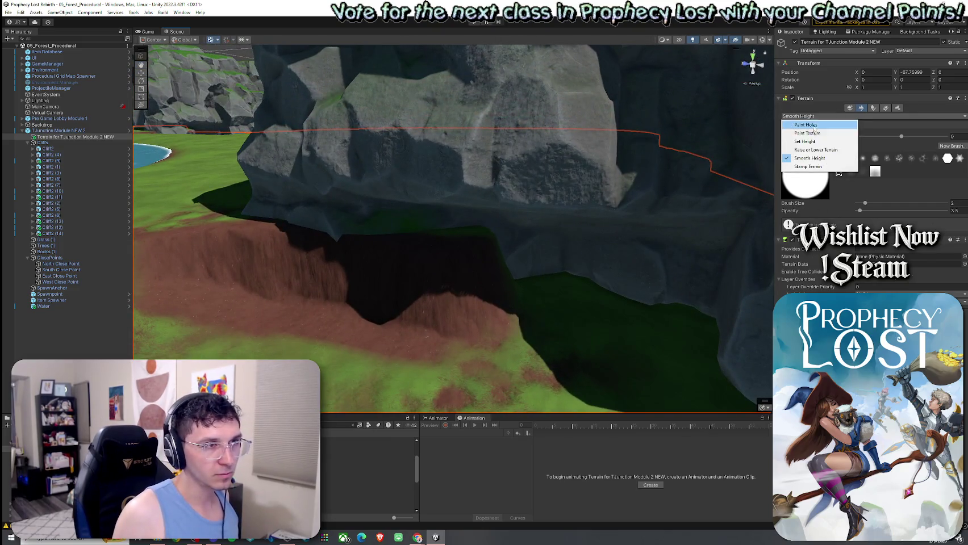
click(814, 142)
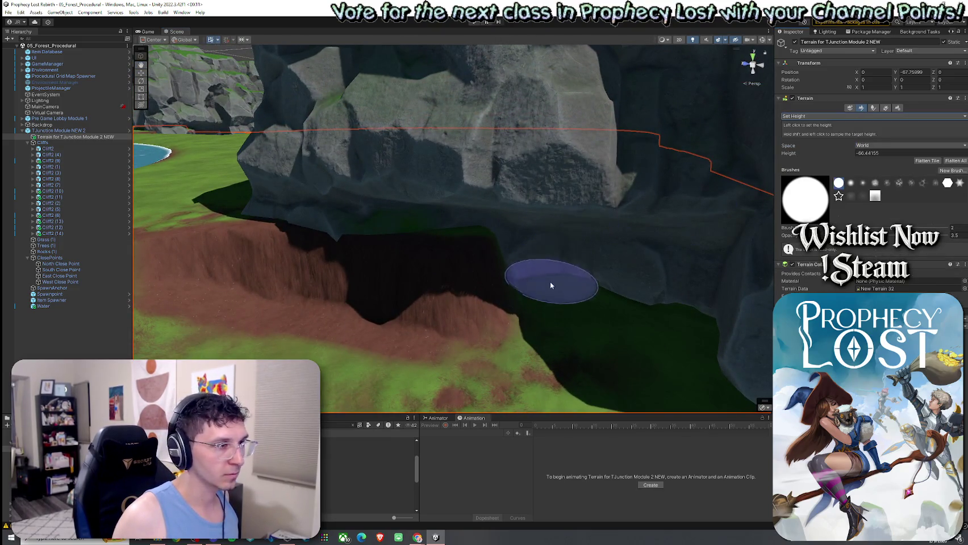
shift+click(594, 306)
mouse_move(502, 271)
mouse_down()
mouse_move(480, 316)
mouse_move(312, 297)
mouse_up()
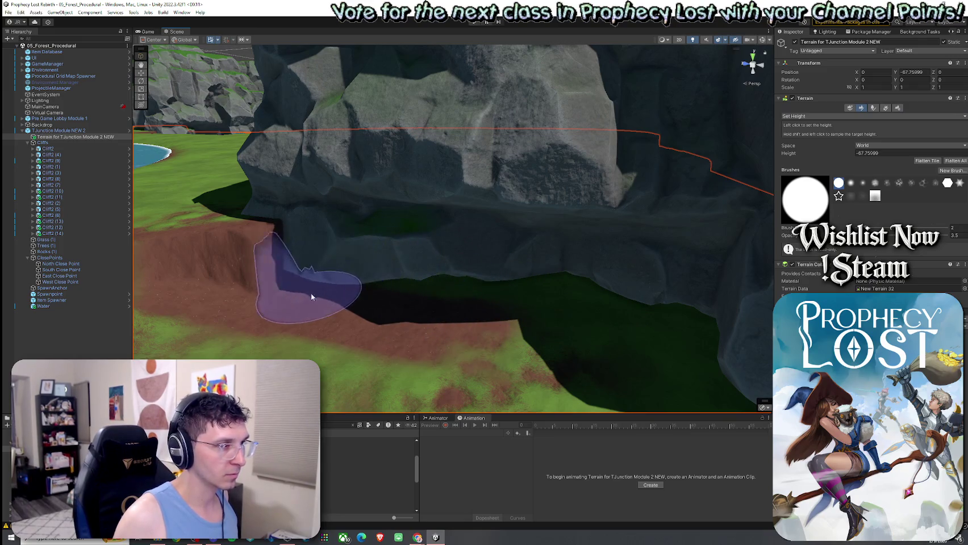
mouse_move(284, 298)
mouse_down()
mouse_move(291, 310)
mouse_move(333, 318)
mouse_up()
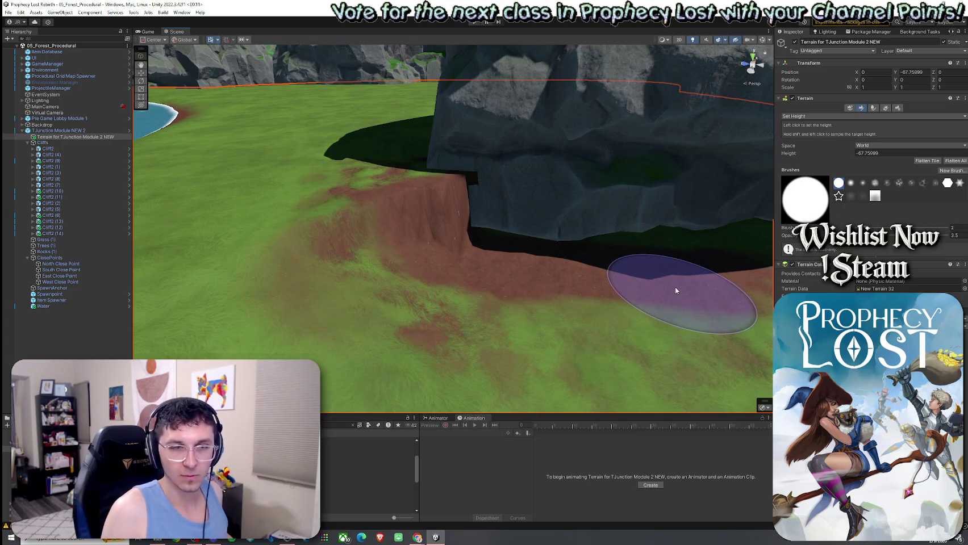
click(818, 116)
click(807, 130)
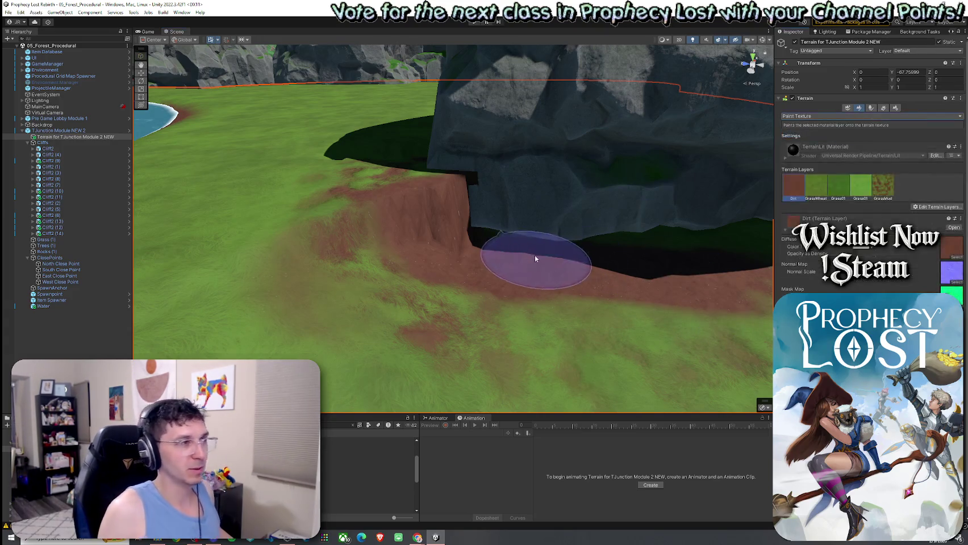
Step: Paint the Dirt layer along the dark ground beneath the cliff
drag(534, 260, 718, 258)
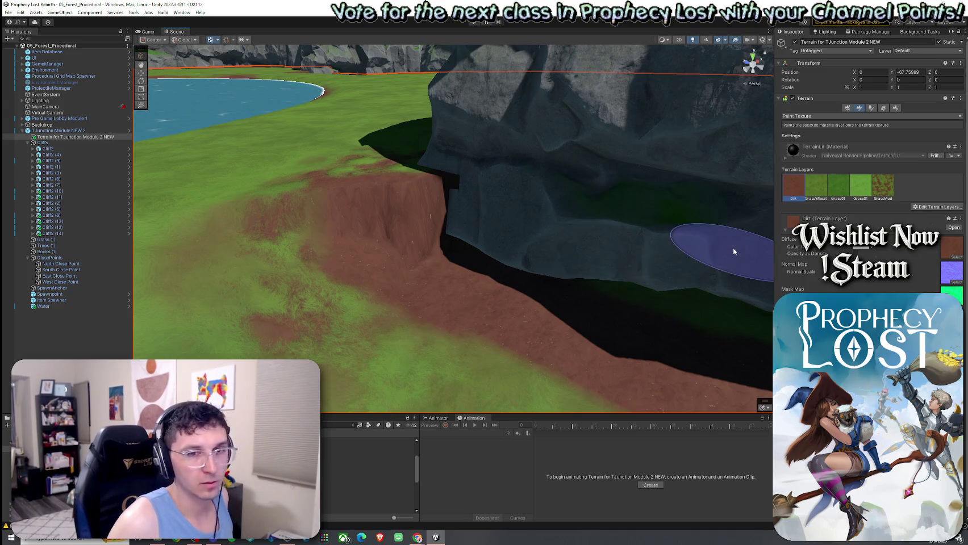
mouse_move(565, 292)
mouse_down()
mouse_move(562, 272)
mouse_move(648, 259)
mouse_up()
click(883, 187)
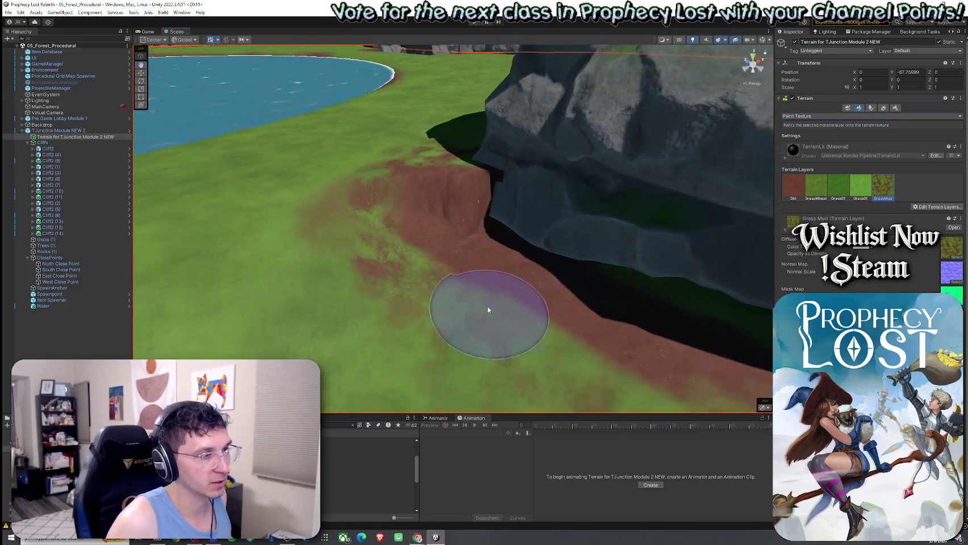
drag(543, 324, 610, 352)
click(793, 186)
mouse_move(654, 242)
mouse_down()
mouse_move(512, 205)
mouse_move(636, 209)
mouse_move(714, 226)
mouse_up()
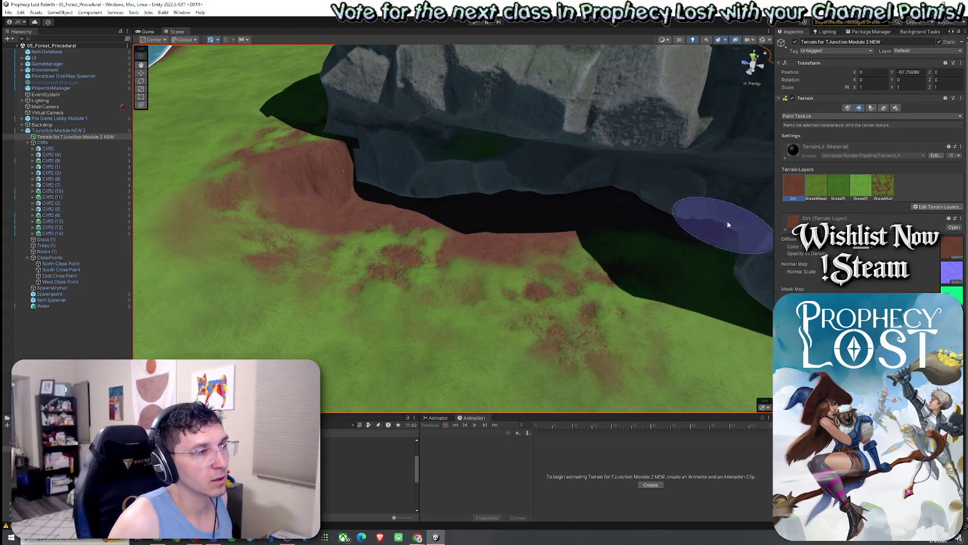
Step: Cover the red dirt patches below the cliff with GrassWheat, then reselect Dirt
click(815, 186)
drag(540, 227, 420, 250)
mouse_move(723, 257)
mouse_down()
mouse_move(624, 330)
mouse_move(521, 292)
mouse_move(571, 303)
mouse_move(611, 280)
mouse_move(677, 273)
mouse_move(677, 293)
mouse_move(579, 320)
mouse_move(261, 276)
mouse_move(331, 289)
mouse_move(411, 264)
mouse_move(471, 225)
mouse_move(441, 200)
mouse_move(265, 230)
mouse_move(253, 244)
mouse_move(588, 263)
mouse_move(635, 201)
mouse_up()
click(793, 187)
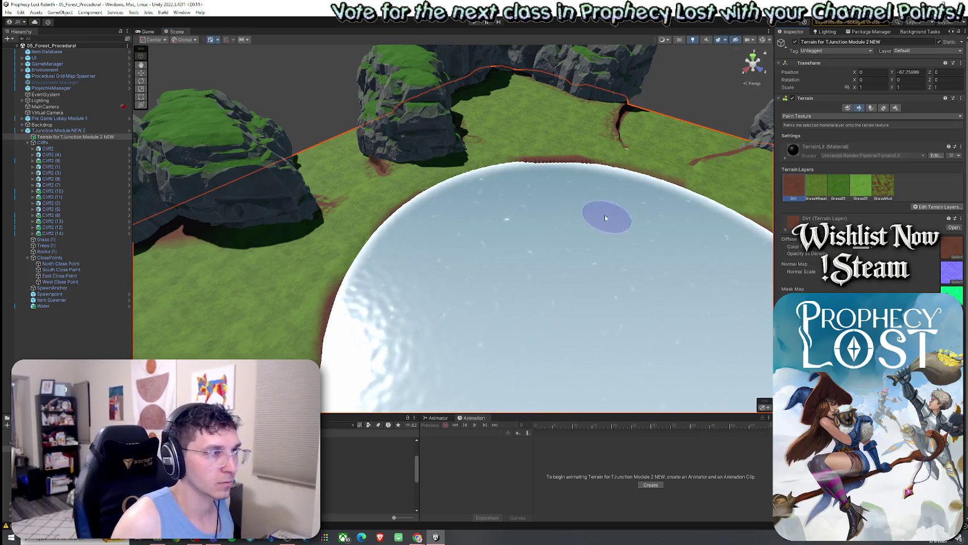
Step: Try Smooth Height while surveying the pond rim, then switch the terrain tool to Set Height
click(812, 116)
click(823, 161)
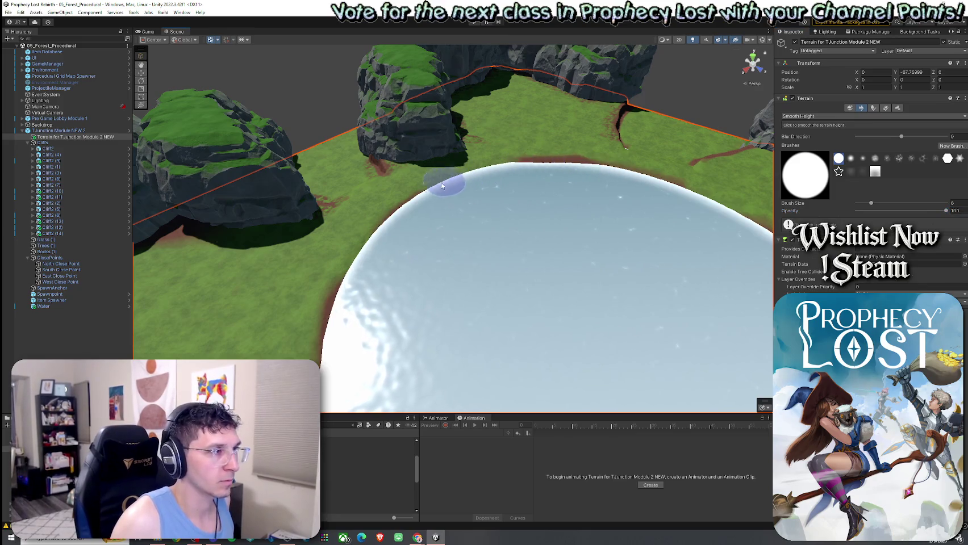
mouse_move(371, 238)
mouse_down()
mouse_move(413, 346)
mouse_move(389, 281)
mouse_up()
drag(616, 209, 587, 164)
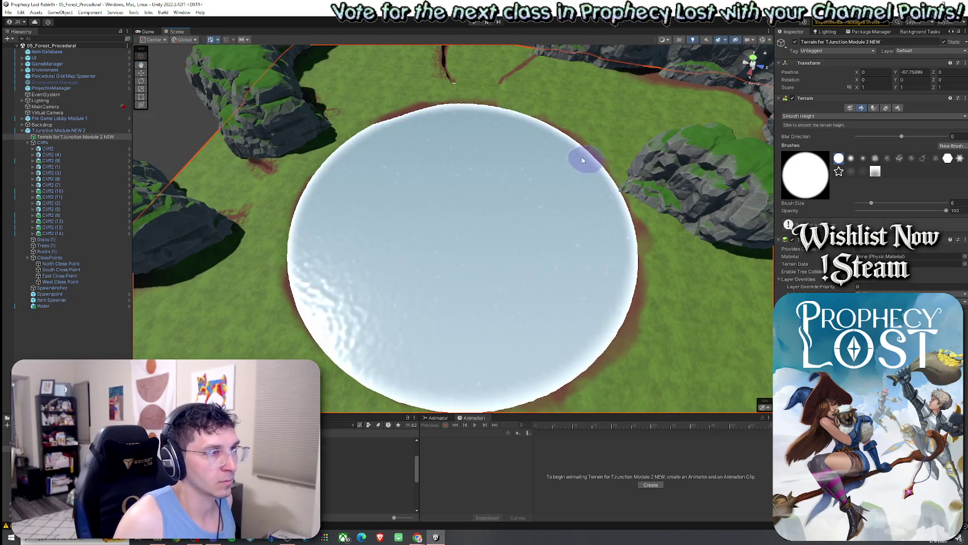
mouse_move(348, 176)
mouse_down()
mouse_move(373, 217)
mouse_move(536, 250)
mouse_up()
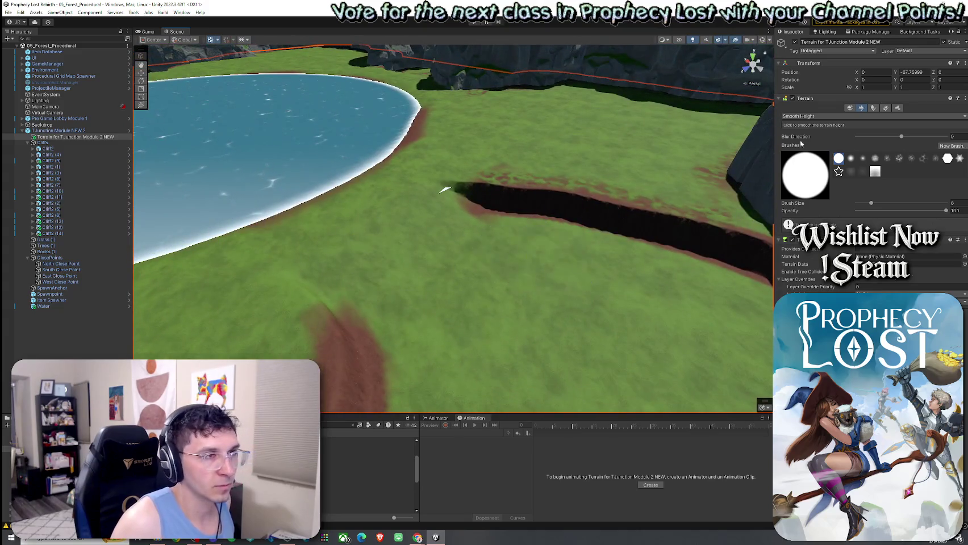
click(806, 116)
click(817, 142)
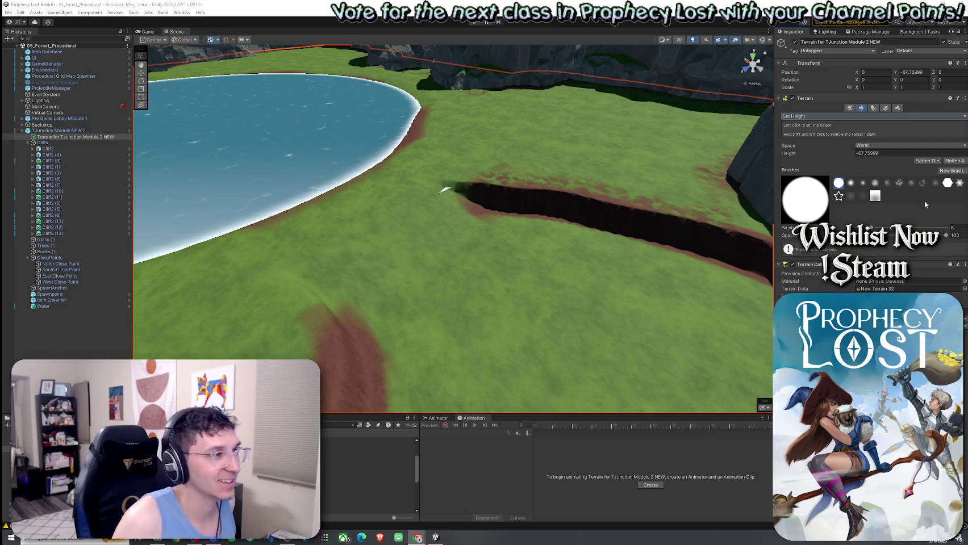
Step: Flatten a small pit beside the black trench using Set Height
click(795, 116)
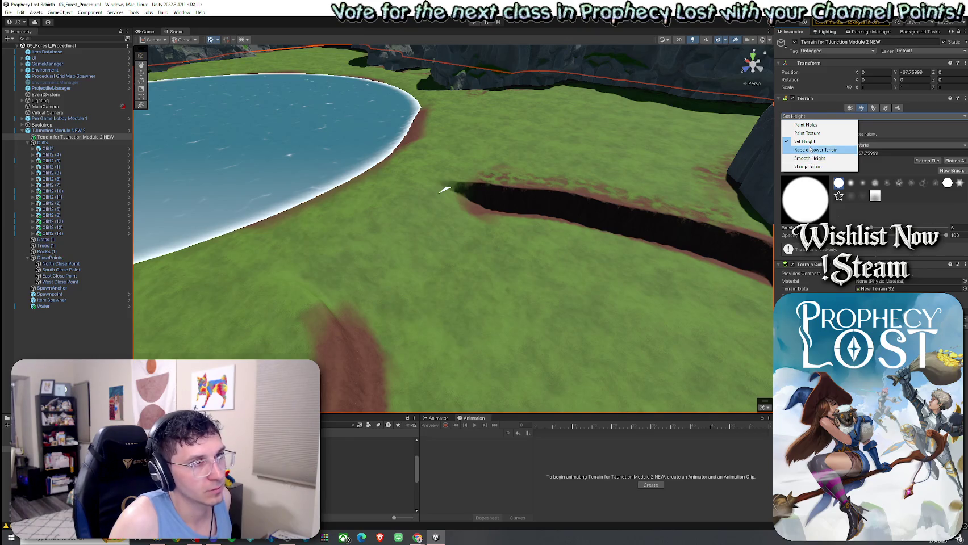
click(805, 142)
drag(503, 173, 421, 199)
drag(536, 173, 486, 188)
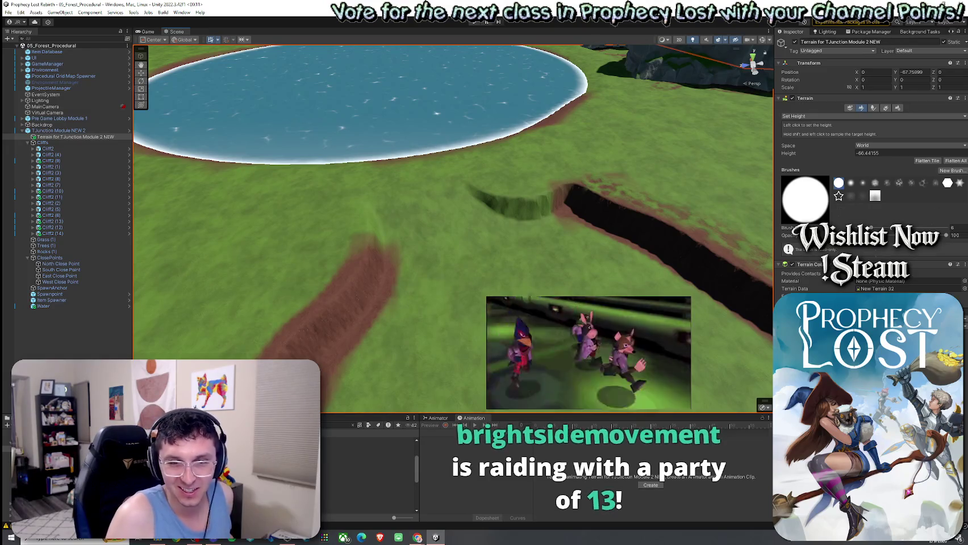
click(832, 116)
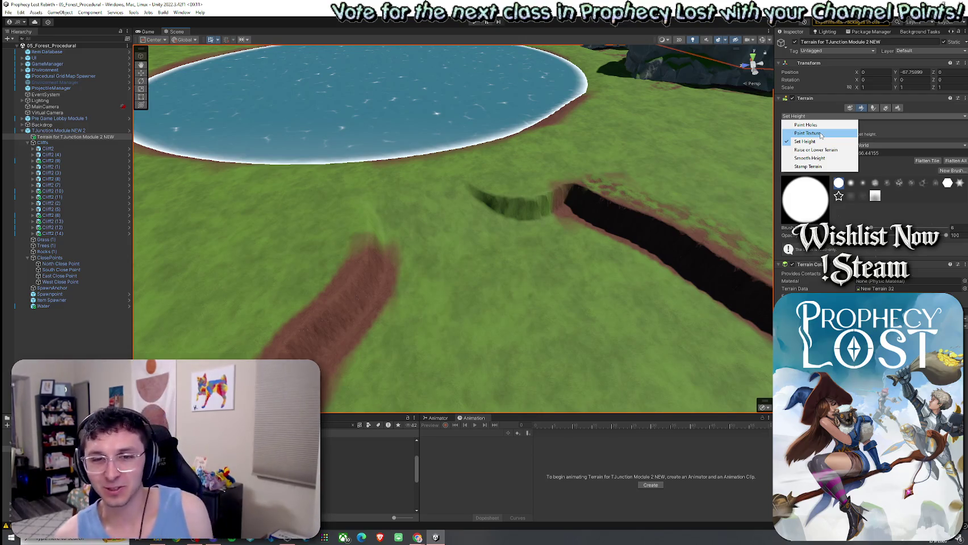
key(Escape)
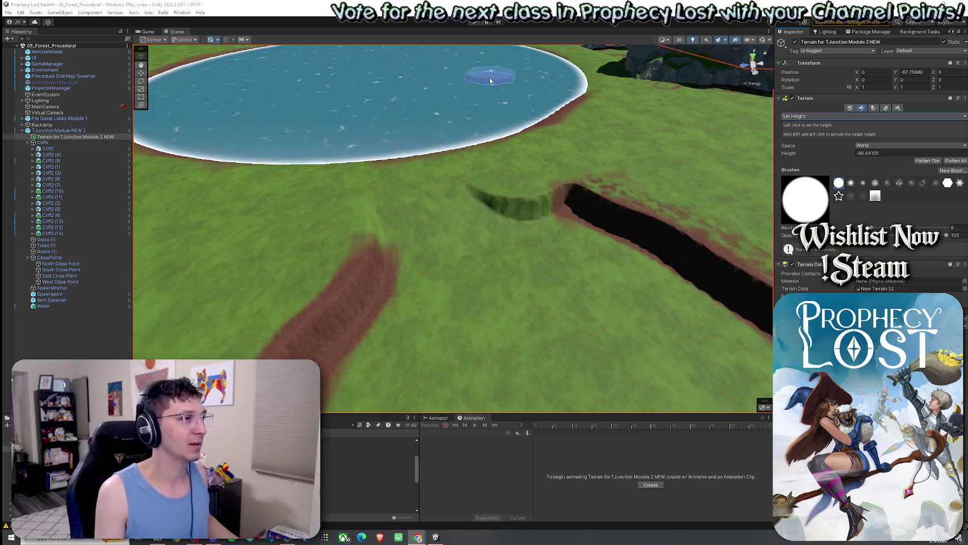
click(9, 12)
key(Escape)
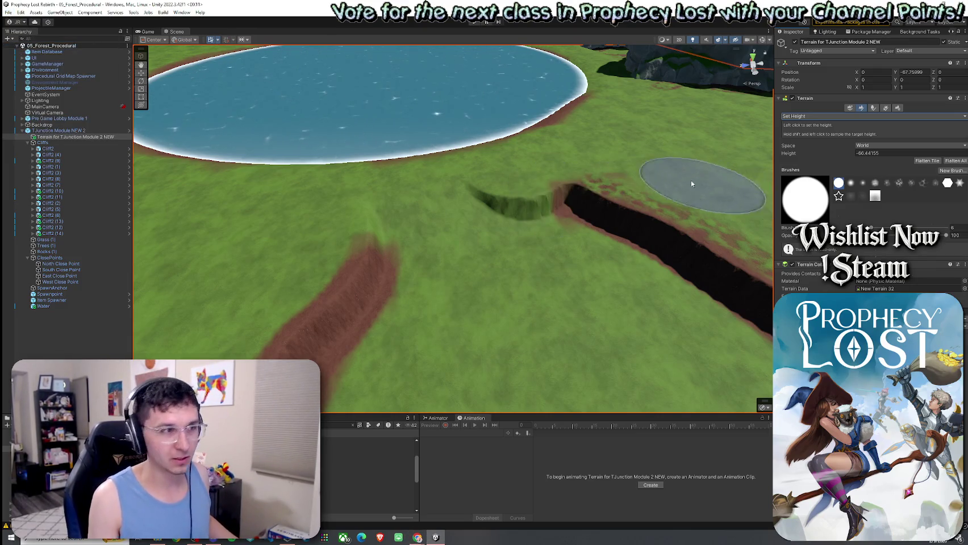
Step: Pass through Smooth Height on the pit, then return to Paint Texture with GrassMud selected
click(816, 116)
click(816, 134)
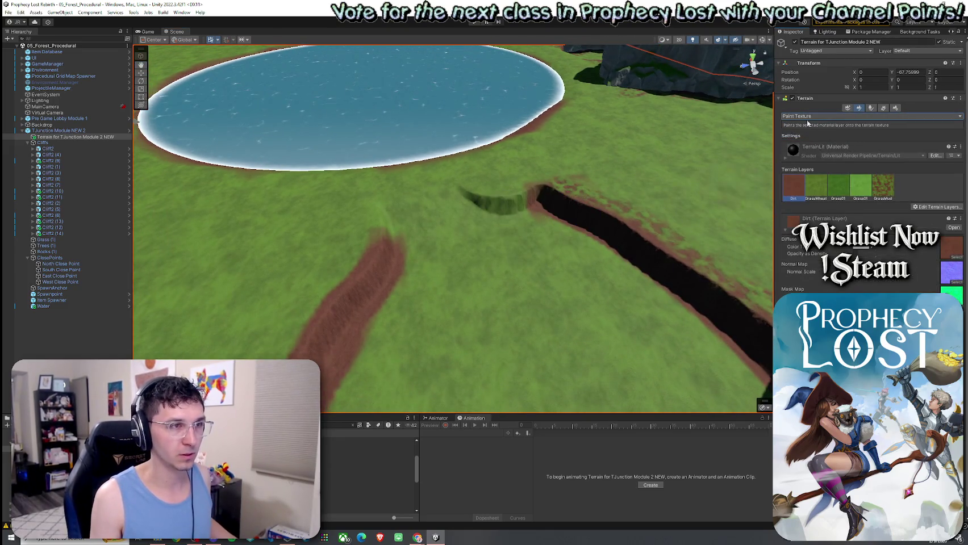
click(809, 117)
click(806, 159)
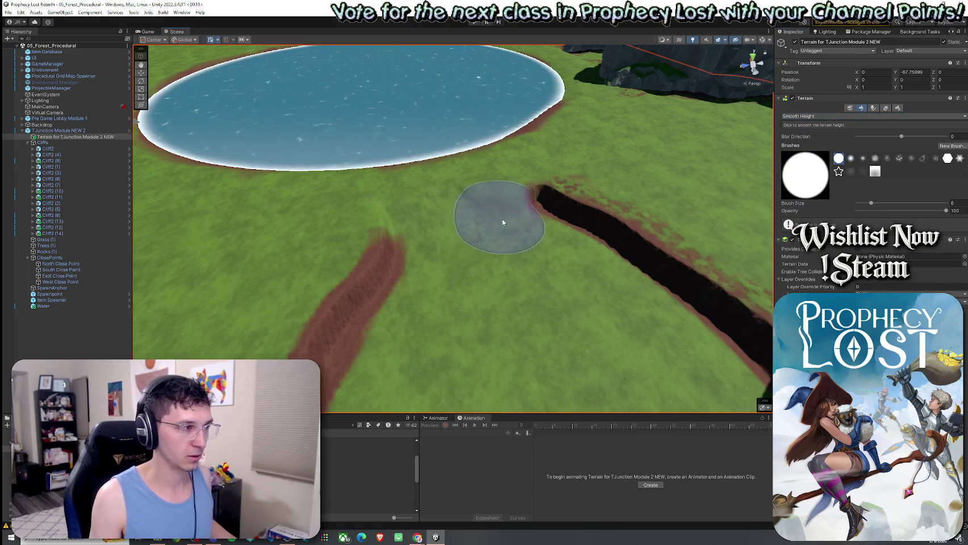
scroll(514, 270, up, 5)
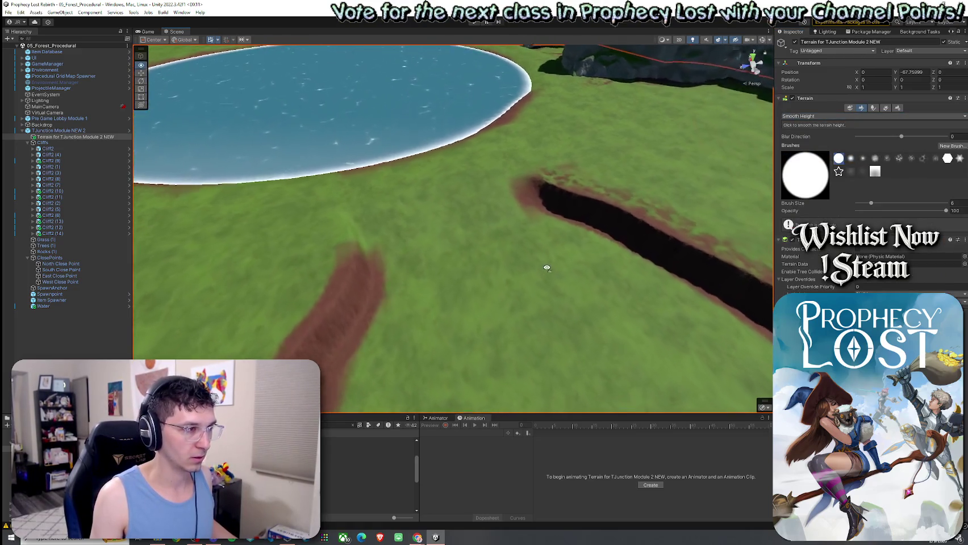
click(835, 117)
click(833, 134)
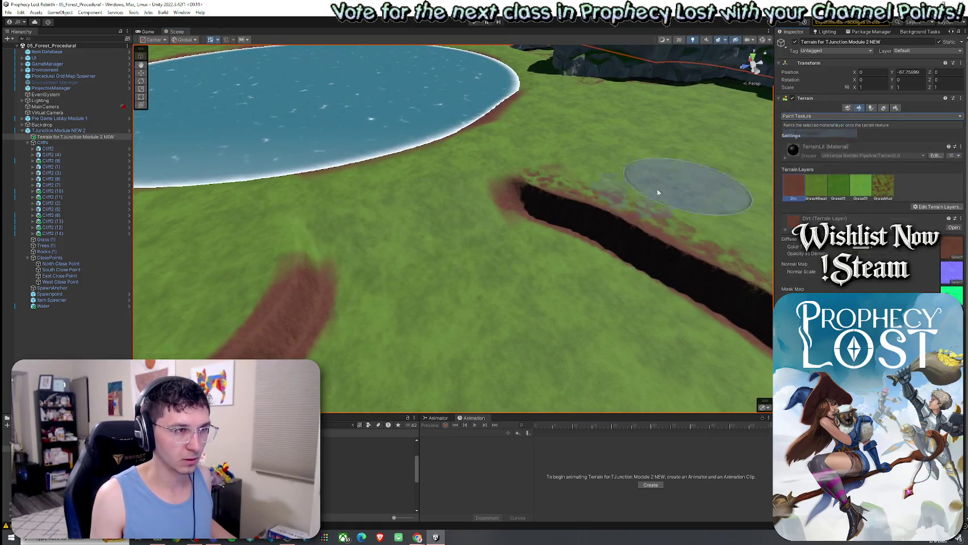
scroll(687, 182, down, 5)
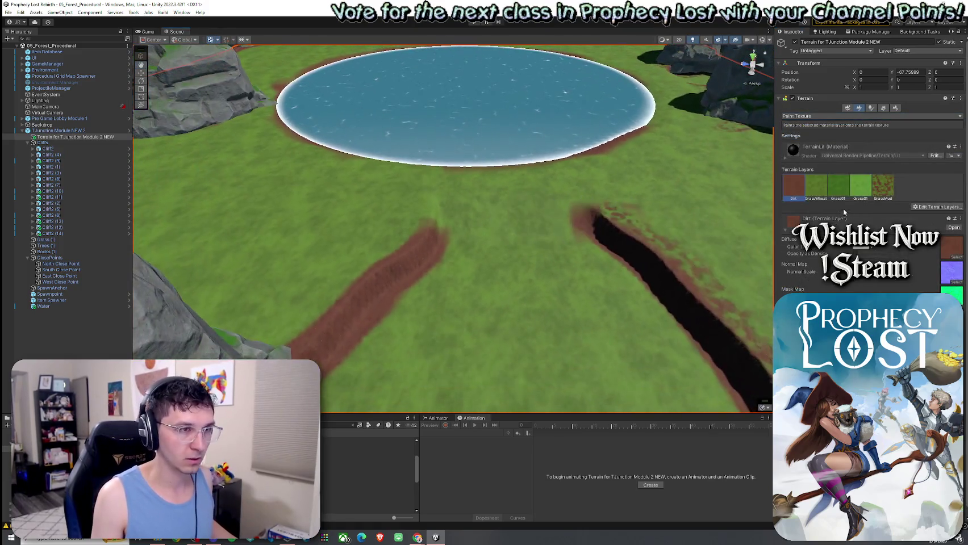
click(883, 186)
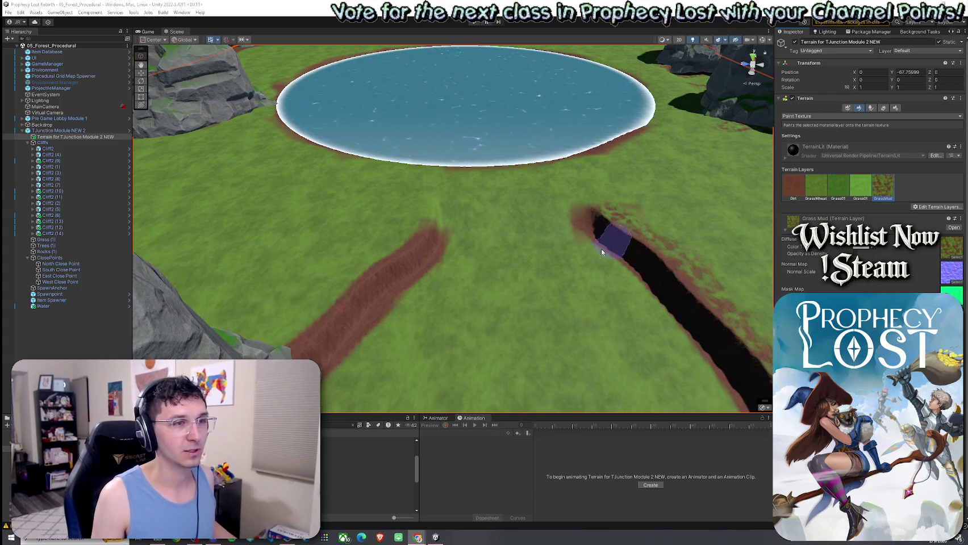
drag(585, 232, 579, 237)
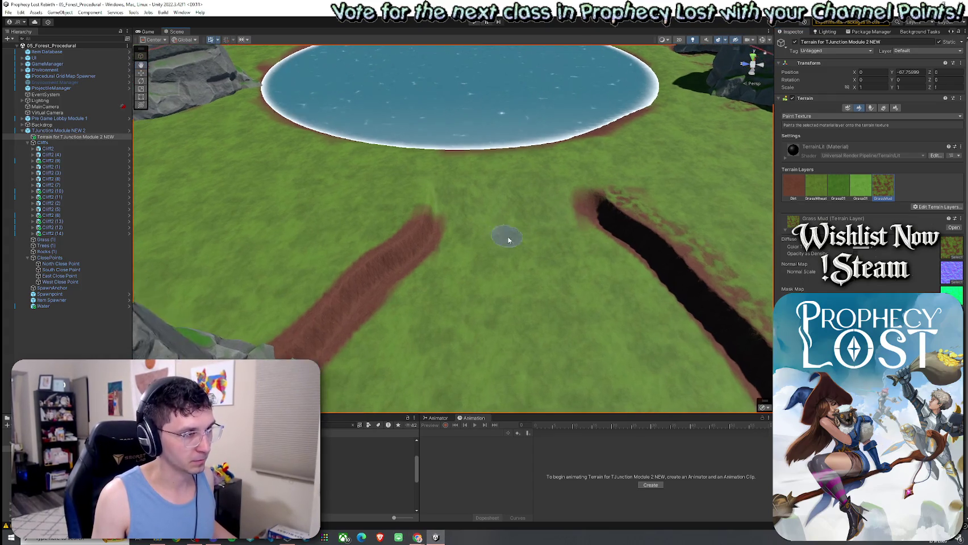
Step: Paint dirt along the lower edge of the dark trench by the cliff
drag(504, 234, 622, 264)
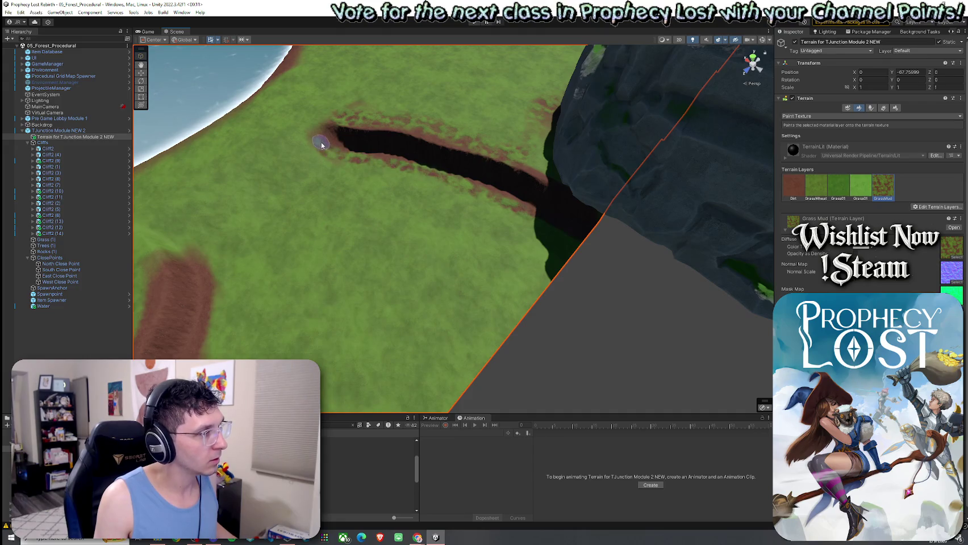
mouse_move(546, 161)
mouse_down()
mouse_move(377, 246)
mouse_move(469, 230)
mouse_up()
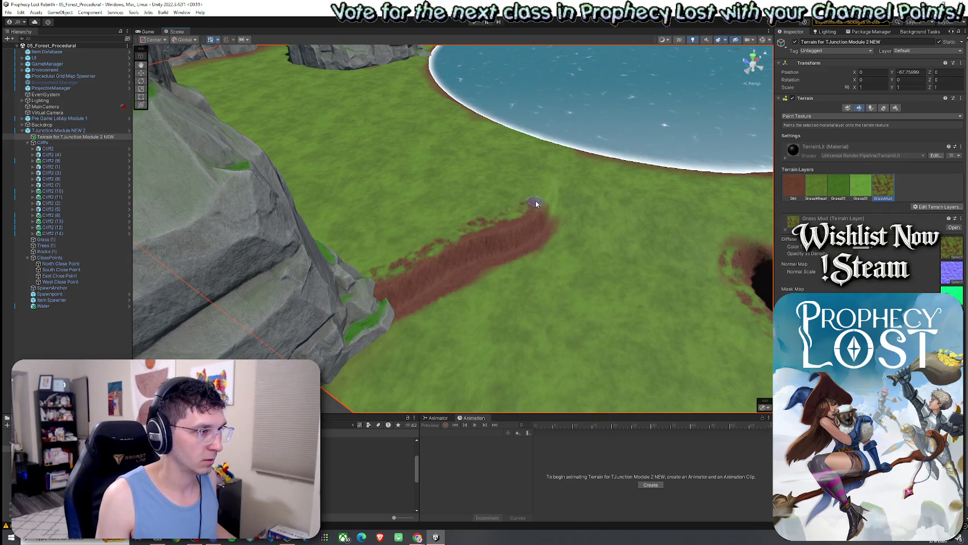
drag(496, 276, 405, 318)
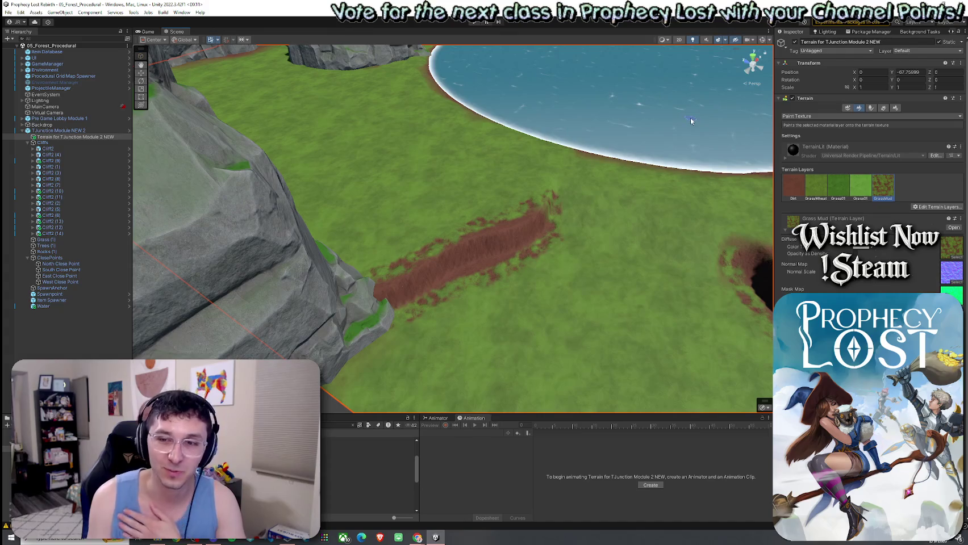
click(8, 12)
click(190, 31)
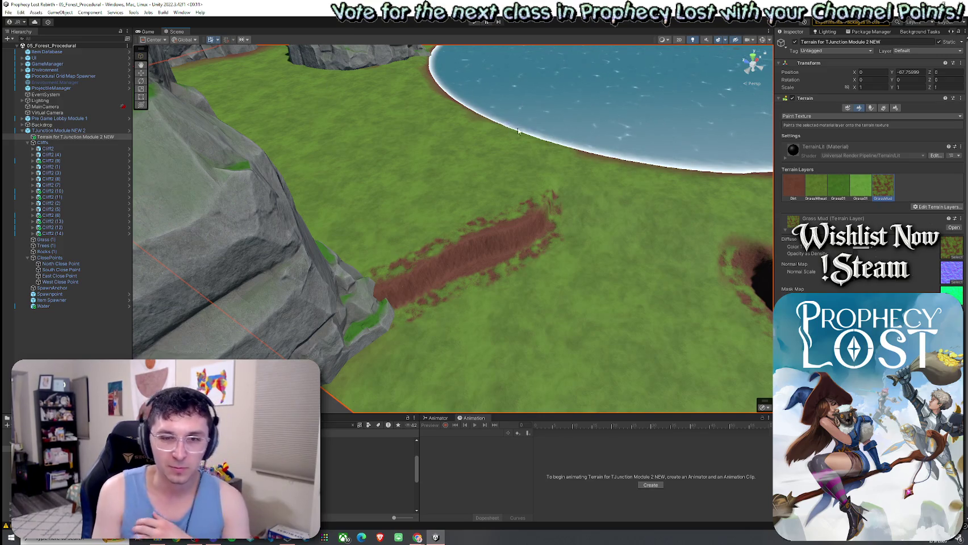
Step: Select the Dirt layer and bring the view down onto the round lake
drag(679, 229, 640, 170)
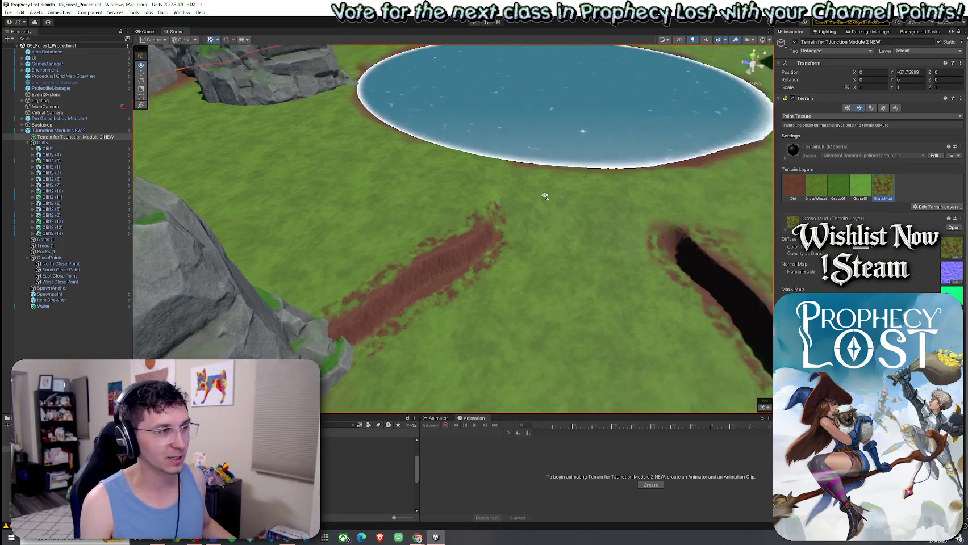
click(793, 186)
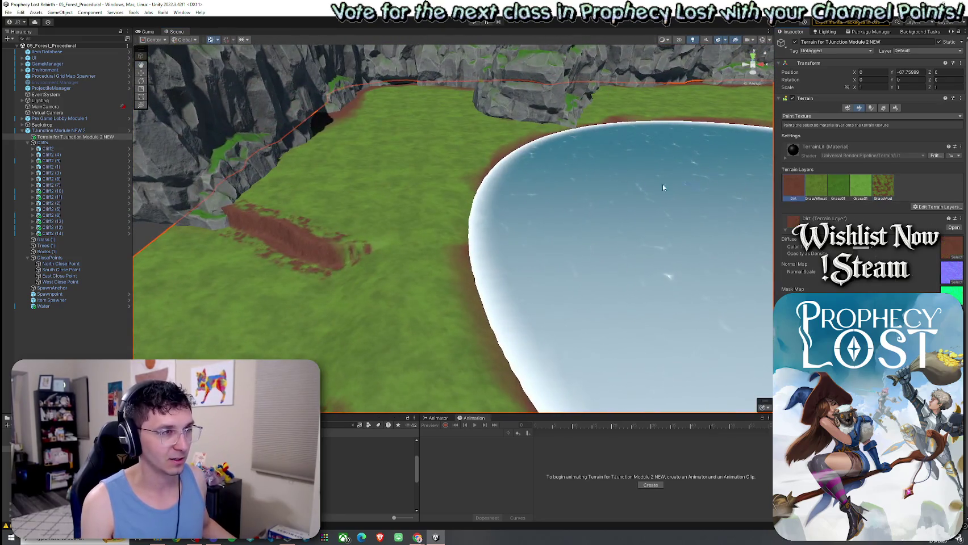
drag(552, 251, 501, 264)
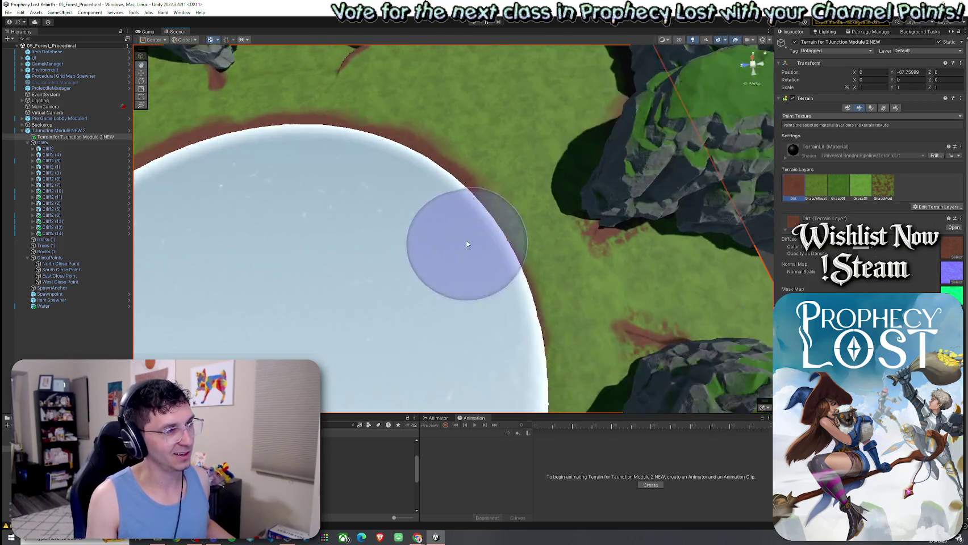
scroll(483, 319, down, 3)
Step: Orbit around the lake to work on its dirt shoreline rim
scroll(398, 281, down, 3)
scroll(402, 287, down, 3)
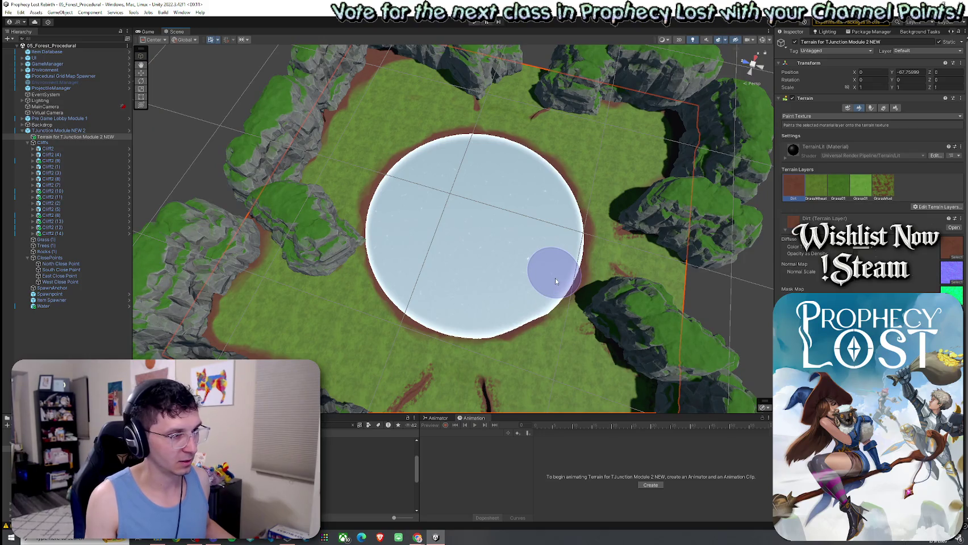
mouse_move(529, 295)
mouse_down()
mouse_move(505, 310)
mouse_move(486, 280)
mouse_up()
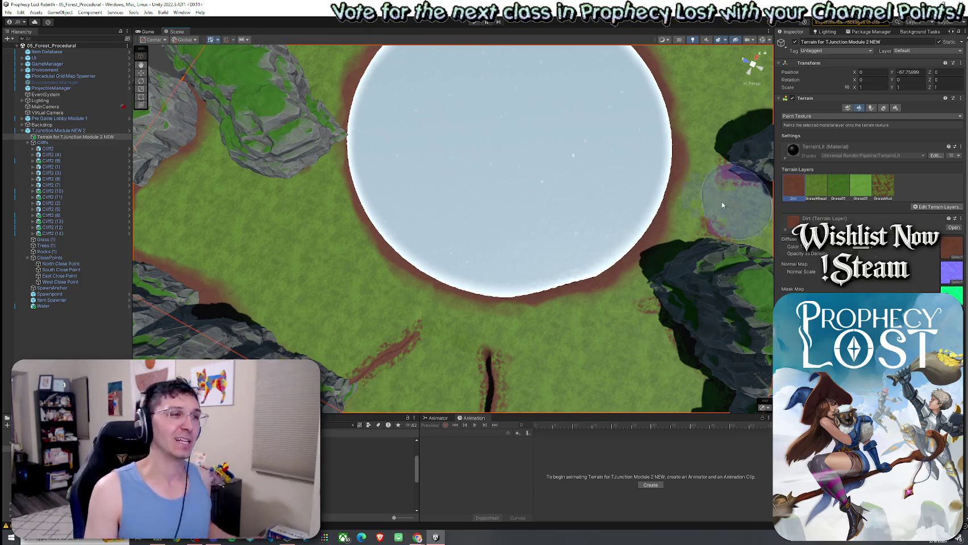
mouse_move(737, 201)
mouse_down()
mouse_move(725, 174)
mouse_move(644, 131)
mouse_up()
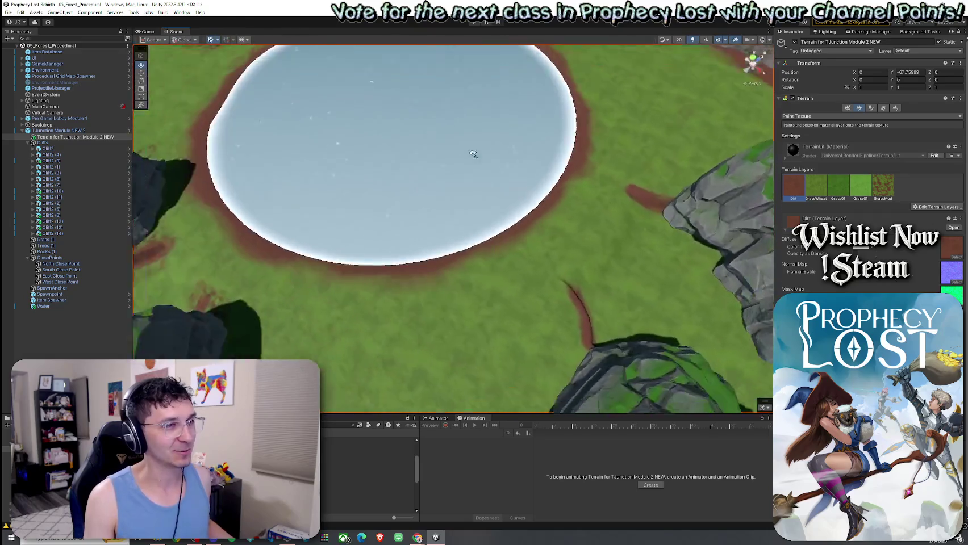
drag(644, 132, 682, 187)
Step: Touch up the dark path by the cliff trench with GrassMud and Dirt
click(882, 187)
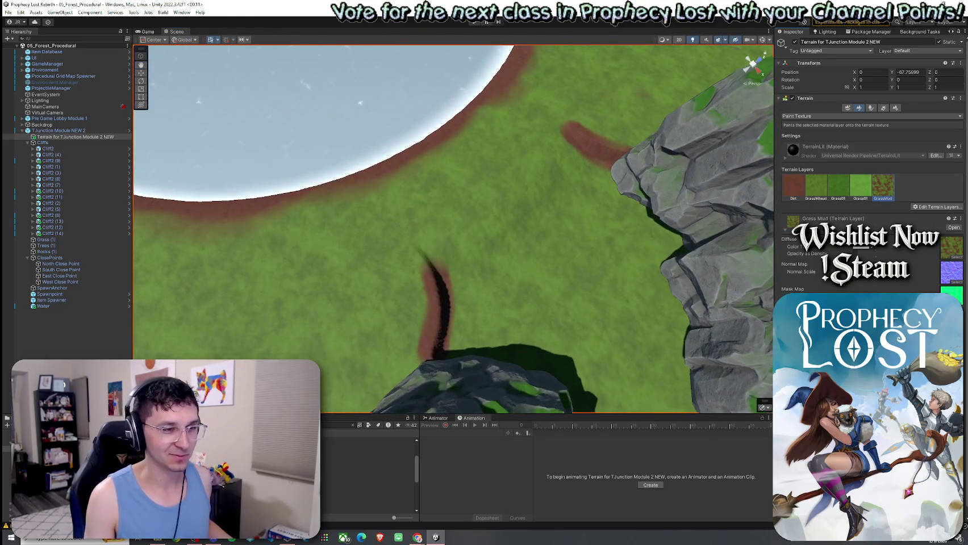
mouse_move(417, 307)
mouse_down()
mouse_move(375, 302)
mouse_move(298, 184)
mouse_up()
scroll(210, 234, down, 3)
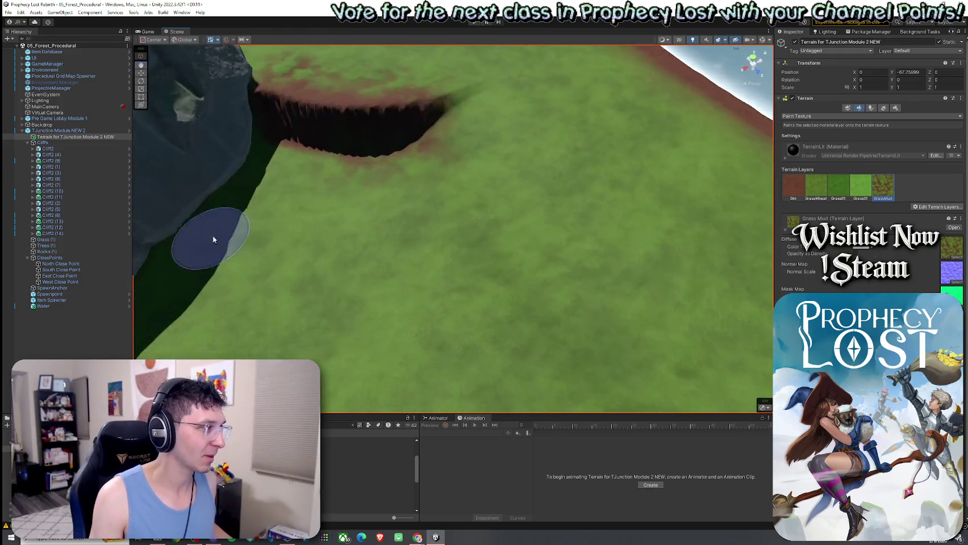
scroll(479, 254, down, 3)
click(794, 186)
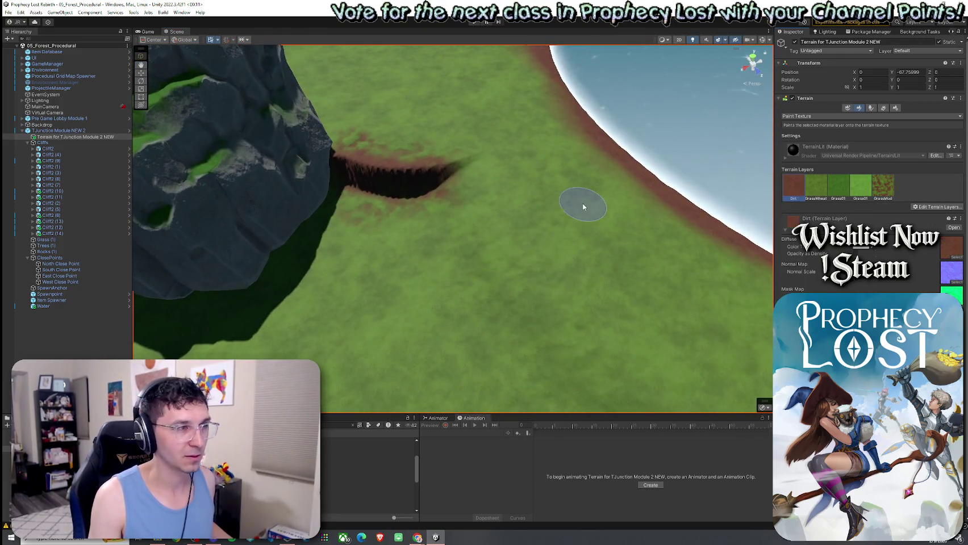
click(818, 117)
Step: Soften the trench's dark streaky walls with Smooth Height
click(816, 164)
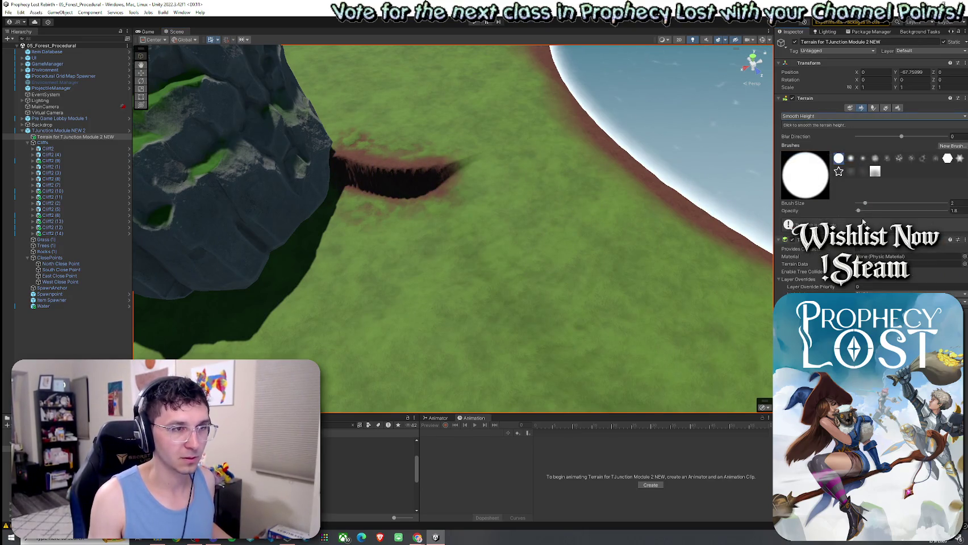
mouse_move(453, 183)
mouse_down()
mouse_move(335, 169)
mouse_move(511, 217)
mouse_up()
scroll(511, 217, up, 5)
scroll(578, 172, up, 3)
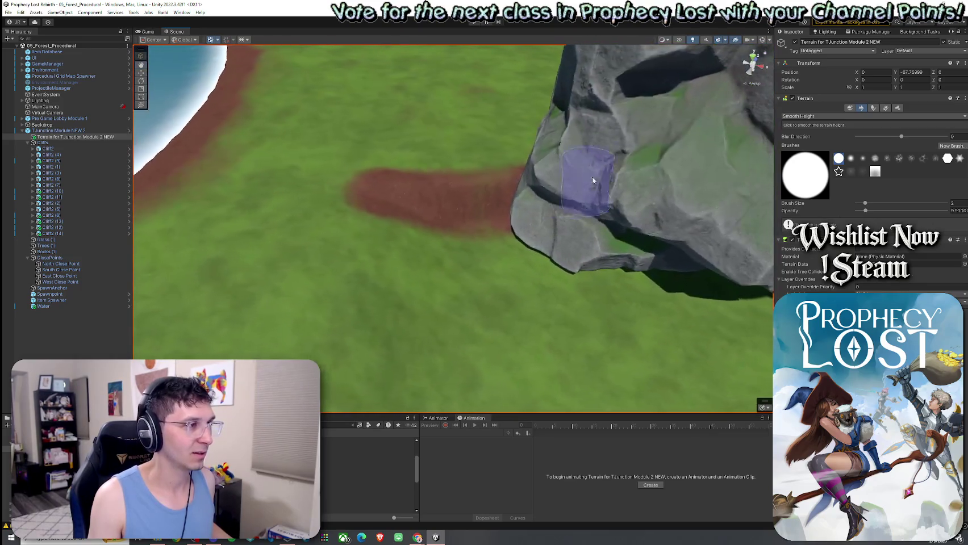
Step: Blend GrassMud over the brown strip's edges, undoing a stray stroke, then repaint it with Dirt
click(807, 116)
click(795, 143)
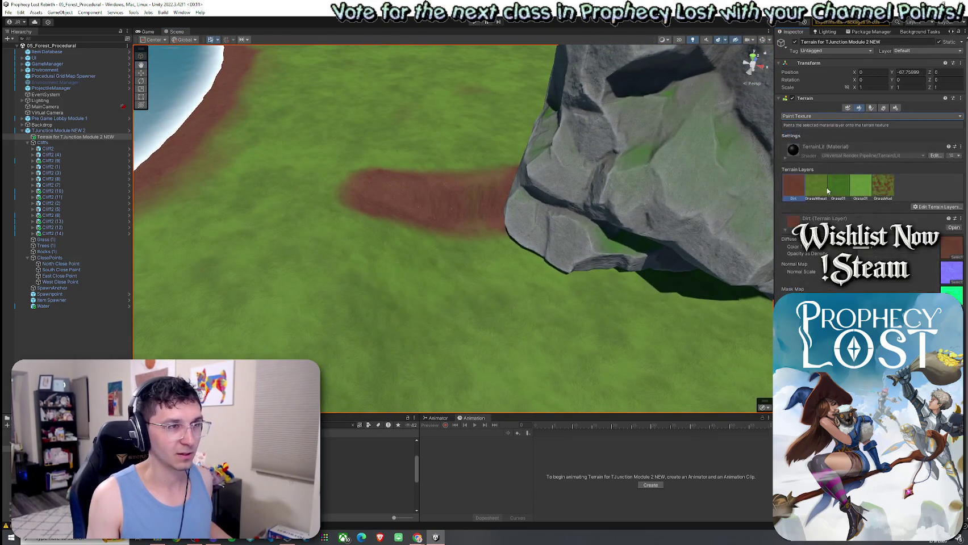
drag(505, 156, 428, 164)
key(ctrl+z)
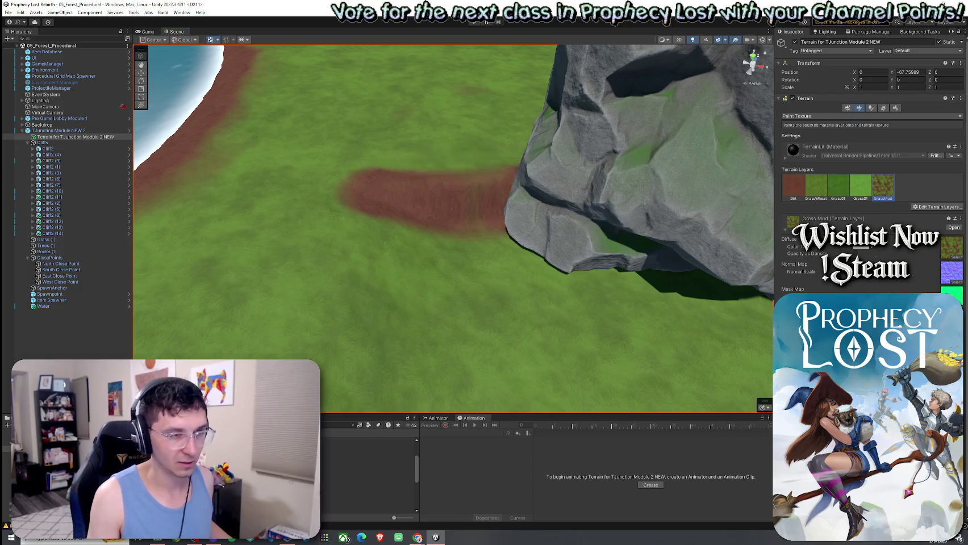
mouse_move(489, 171)
mouse_down()
mouse_move(417, 172)
mouse_move(434, 225)
mouse_move(503, 244)
mouse_up()
click(797, 184)
drag(453, 206, 406, 206)
Step: Check the path and return to Smooth Height near the cliffs
mouse_move(548, 230)
mouse_down()
mouse_move(518, 261)
mouse_move(441, 272)
mouse_move(622, 237)
mouse_up()
click(803, 117)
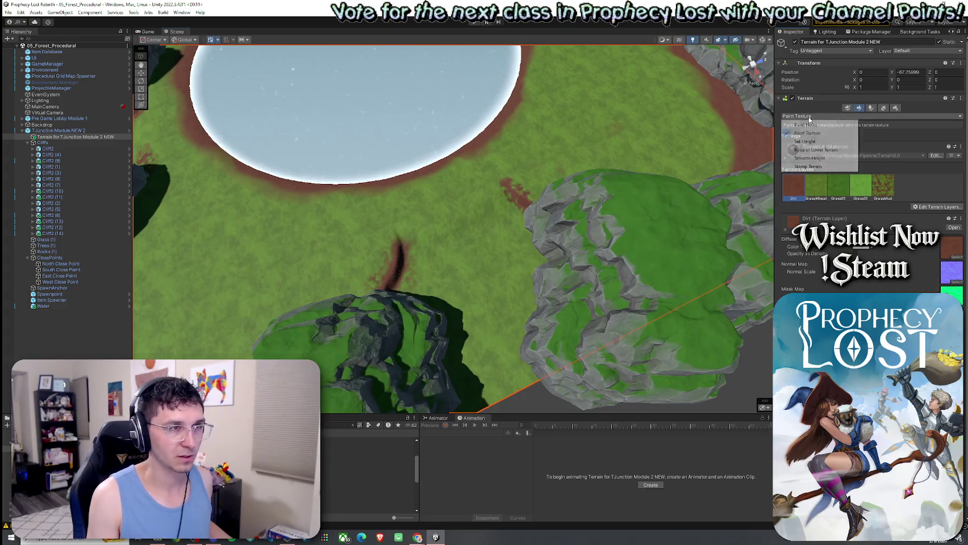
click(807, 155)
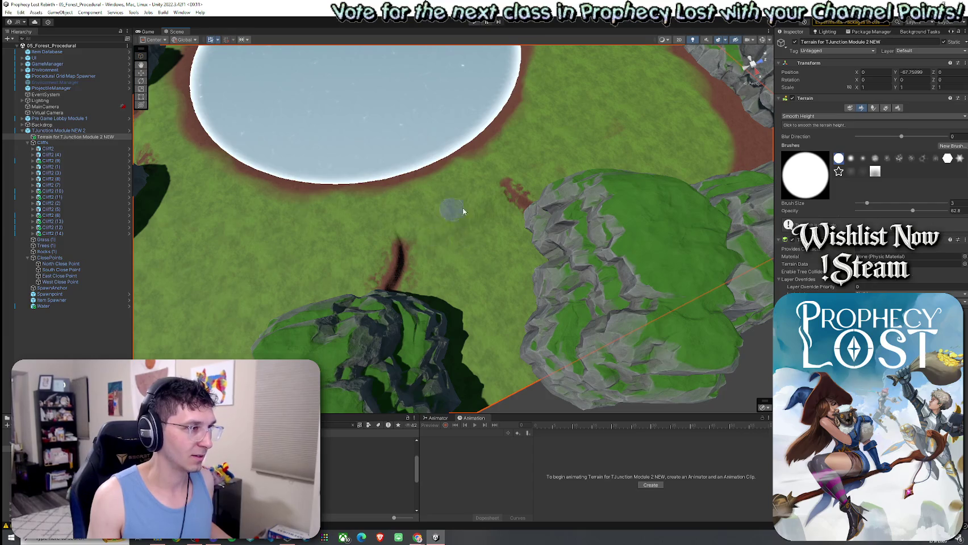
drag(487, 231, 493, 154)
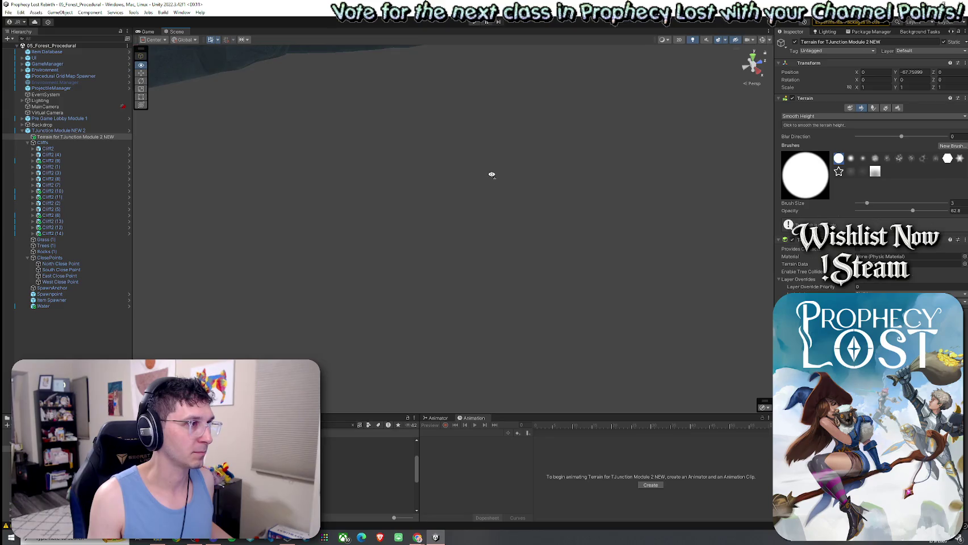
mouse_move(491, 175)
mouse_down()
mouse_move(477, 95)
mouse_move(498, 241)
mouse_move(629, 275)
mouse_move(512, 193)
mouse_up()
mouse_move(439, 228)
mouse_down()
mouse_move(469, 244)
mouse_move(472, 207)
mouse_move(423, 209)
mouse_move(423, 199)
mouse_move(338, 197)
mouse_move(200, 169)
mouse_move(244, 189)
mouse_up()
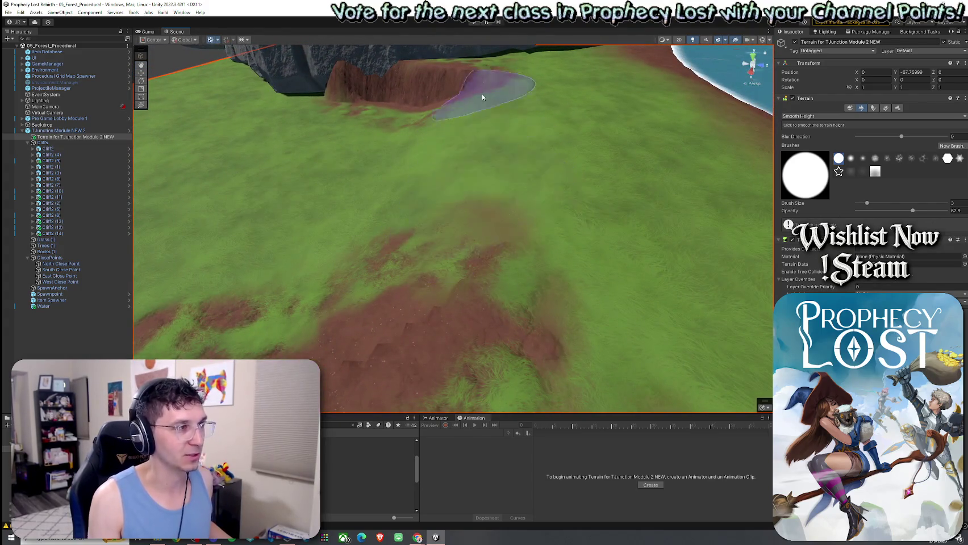
mouse_move(473, 98)
mouse_down()
mouse_move(406, 238)
mouse_move(373, 244)
mouse_move(441, 229)
mouse_move(283, 193)
mouse_move(156, 210)
mouse_move(195, 195)
mouse_move(26, 222)
mouse_move(502, 194)
mouse_up()
click(802, 118)
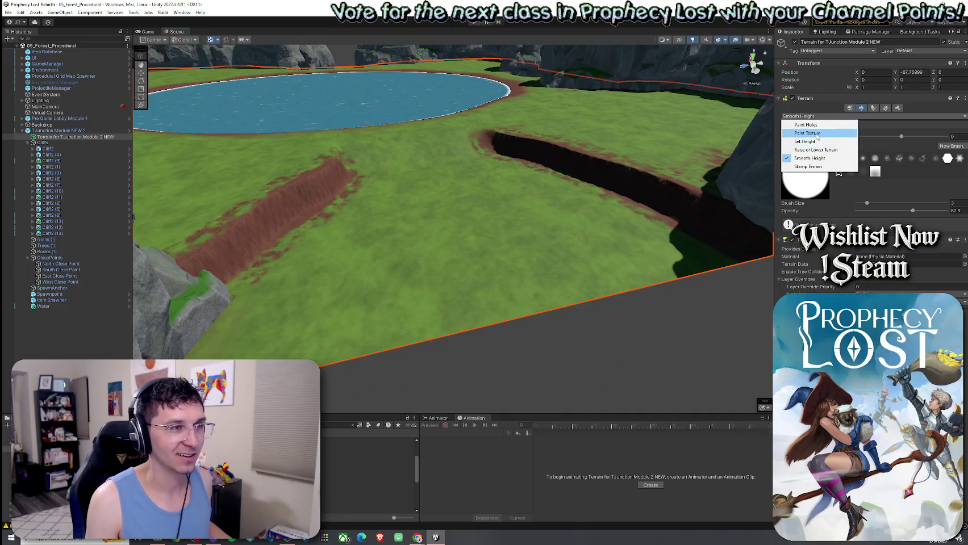
click(810, 158)
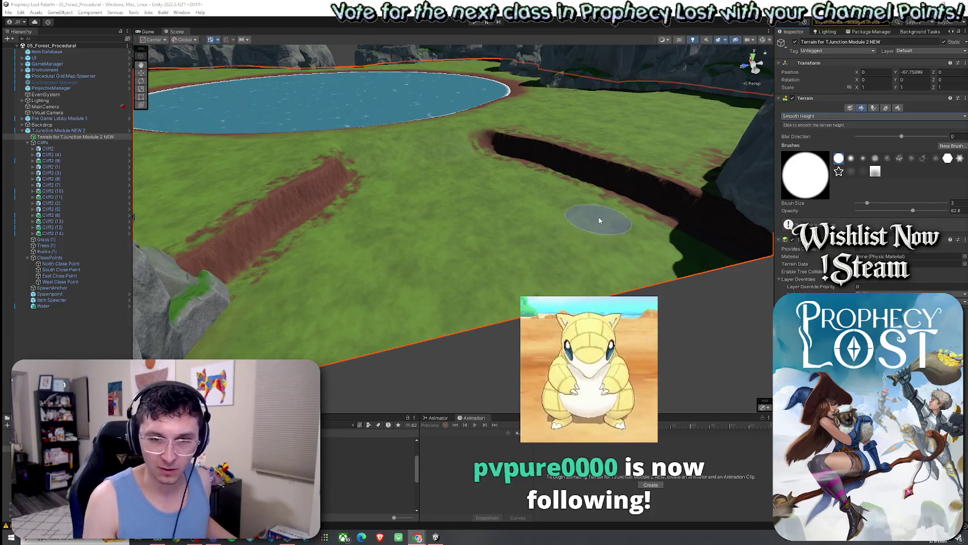
key(f)
scroll(761, 170, down, 2)
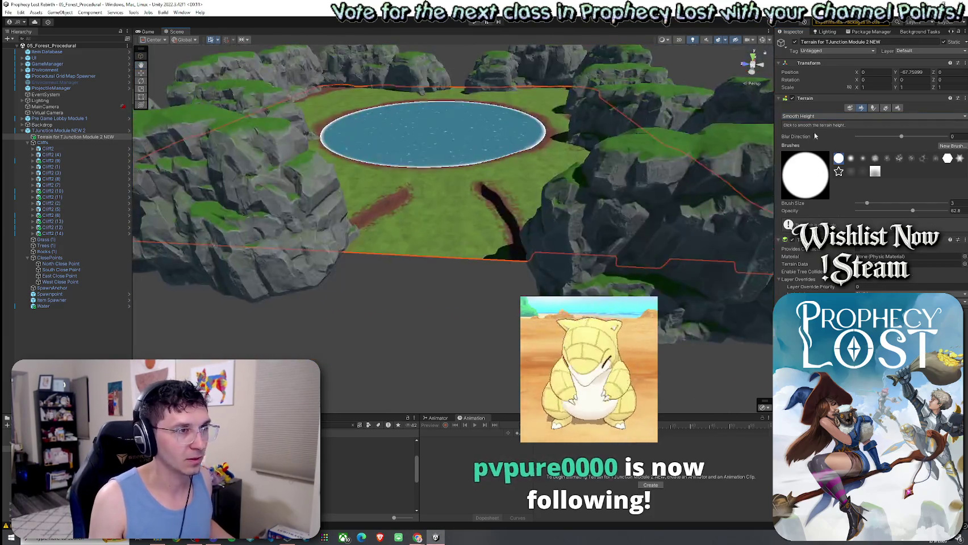
Step: Smooth the ridges along the dirt path, adjusting smoothing strength to 76.3 and 12.4
drag(494, 196, 511, 198)
scroll(511, 199, up, 3)
scroll(467, 199, up, 5)
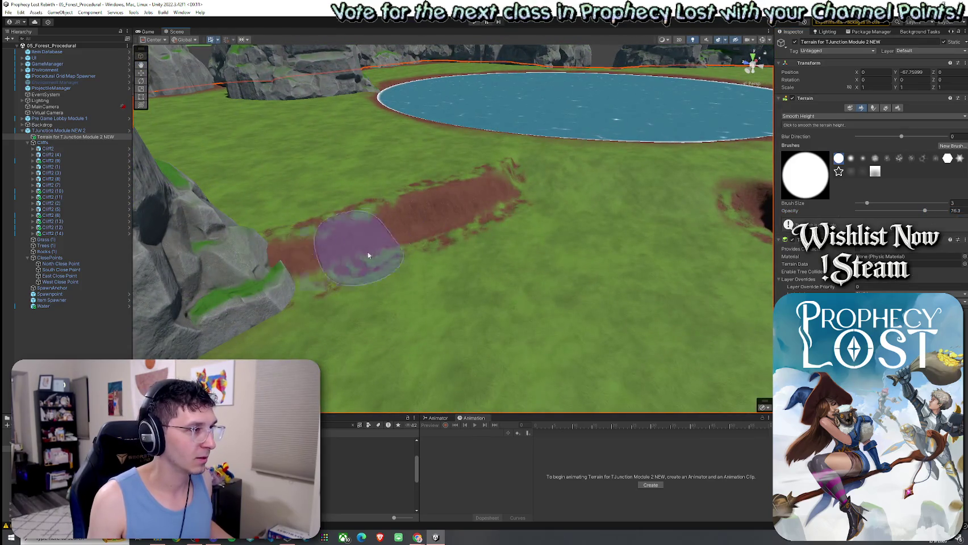
drag(351, 259, 500, 254)
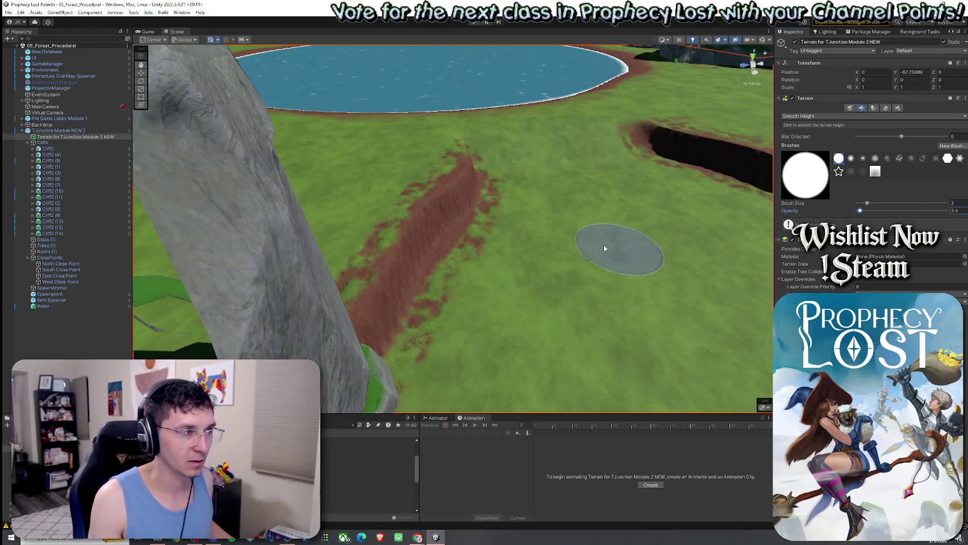
mouse_move(477, 163)
mouse_down()
mouse_move(399, 259)
mouse_move(379, 270)
mouse_up()
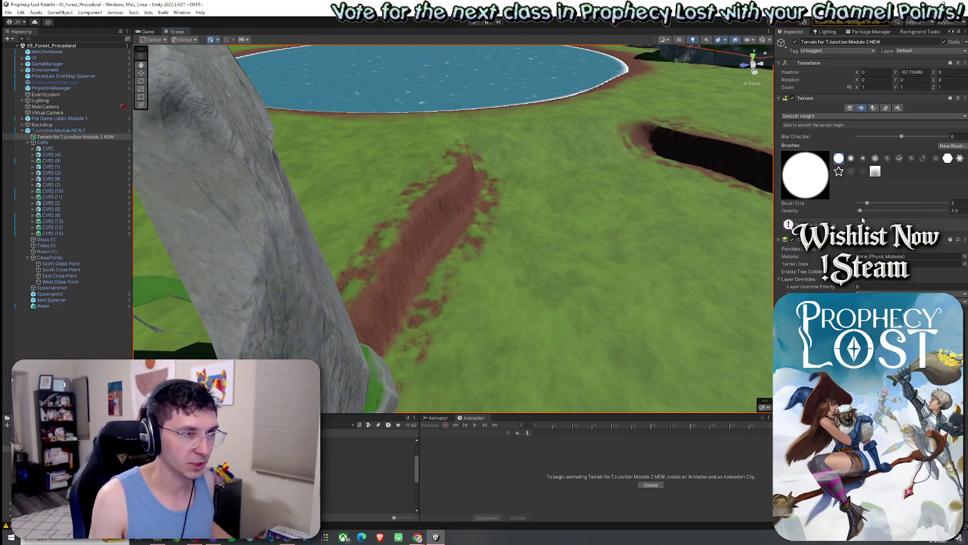
drag(866, 212, 867, 210)
drag(465, 184, 378, 270)
Step: Switch back to Paint Texture and look over the trench, cliffs and lake
mouse_move(507, 248)
mouse_down()
mouse_move(533, 210)
mouse_move(611, 226)
mouse_move(489, 185)
mouse_up()
mouse_move(612, 259)
mouse_down()
mouse_move(559, 213)
mouse_move(602, 227)
mouse_up()
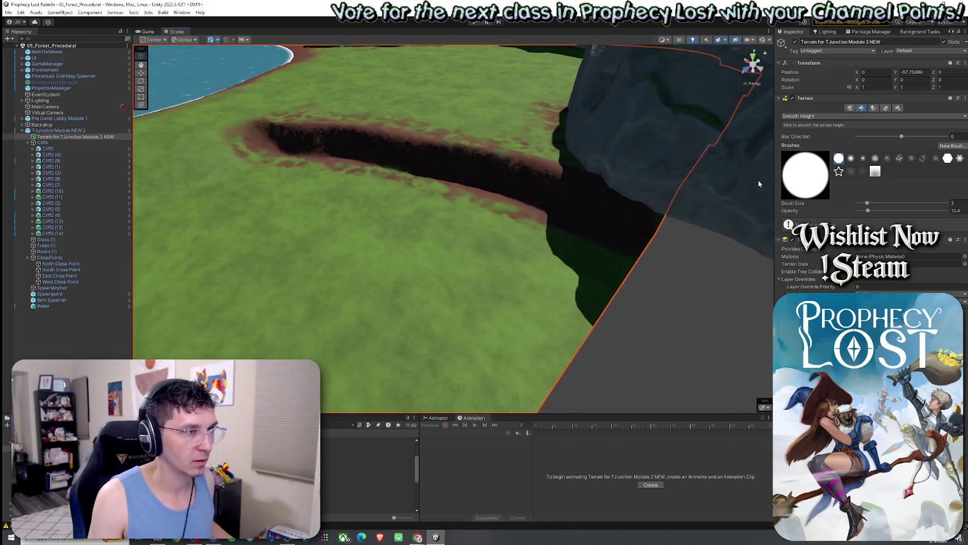
click(818, 116)
click(819, 133)
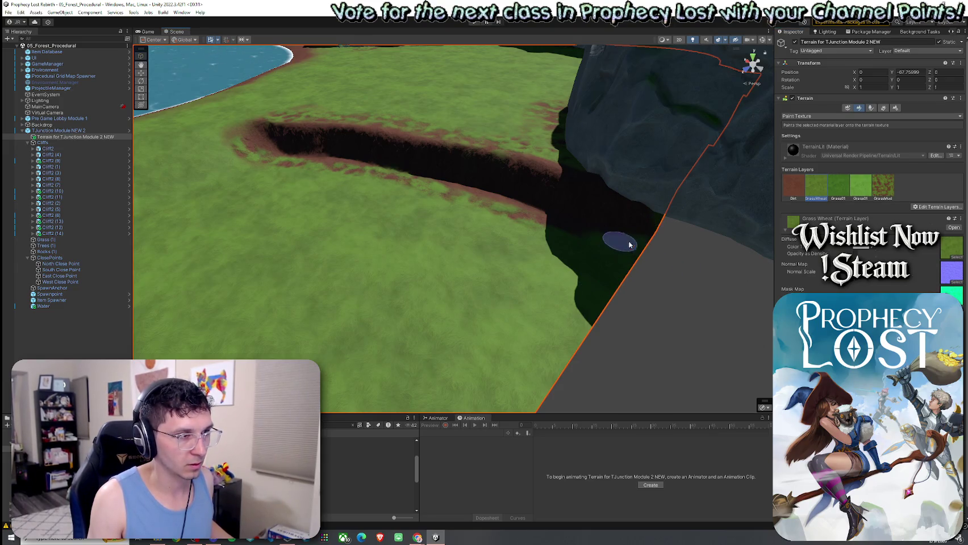
mouse_move(654, 226)
mouse_down()
mouse_move(655, 237)
mouse_move(653, 210)
mouse_move(615, 210)
mouse_move(509, 273)
mouse_move(603, 253)
mouse_up()
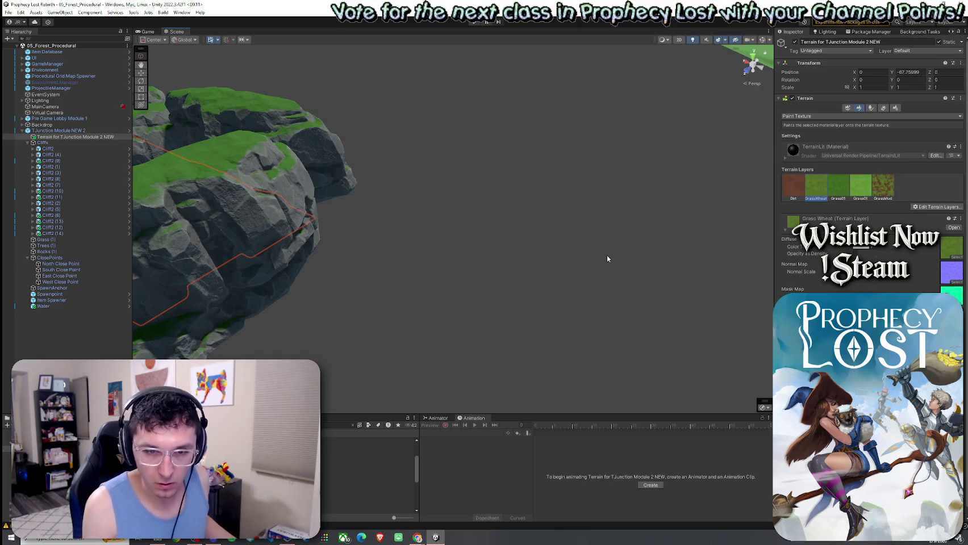
mouse_move(518, 249)
mouse_down()
mouse_move(418, 211)
mouse_move(507, 195)
mouse_up()
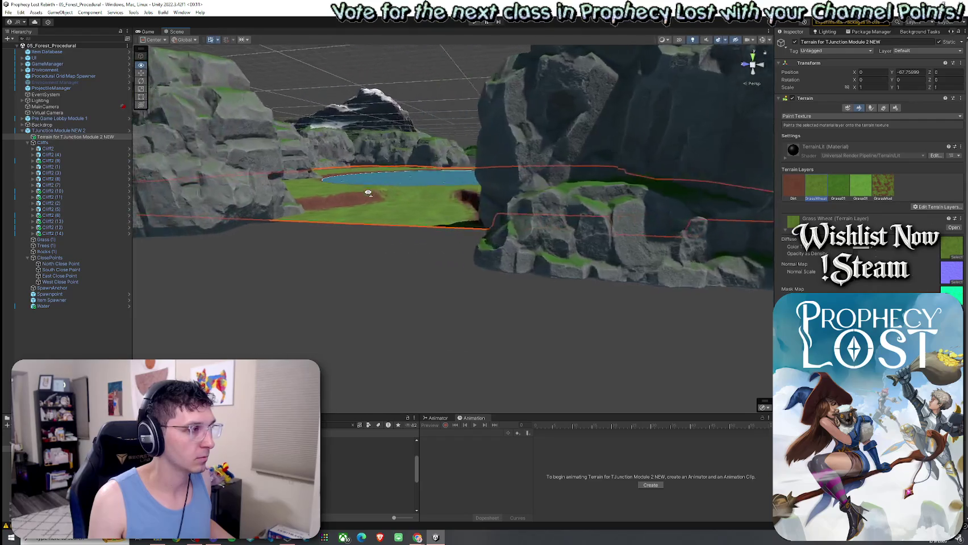
drag(507, 195, 400, 201)
click(400, 201)
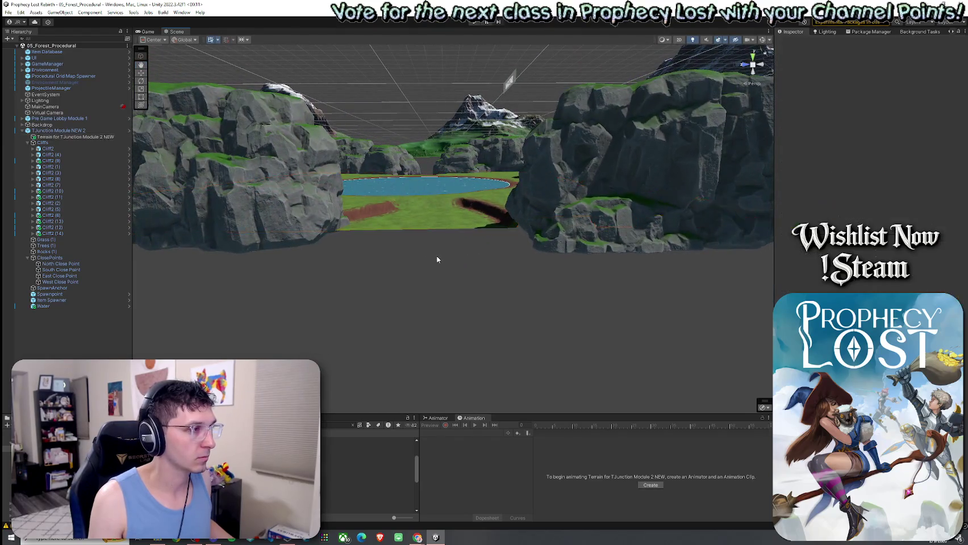
click(556, 203)
double_click(53, 154)
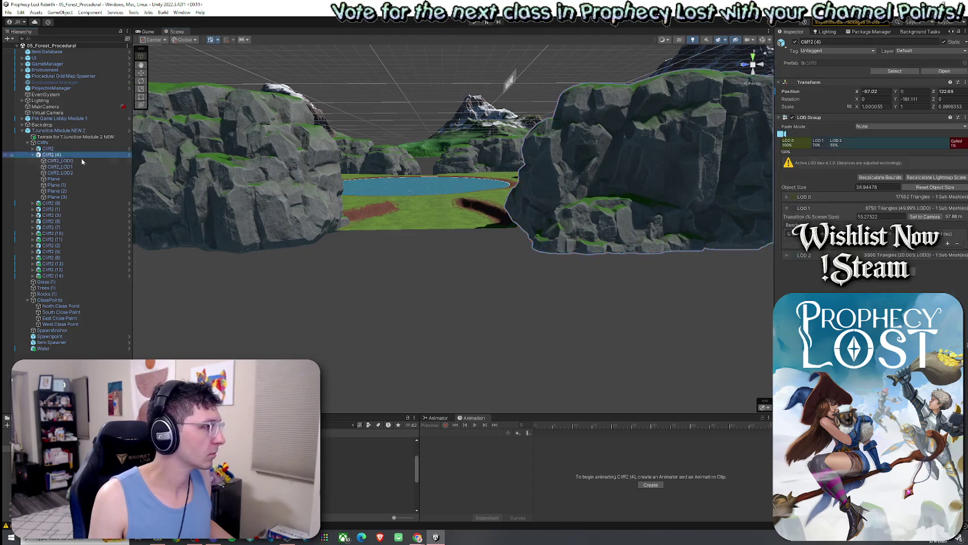
mouse_move(570, 117)
mouse_down()
mouse_move(459, 149)
mouse_move(367, 134)
mouse_up()
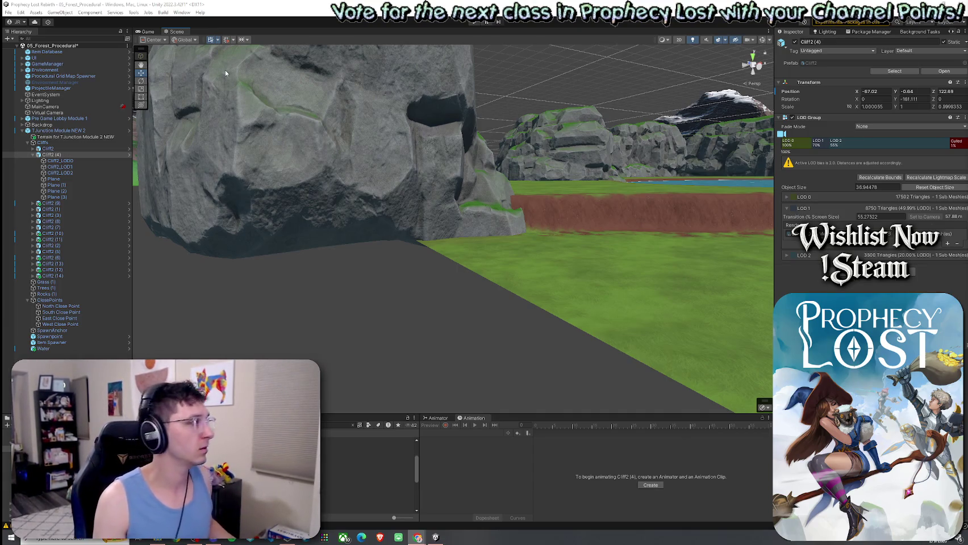
click(8, 12)
key(Escape)
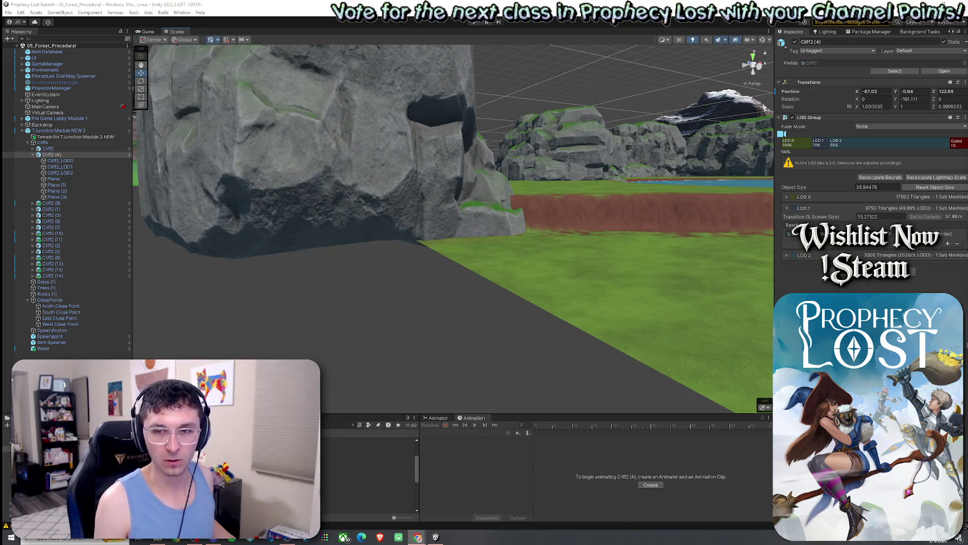
scroll(602, 250, down, 3)
scroll(464, 239, down, 2)
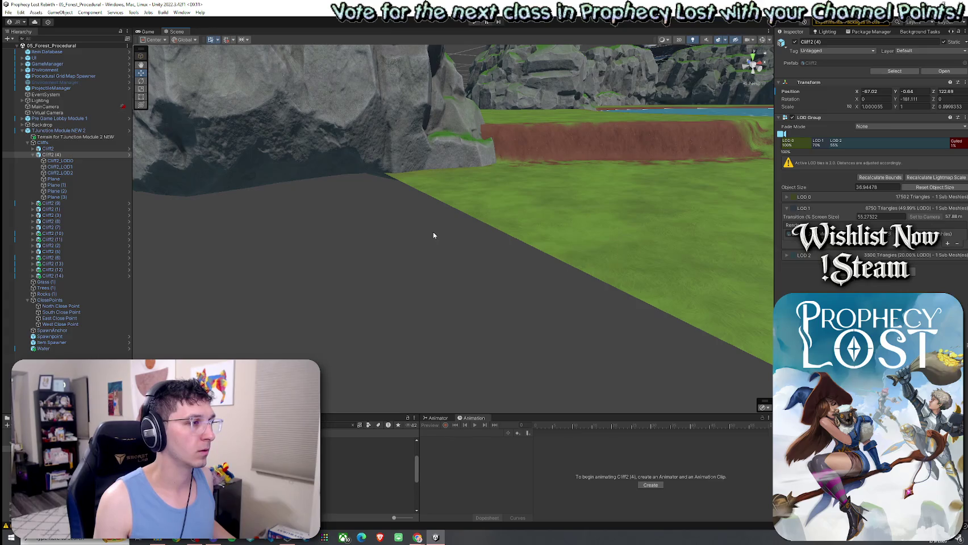
mouse_move(433, 232)
mouse_down()
mouse_move(557, 210)
mouse_move(509, 233)
mouse_move(413, 202)
mouse_move(100, 65)
mouse_up()
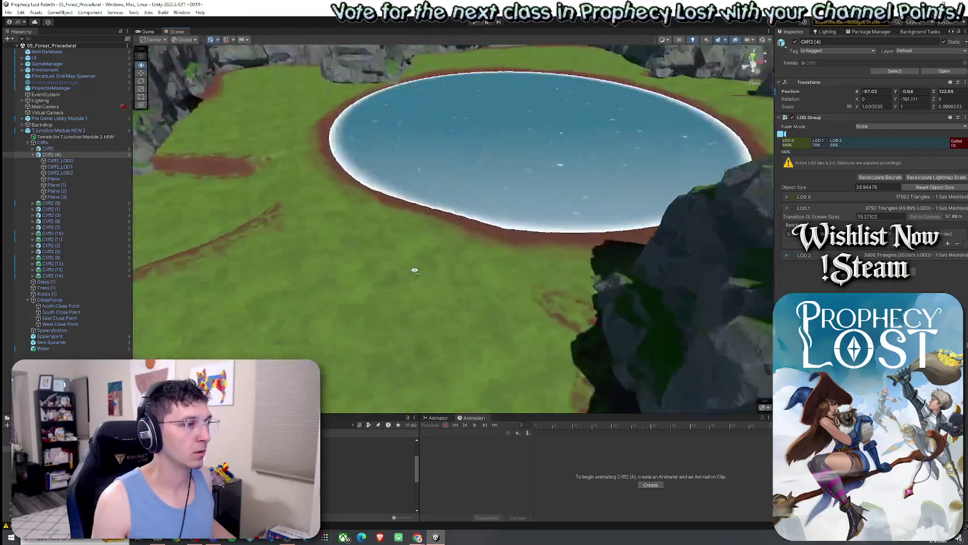
click(9, 12)
click(159, 171)
drag(159, 171, 288, 206)
scroll(287, 206, down, 5)
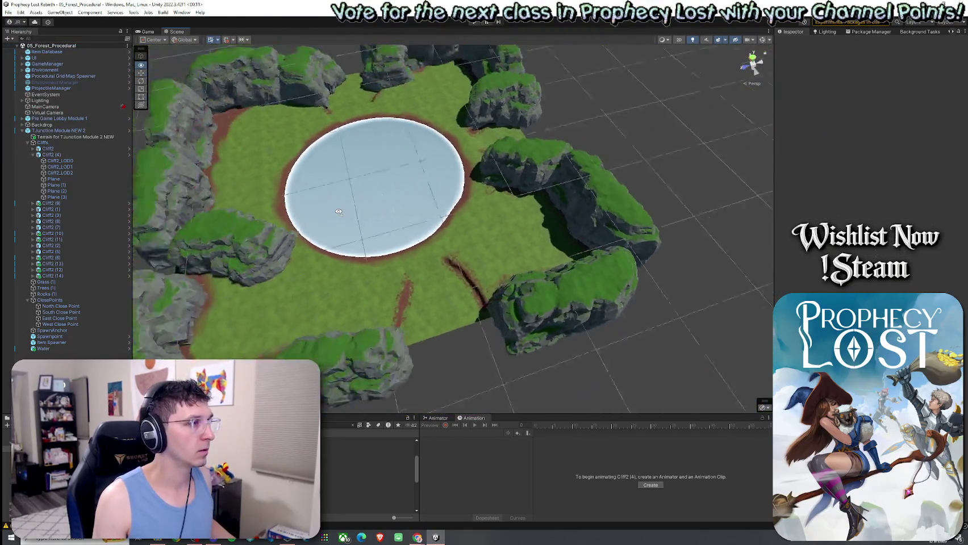
scroll(333, 207, up, 4)
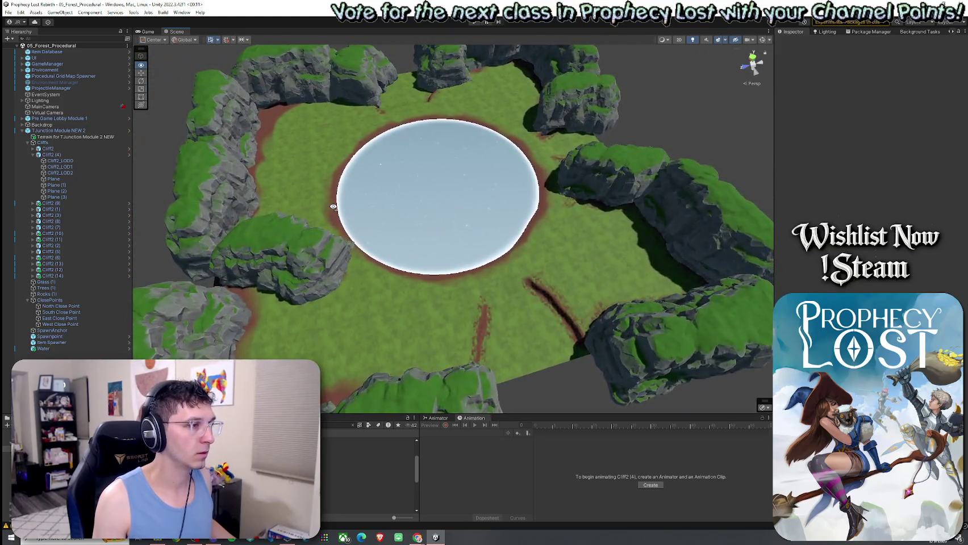
drag(333, 206, 303, 202)
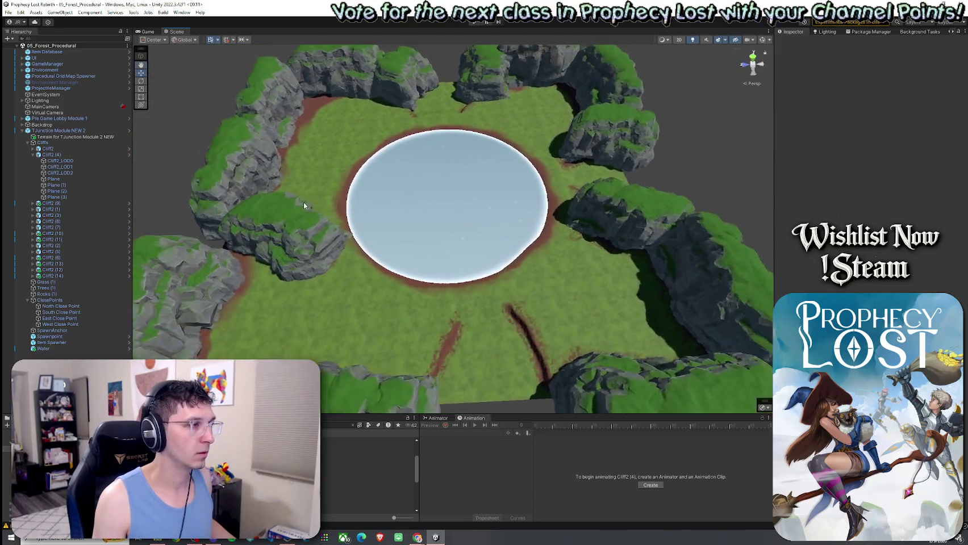
click(330, 170)
click(32, 155)
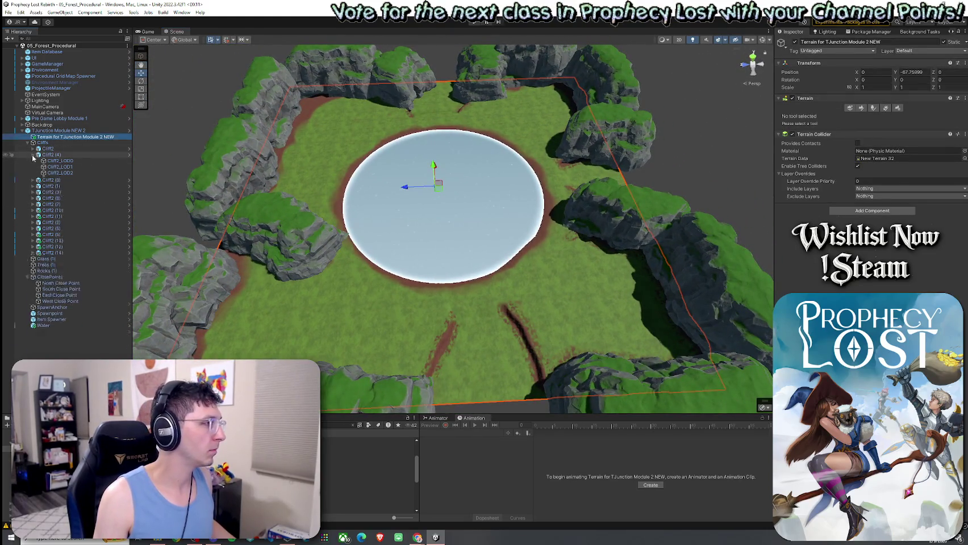
Step: Select Cliff2 (15), then move and rotate it onto the pond's far rim
click(82, 159)
click(299, 235)
click(277, 234)
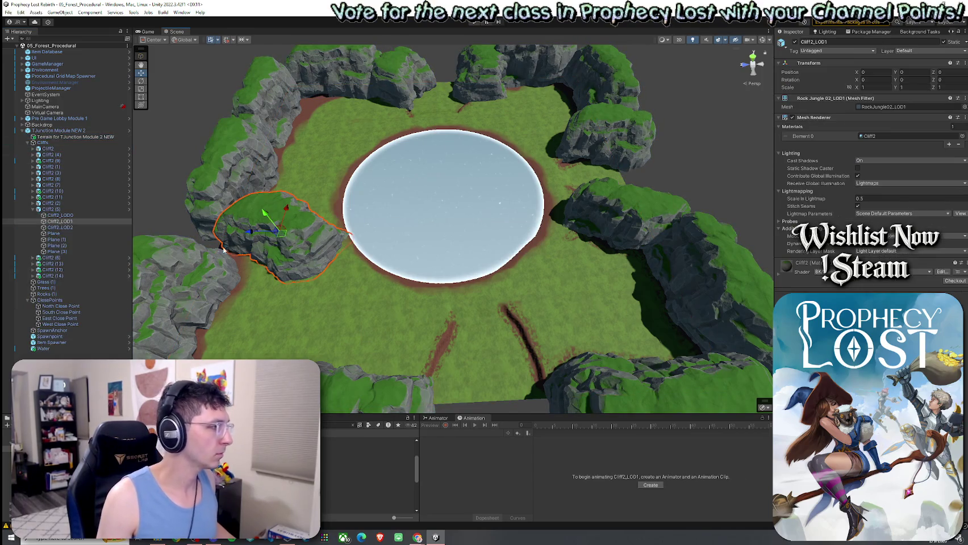
click(295, 236)
mouse_move(273, 220)
mouse_down()
mouse_move(345, 120)
mouse_move(263, 149)
mouse_up()
mouse_move(344, 123)
mouse_down()
mouse_move(333, 182)
mouse_move(398, 182)
mouse_up()
key(e)
key(w)
mouse_move(326, 176)
mouse_down()
mouse_move(369, 182)
mouse_move(324, 187)
mouse_move(192, 97)
mouse_move(201, 121)
mouse_move(254, 155)
mouse_up()
Step: Move the Steam login window aside and maximize the Silent Sonata store page
scroll(322, 189, up, 5)
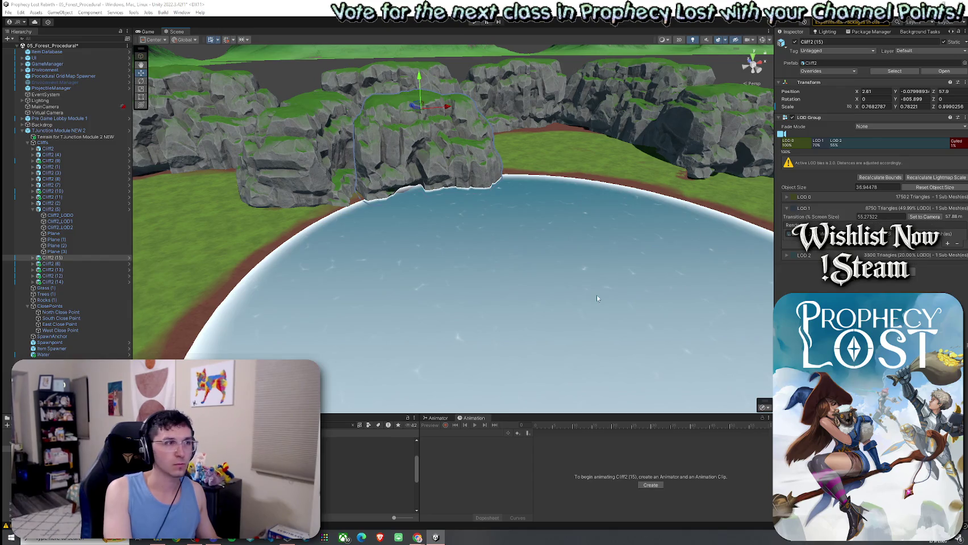
drag(519, 203, 0, 209)
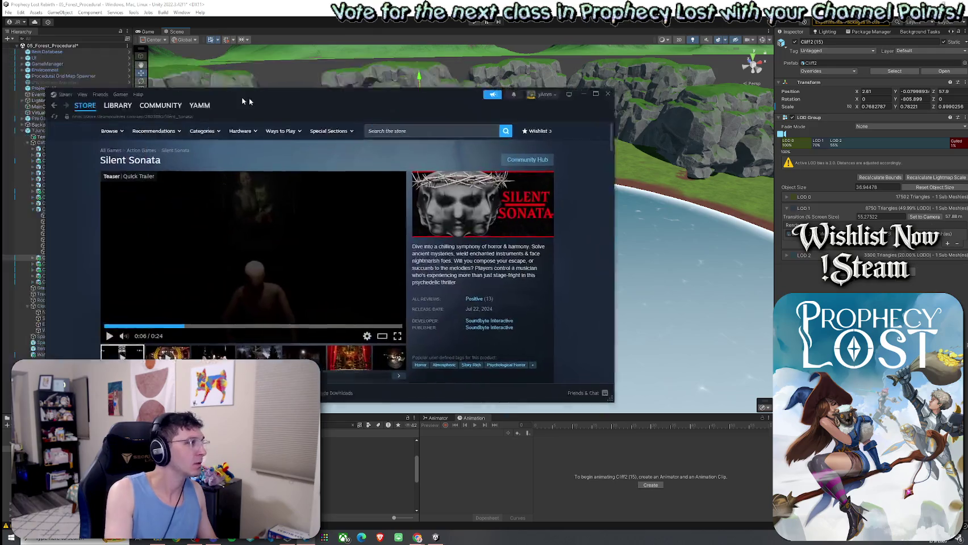
double_click(292, 92)
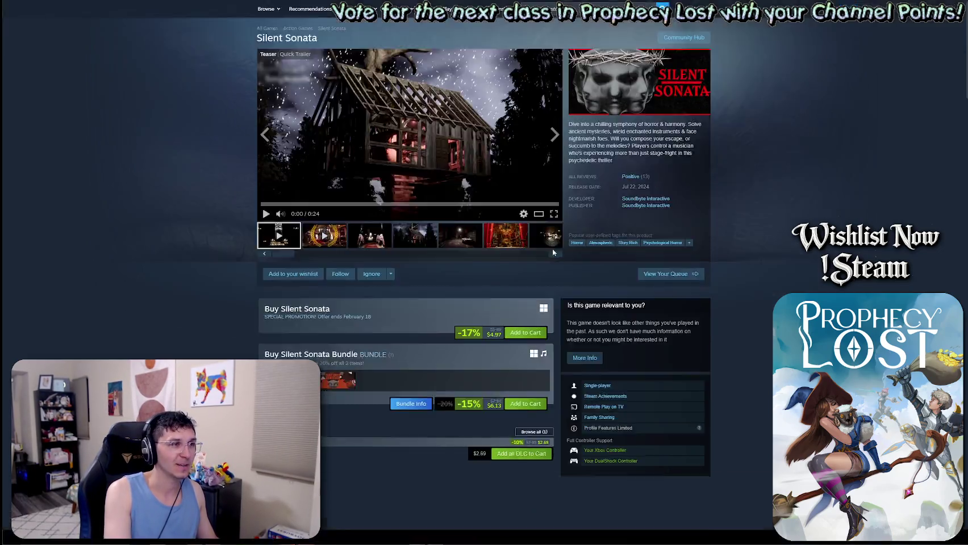
Step: Play the Silent Sonata launch trailer full screen
click(553, 249)
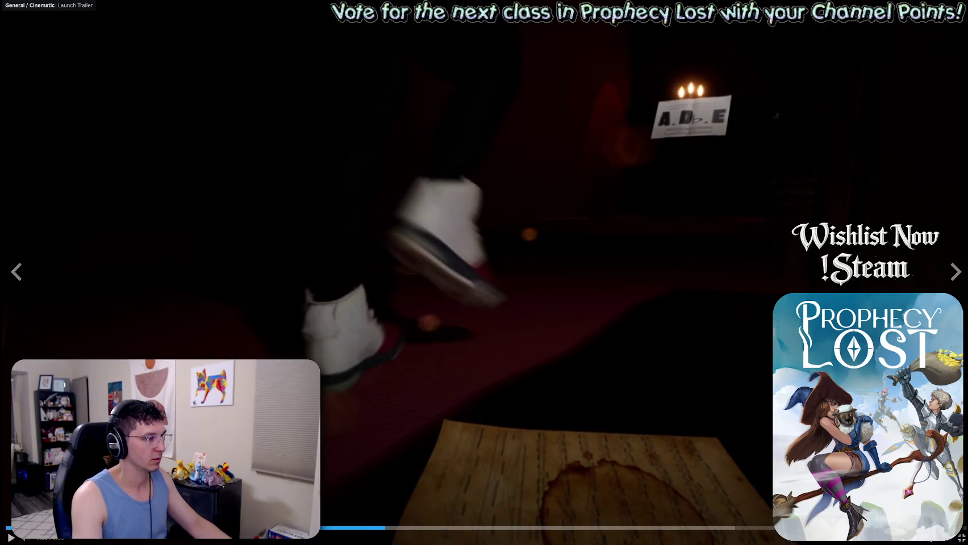
Step: Exit the Silent Sonata trailer's full screen, then watch it full screen again
key(Escape)
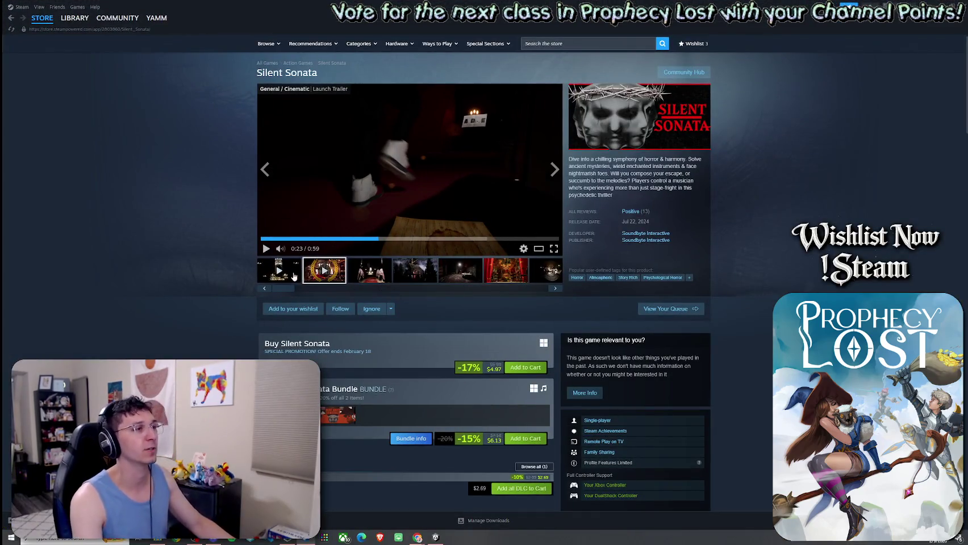
click(554, 249)
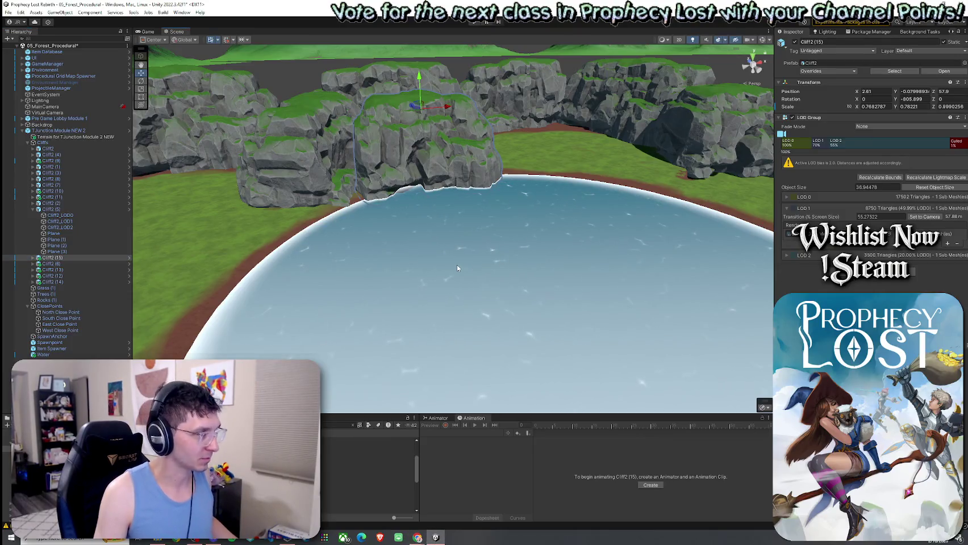
Step: Rotate Cliff2 (5) around its vertical axis and slide it slightly sideways
scroll(448, 272, down, 3)
scroll(426, 277, down, 3)
scroll(397, 282, down, 3)
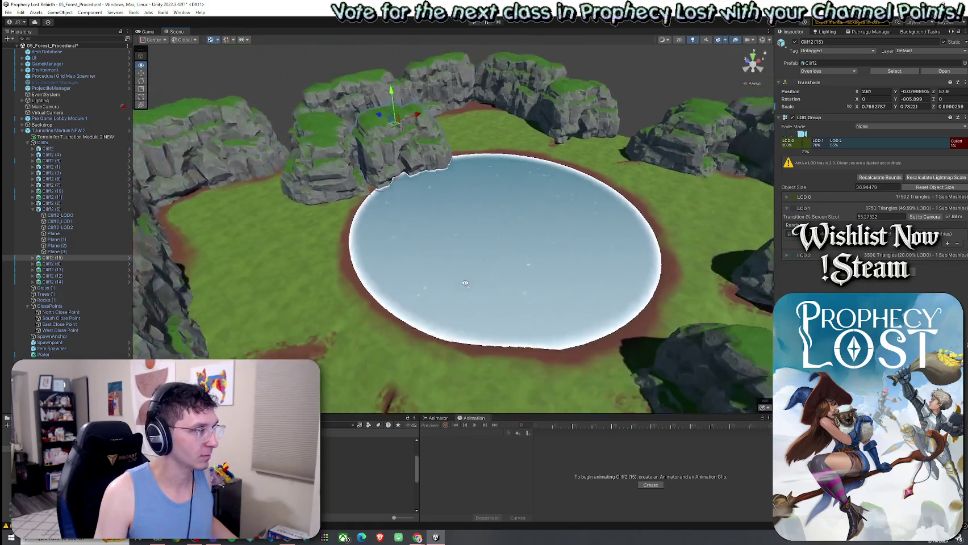
scroll(369, 289, down, 2)
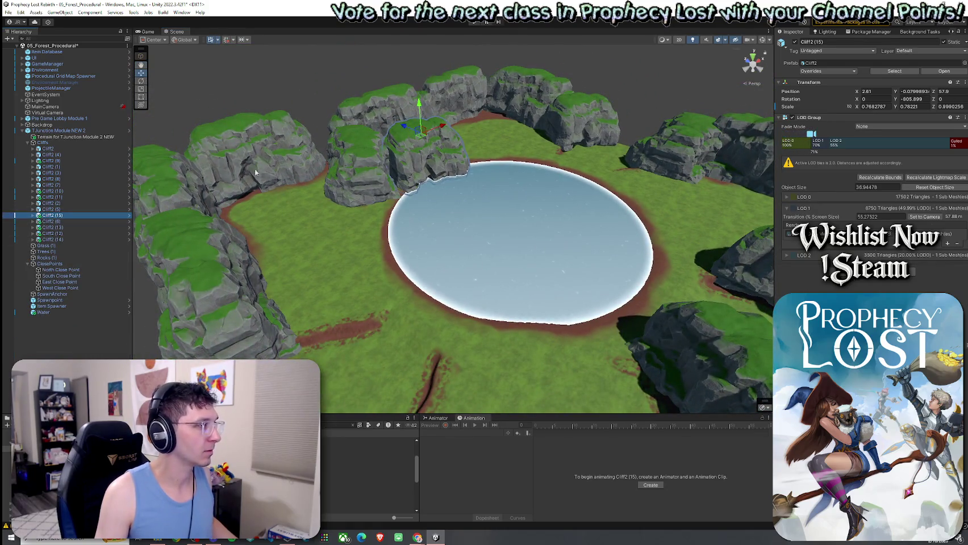
click(320, 126)
mouse_move(320, 126)
mouse_down()
mouse_move(383, 201)
mouse_move(341, 227)
mouse_up()
click(398, 228)
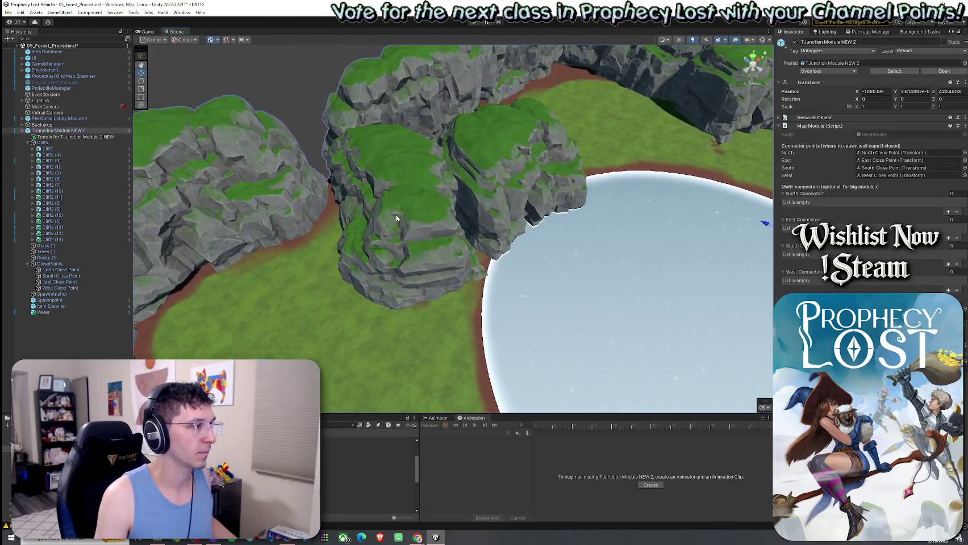
click(51, 209)
key(e)
drag(389, 181, 429, 202)
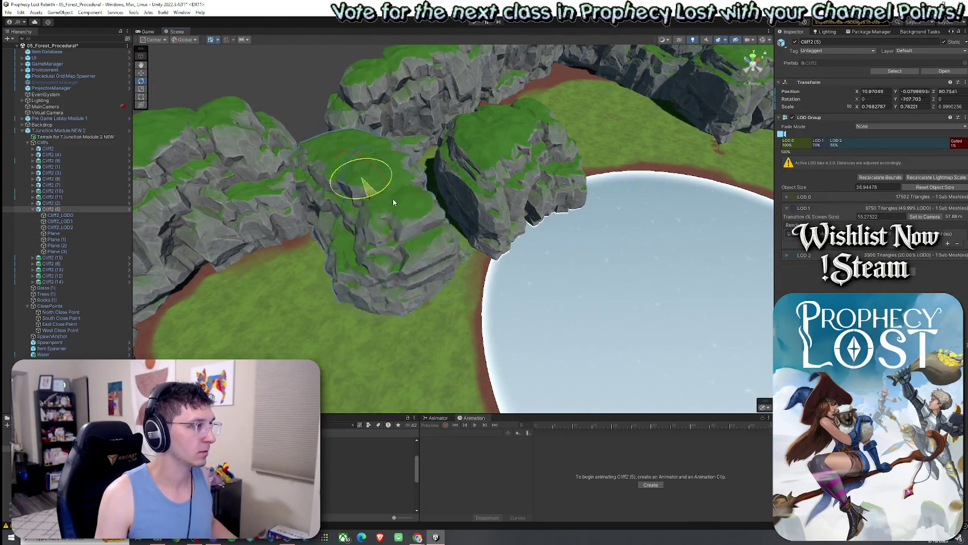
mouse_move(365, 185)
mouse_down()
mouse_move(384, 193)
mouse_move(372, 200)
mouse_move(376, 217)
mouse_up()
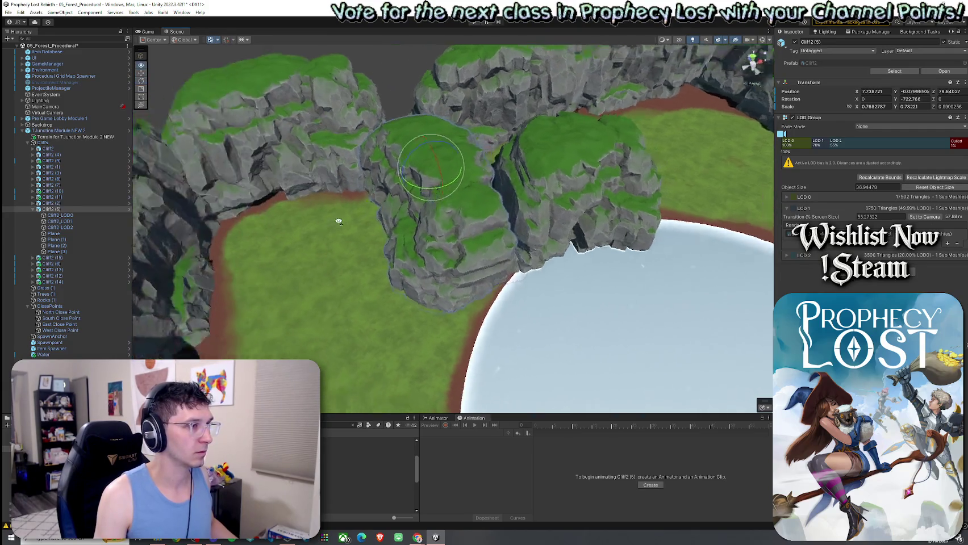
Step: Shift Cliff2 (15) slightly back from the pond and move Cliff2 (16) toward the rim
click(376, 217)
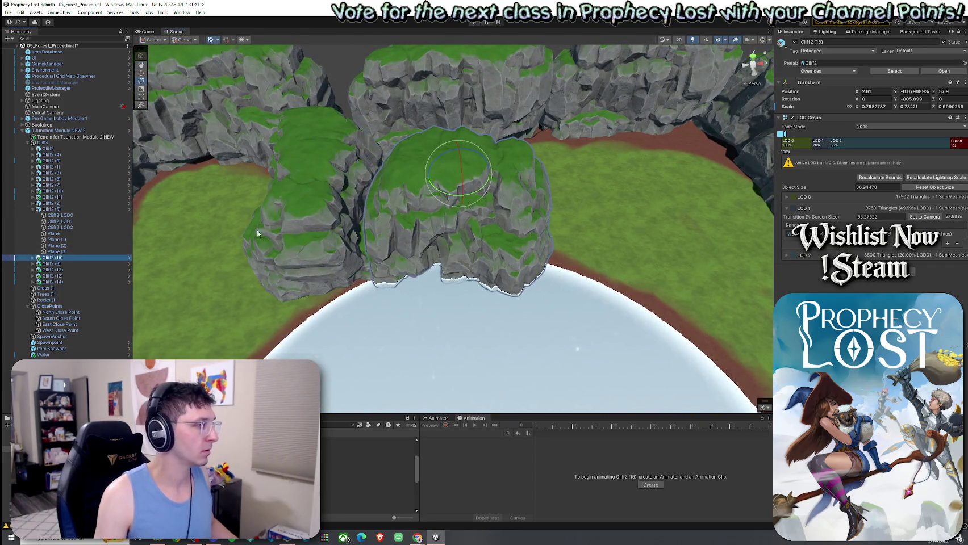
mouse_move(457, 178)
mouse_down()
mouse_move(445, 173)
mouse_move(469, 192)
mouse_move(431, 174)
mouse_move(433, 188)
mouse_up()
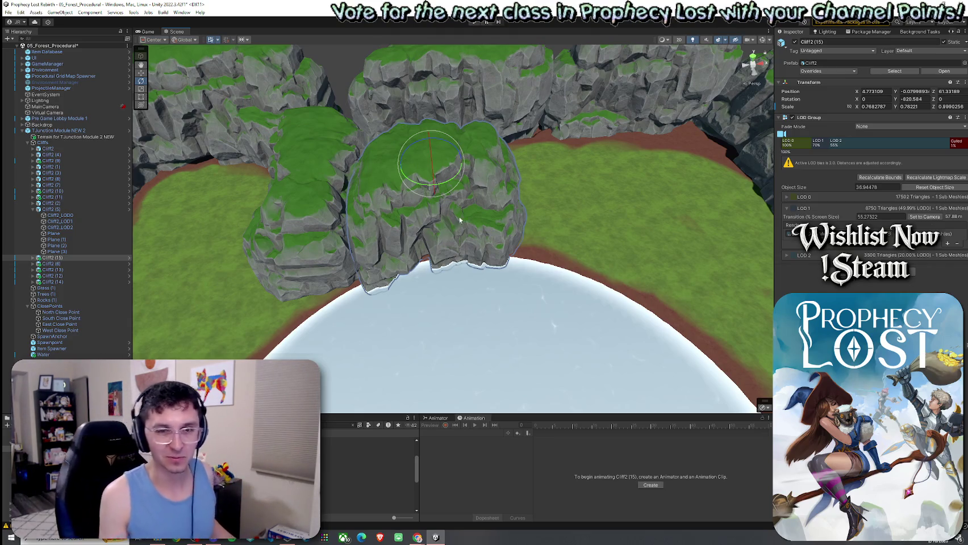
mouse_move(442, 199)
mouse_down()
mouse_move(537, 194)
mouse_move(519, 197)
mouse_up()
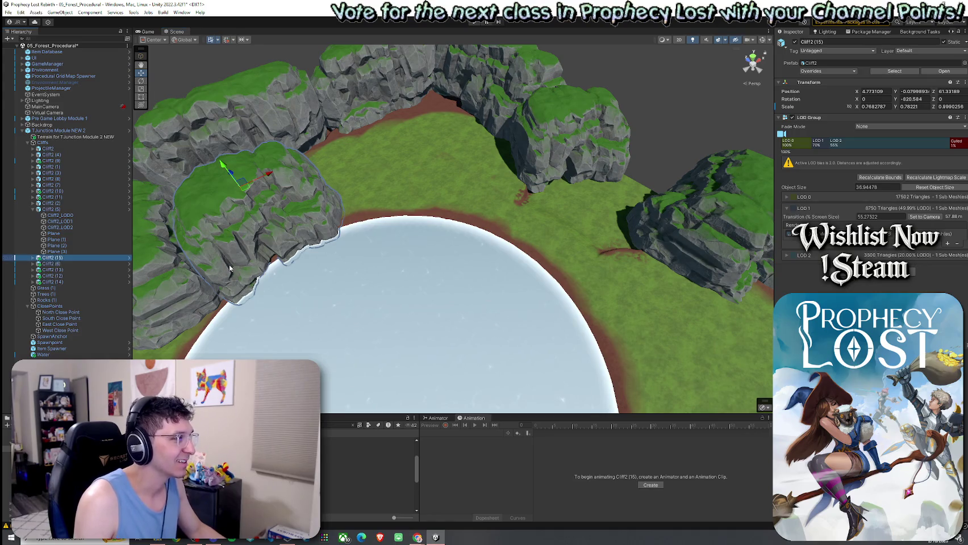
mouse_move(252, 192)
mouse_down()
mouse_move(409, 164)
mouse_move(527, 176)
mouse_up()
Step: Rotate Cliff2 (16) on Y and shift it left and back
key(e)
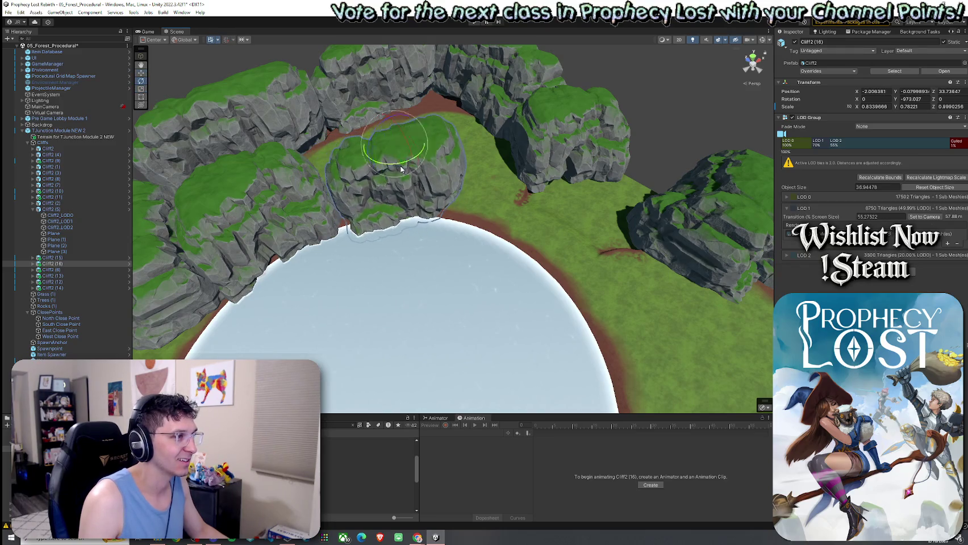
drag(396, 162, 587, 172)
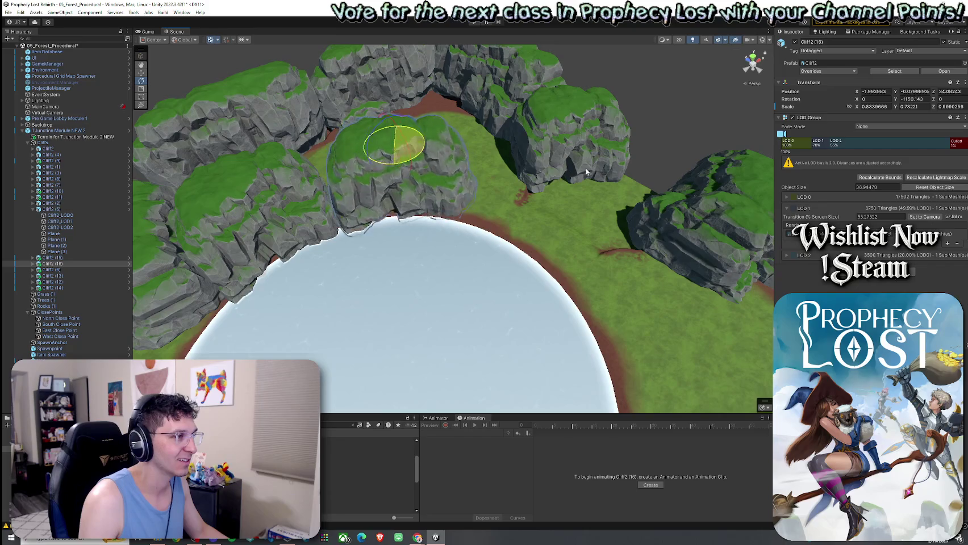
mouse_move(399, 151)
mouse_down()
mouse_move(382, 153)
mouse_move(399, 177)
mouse_move(344, 190)
mouse_up()
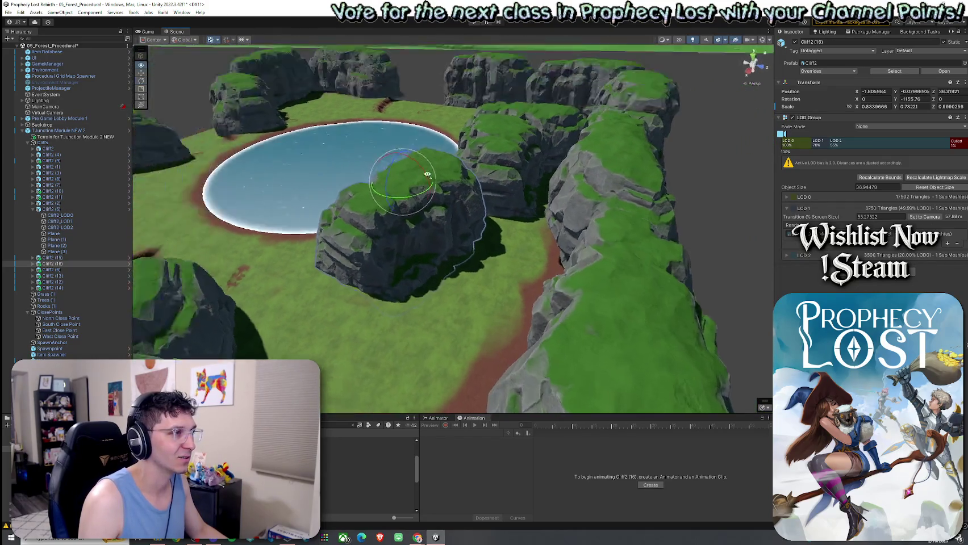
drag(461, 195, 430, 201)
key(e)
mouse_move(383, 170)
mouse_down()
mouse_move(430, 217)
mouse_move(613, 195)
mouse_move(429, 163)
mouse_up()
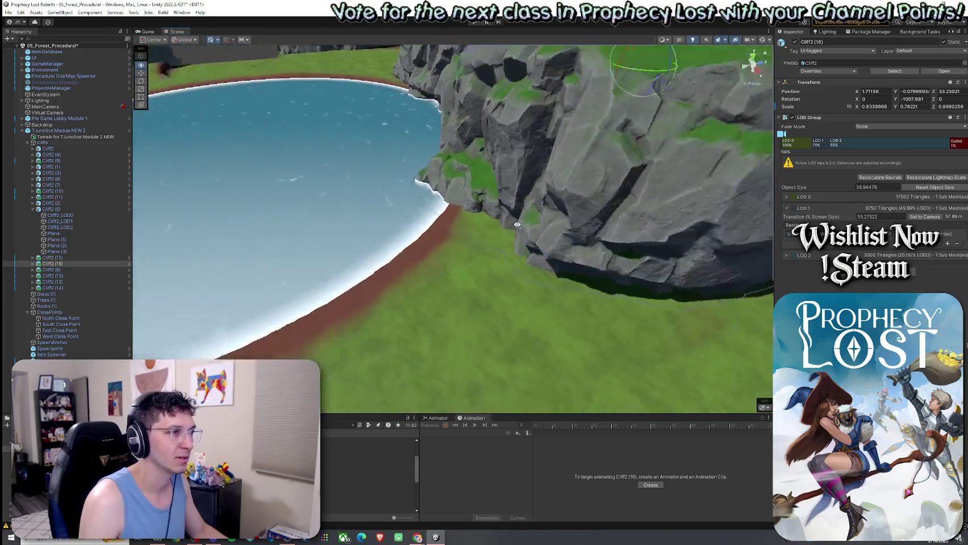
Step: Move Cliff2 (16) along the pond edge and rotate it to face the pond
key(r)
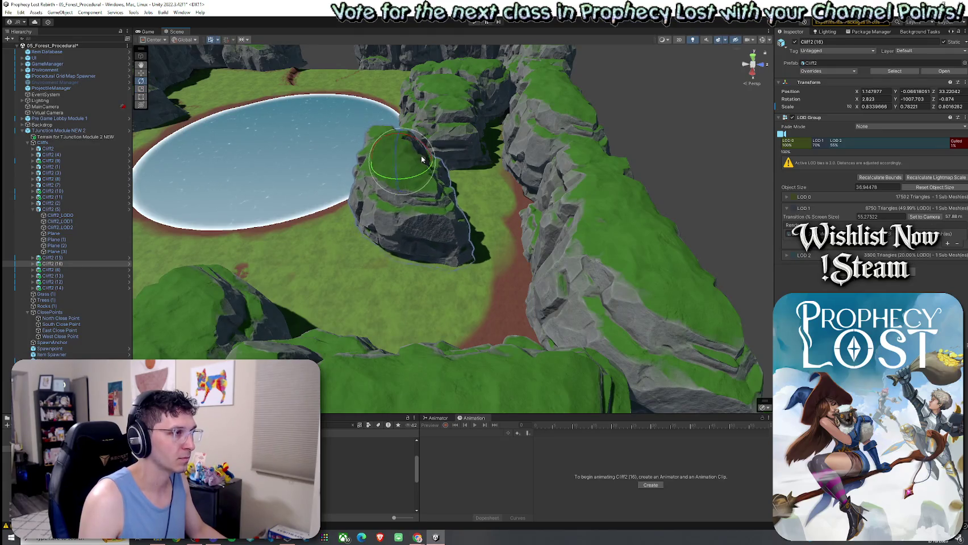
mouse_move(412, 163)
mouse_down()
mouse_move(493, 143)
mouse_move(447, 178)
mouse_up()
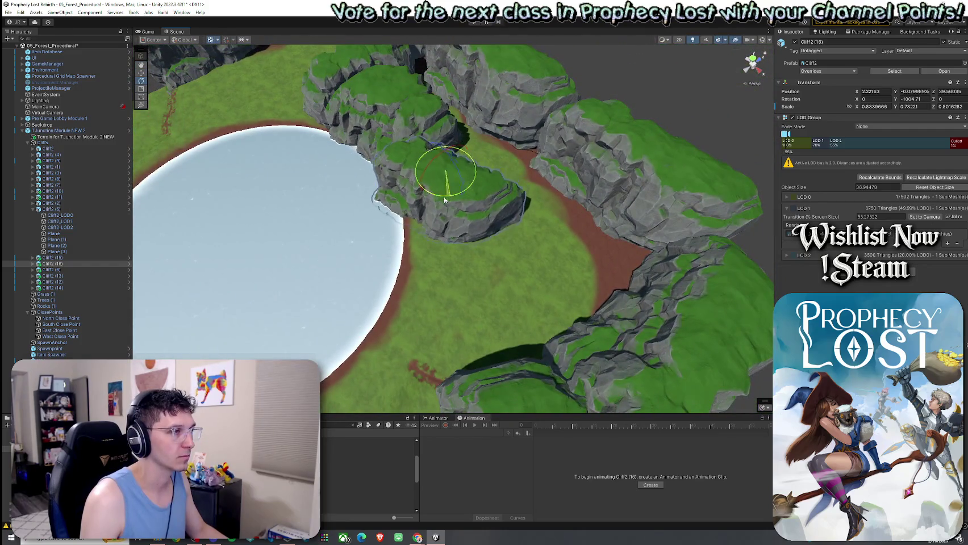
mouse_move(443, 178)
mouse_down()
mouse_move(452, 207)
mouse_move(409, 200)
mouse_up()
drag(469, 206, 568, 187)
key(e)
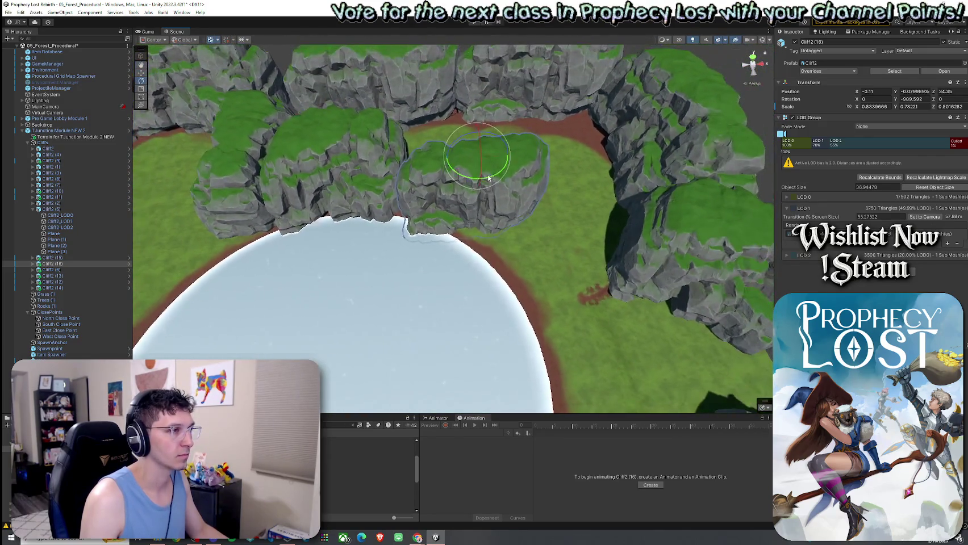
drag(507, 162, 670, 180)
mouse_move(567, 169)
mouse_down()
mouse_move(452, 166)
mouse_move(530, 192)
mouse_up()
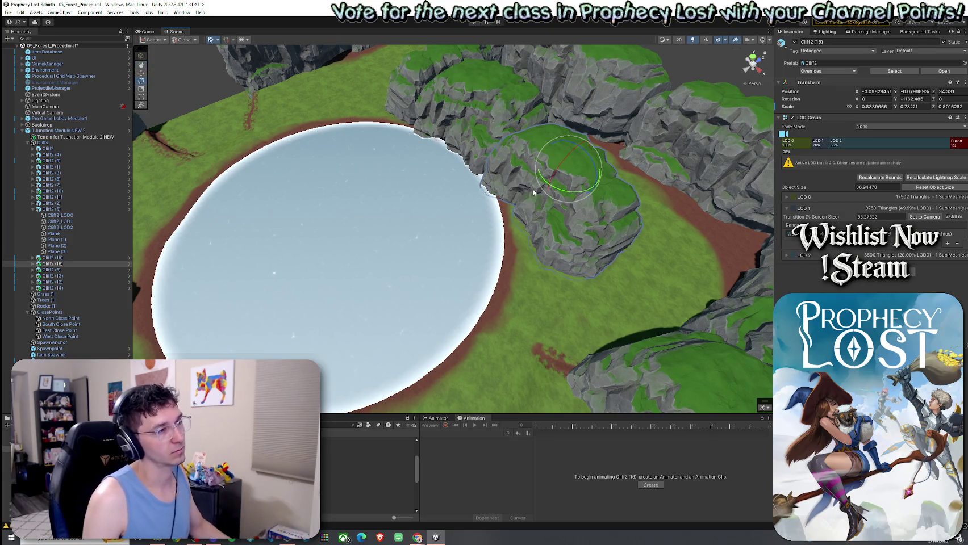
Step: Duplicate Cliff2 (16) as Cliff2 (17), move it toward the lake and scale it to 0.586 × 0.515
scroll(557, 225, down, 3)
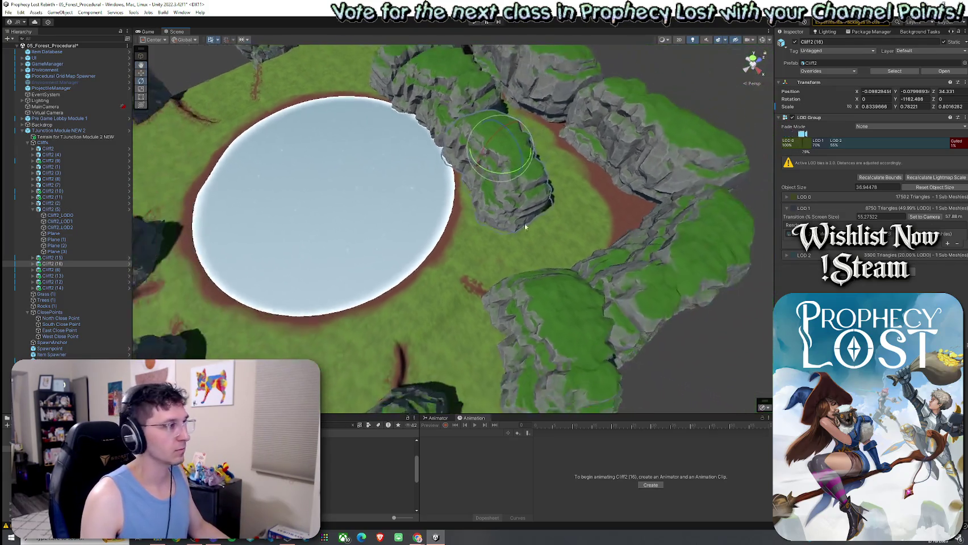
key(ctrl+d)
mouse_move(499, 157)
mouse_down()
mouse_move(469, 210)
mouse_move(467, 198)
mouse_move(480, 224)
mouse_move(662, 286)
mouse_move(614, 291)
mouse_move(520, 181)
mouse_up()
key(r)
key(e)
key(w)
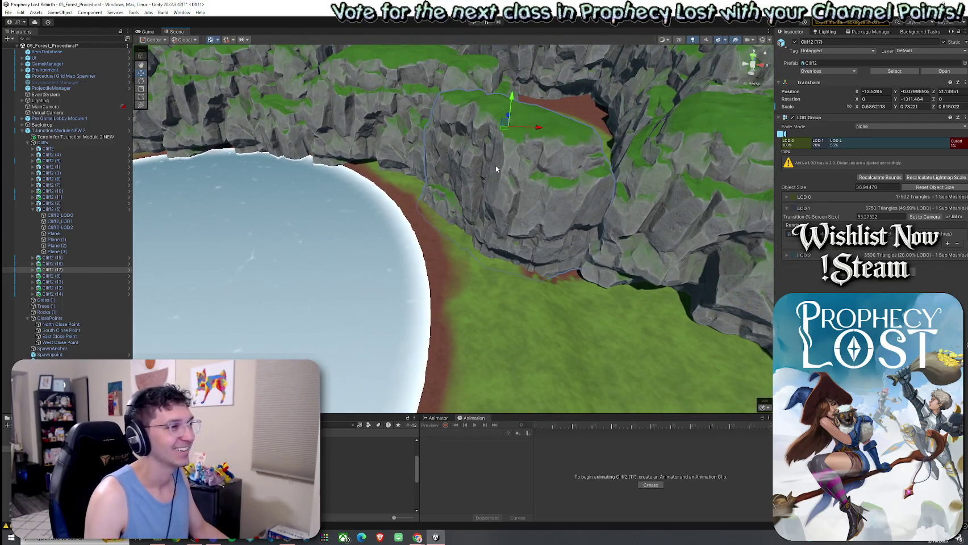
Step: Shift Cliff2 (17) slightly toward the pond and survey the cliff-ringed clearing
mouse_move(505, 132)
mouse_down()
mouse_move(535, 115)
mouse_move(469, 147)
mouse_move(439, 140)
mouse_up()
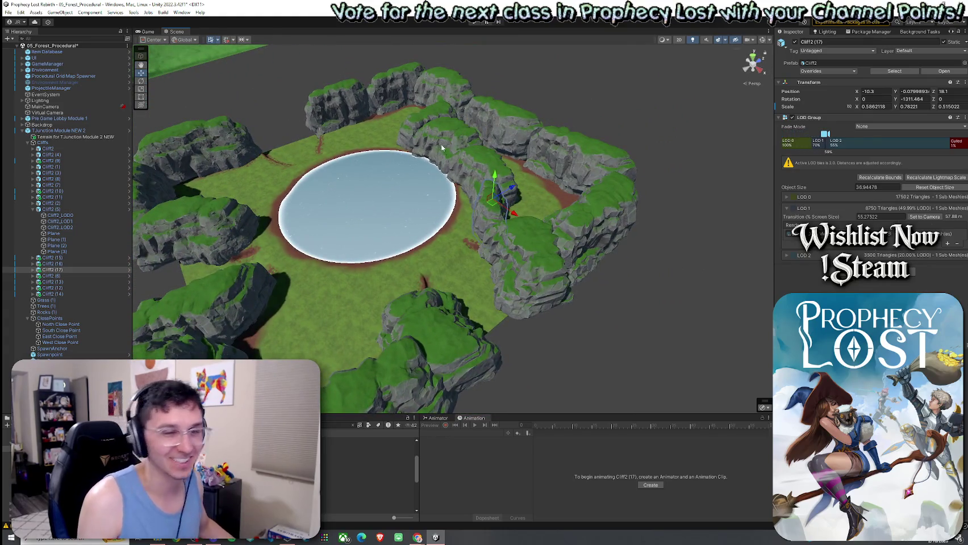
click(8, 12)
key(Escape)
mouse_move(264, 78)
mouse_down()
mouse_move(432, 208)
mouse_move(270, 103)
mouse_move(163, 94)
mouse_move(457, 89)
mouse_move(389, 171)
mouse_move(251, 179)
mouse_up()
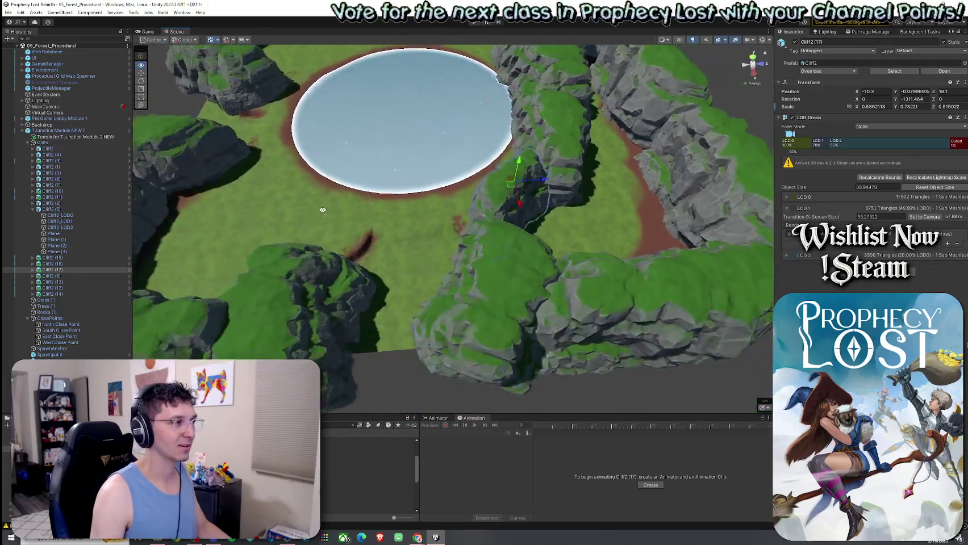
mouse_move(251, 179)
mouse_down()
mouse_move(397, 222)
mouse_move(385, 245)
mouse_up()
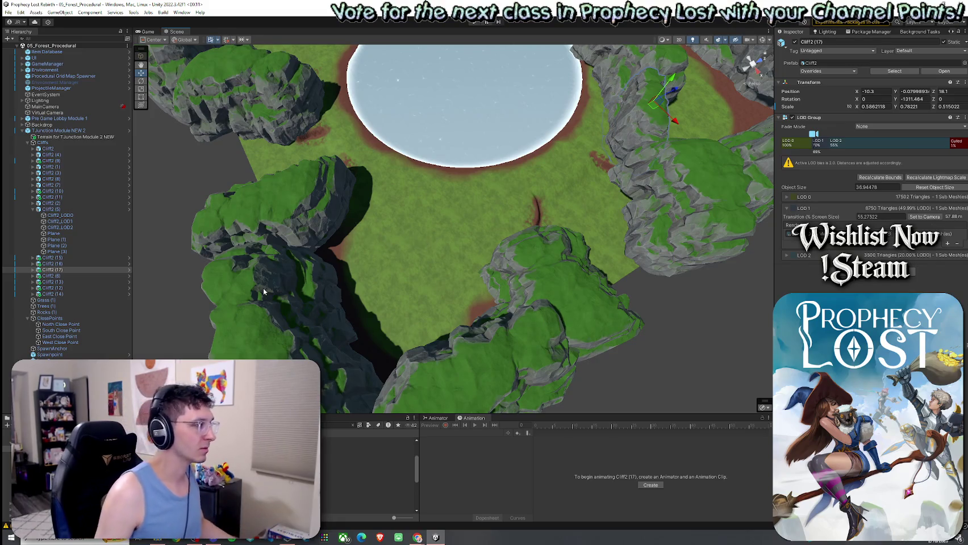
scroll(313, 221, down, 5)
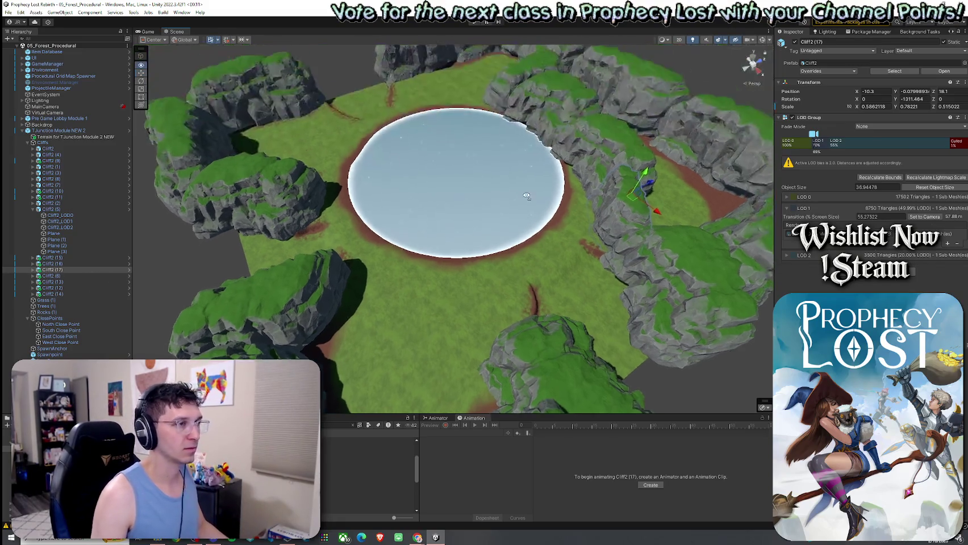
mouse_move(313, 221)
mouse_down()
mouse_move(375, 171)
mouse_move(257, 188)
mouse_up()
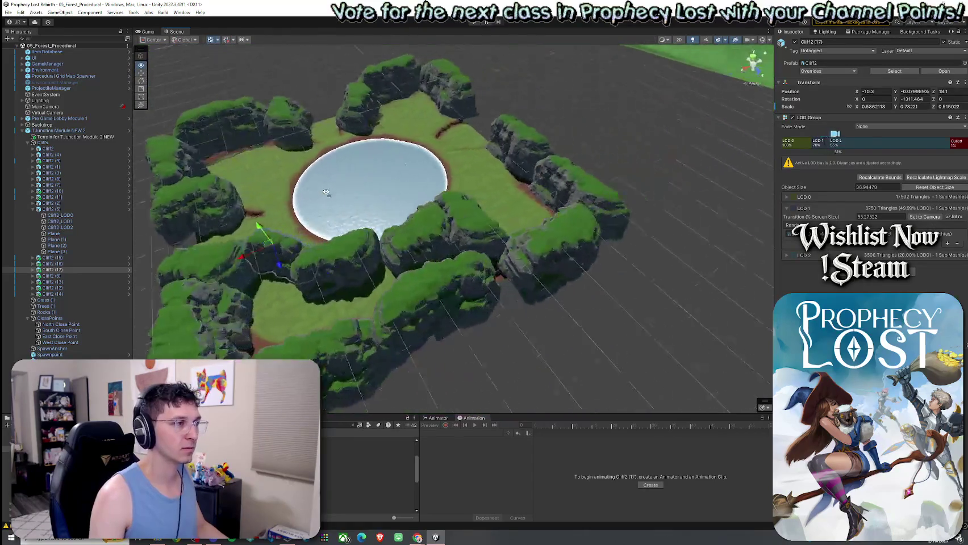
scroll(257, 188, up, 5)
scroll(257, 188, up, 5)
scroll(295, 199, up, 3)
Step: Move Cliff2 (16) to Z 35.376 to close the last cliff gap
click(337, 212)
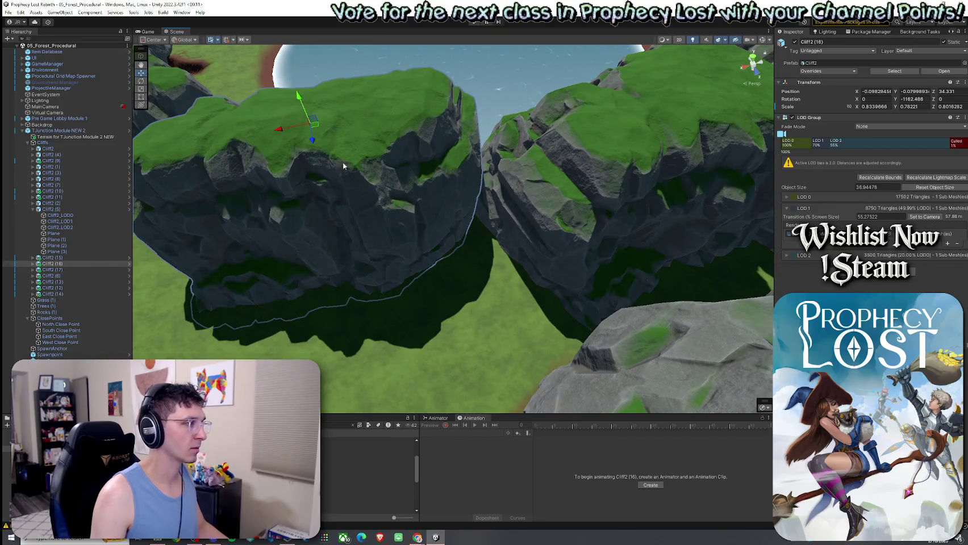
mouse_move(316, 128)
mouse_down()
mouse_move(334, 124)
mouse_move(335, 136)
mouse_up()
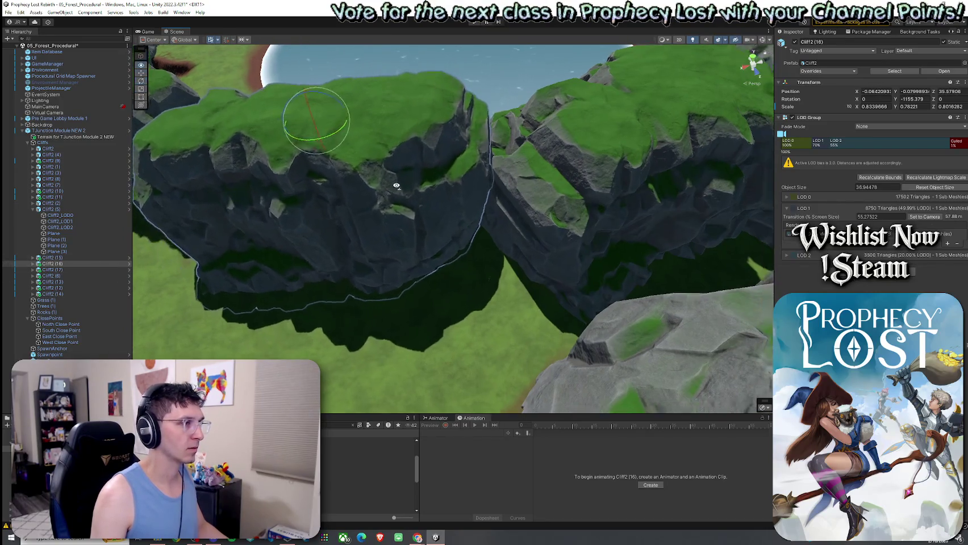
scroll(295, 159, down, 5)
scroll(284, 168, down, 3)
scroll(264, 176, down, 2)
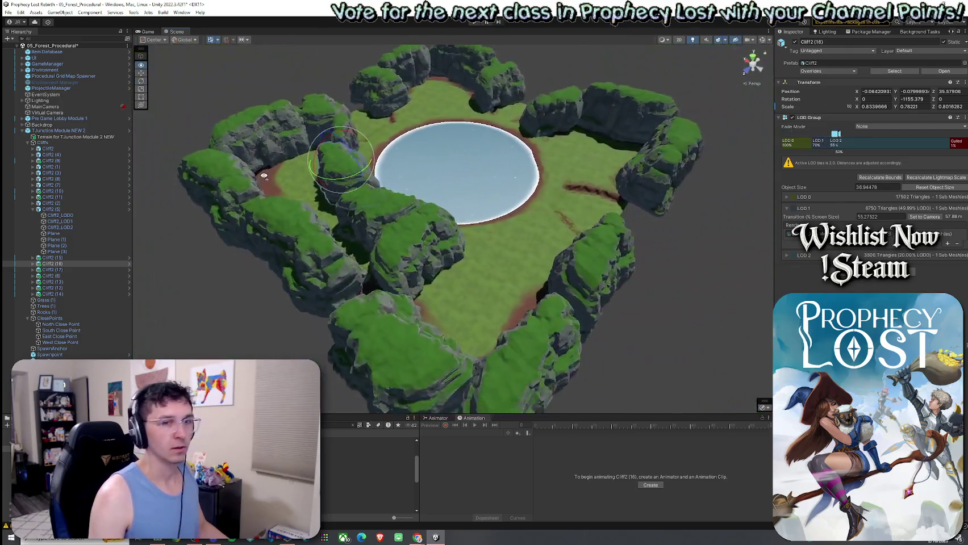
drag(264, 176, 317, 198)
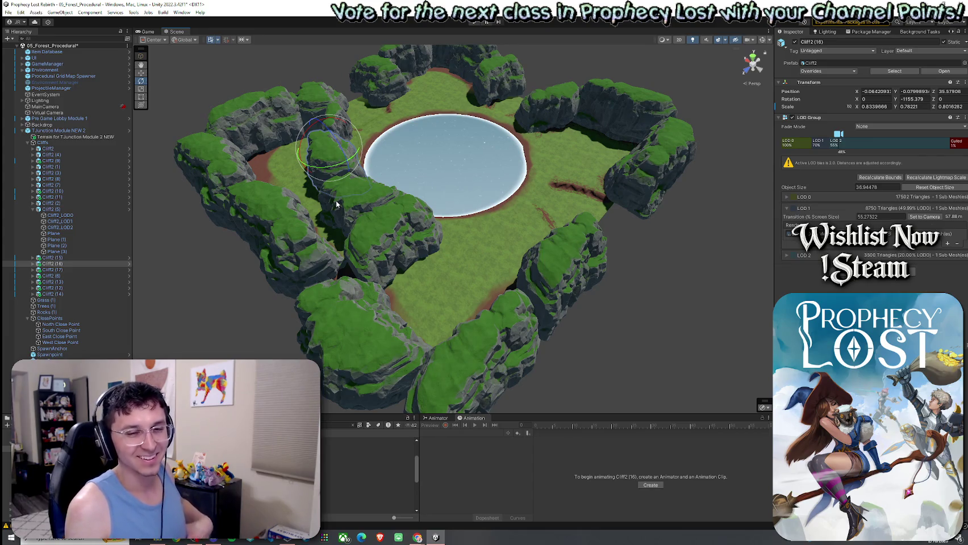
Step: Select the terrain and set the brush mode to Set Height
click(296, 181)
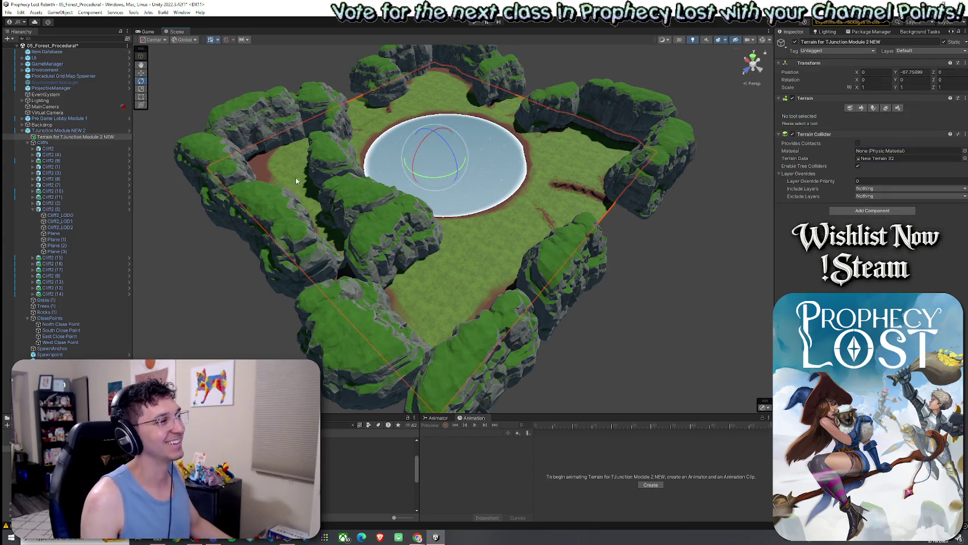
click(861, 108)
click(818, 116)
click(818, 142)
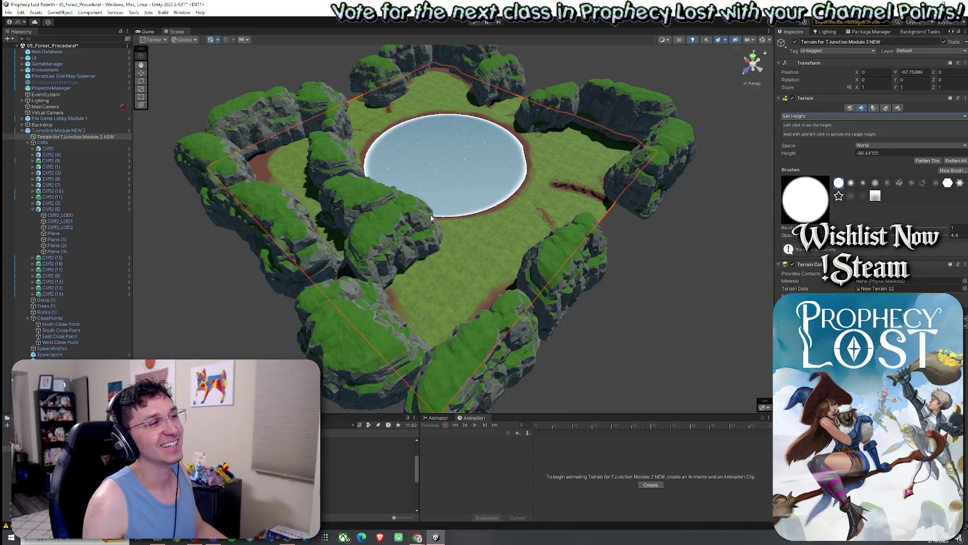
click(818, 116)
click(806, 123)
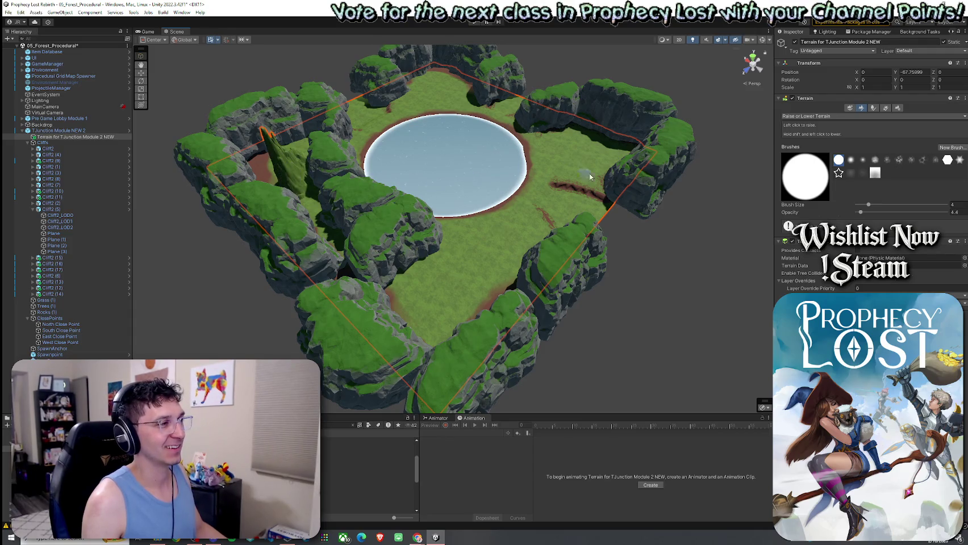
click(818, 115)
click(807, 132)
click(818, 116)
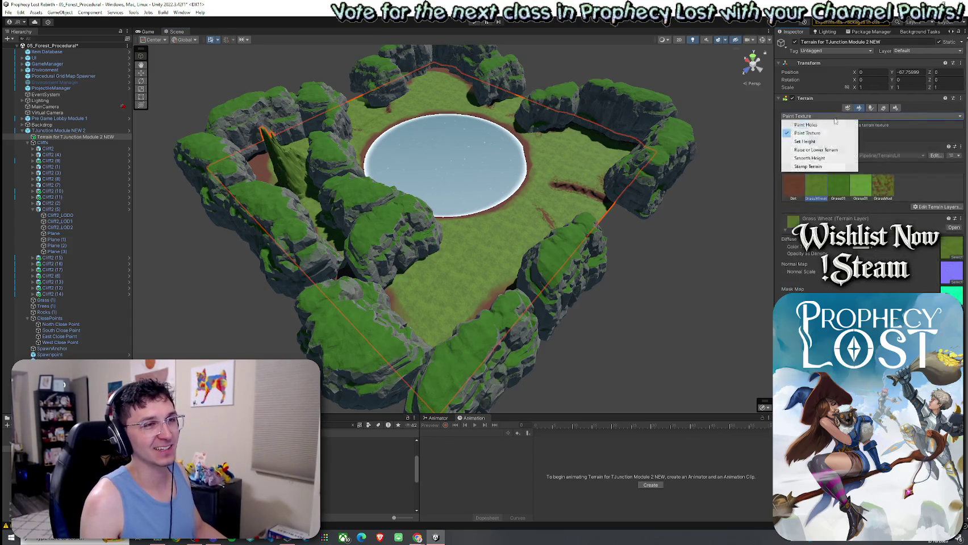
click(817, 142)
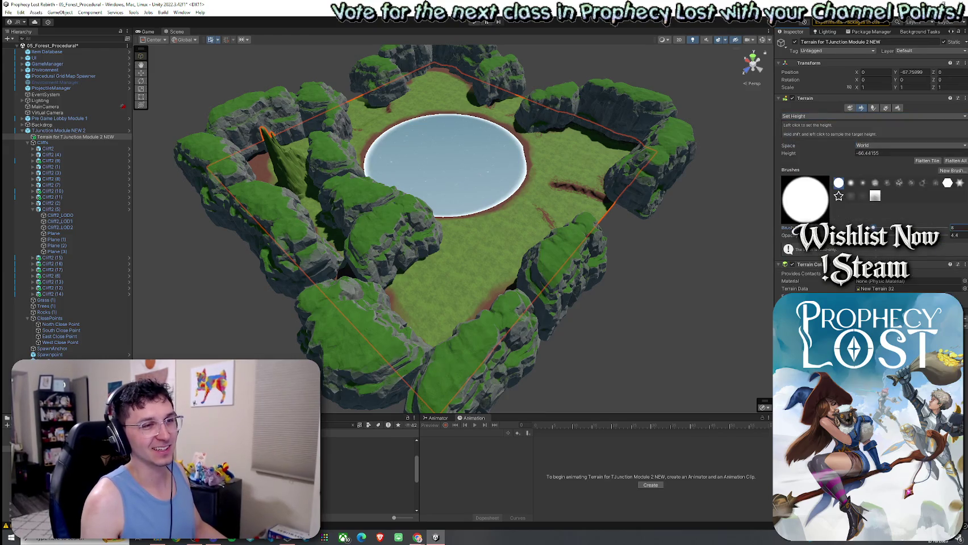
Step: Sample height -58.93266 from the grass, flatten the upper-left spike and raise two plateau patches
shift+click(284, 164)
mouse_move(285, 164)
mouse_down()
mouse_move(252, 142)
mouse_move(406, 208)
mouse_up()
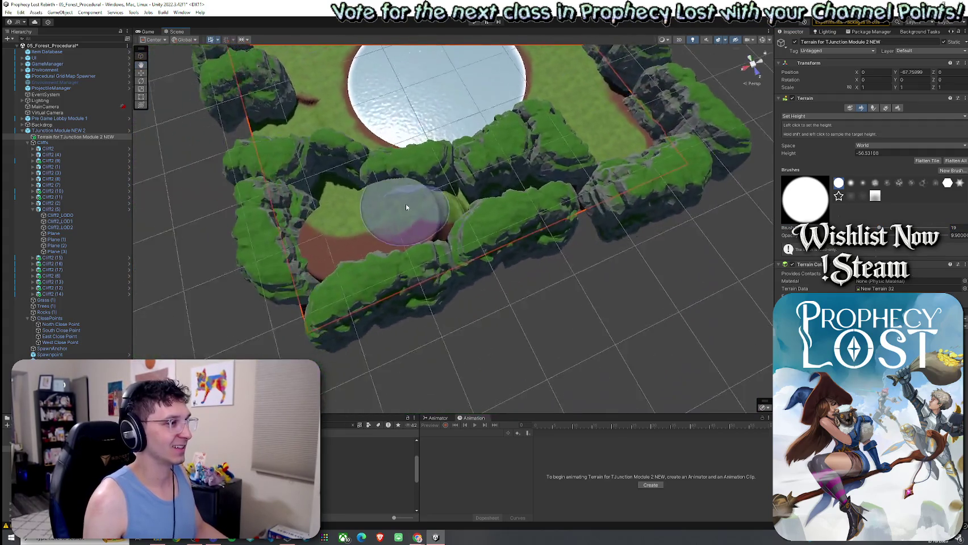
click(406, 208)
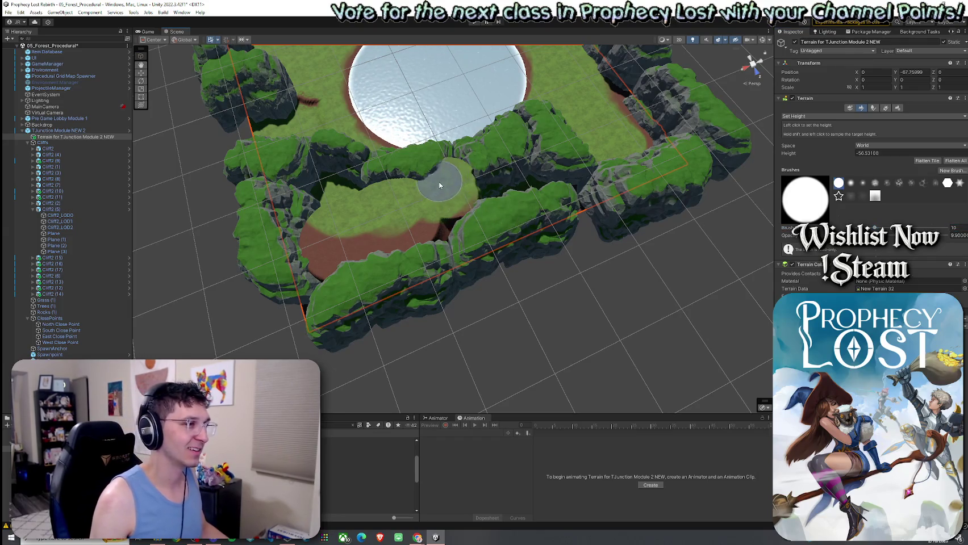
click(515, 181)
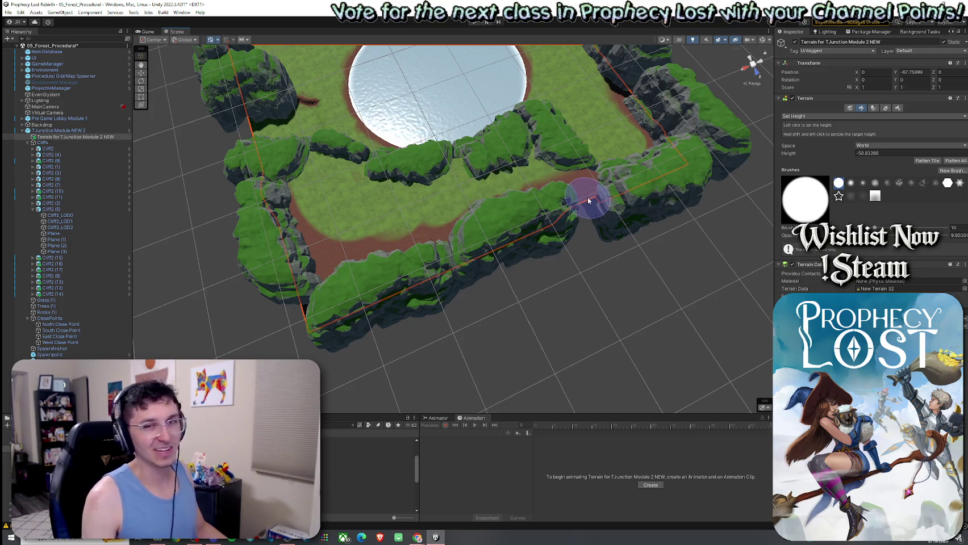
scroll(588, 201, down, 3)
scroll(540, 187, down, 3)
scroll(492, 177, down, 2)
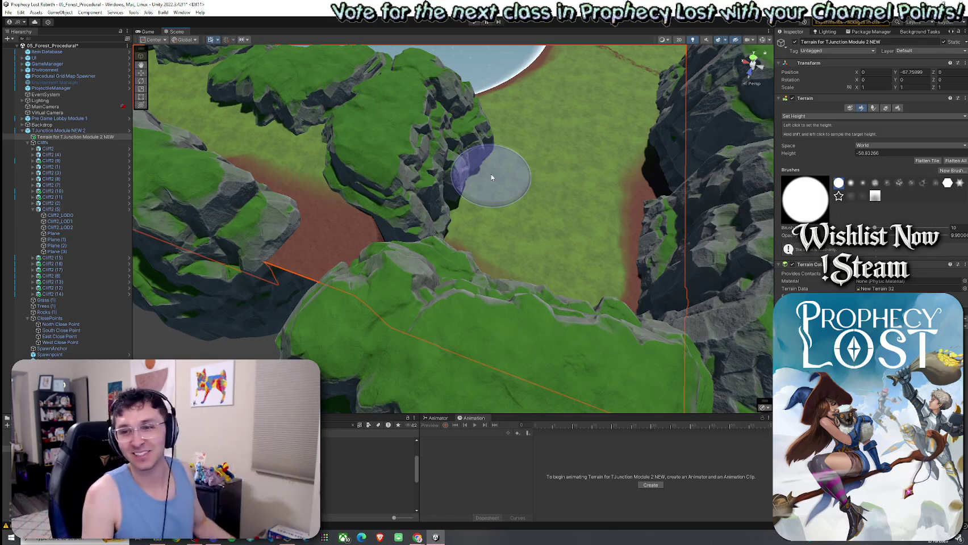
mouse_move(492, 178)
mouse_down()
mouse_move(280, 172)
mouse_move(567, 176)
mouse_up()
click(815, 116)
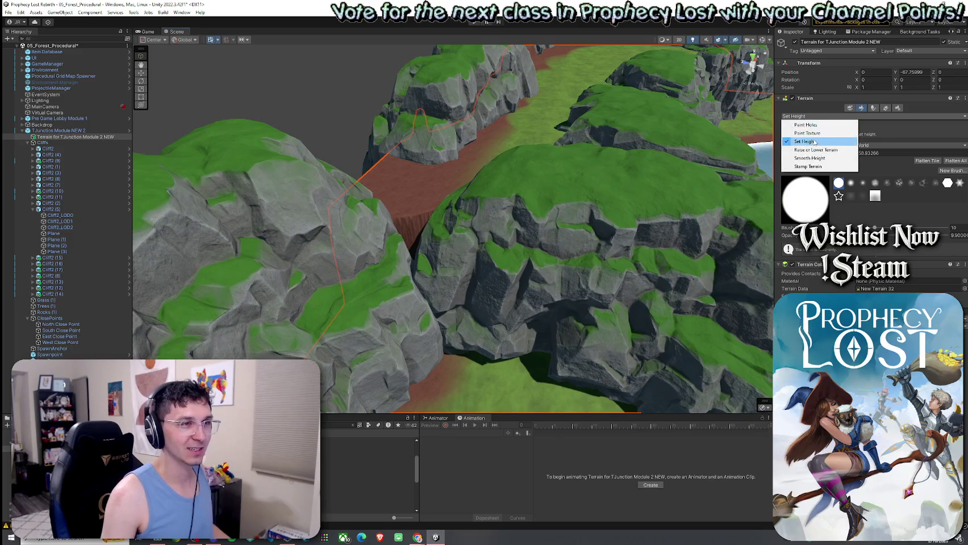
Step: Raise a ridge filling the dark gap between edge cliffs, then smooth it
click(815, 150)
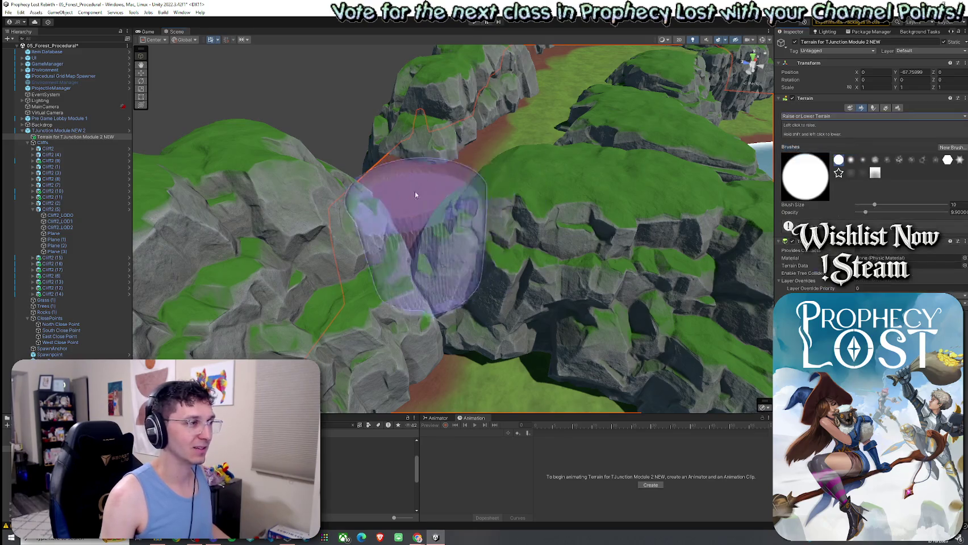
drag(391, 245, 449, 257)
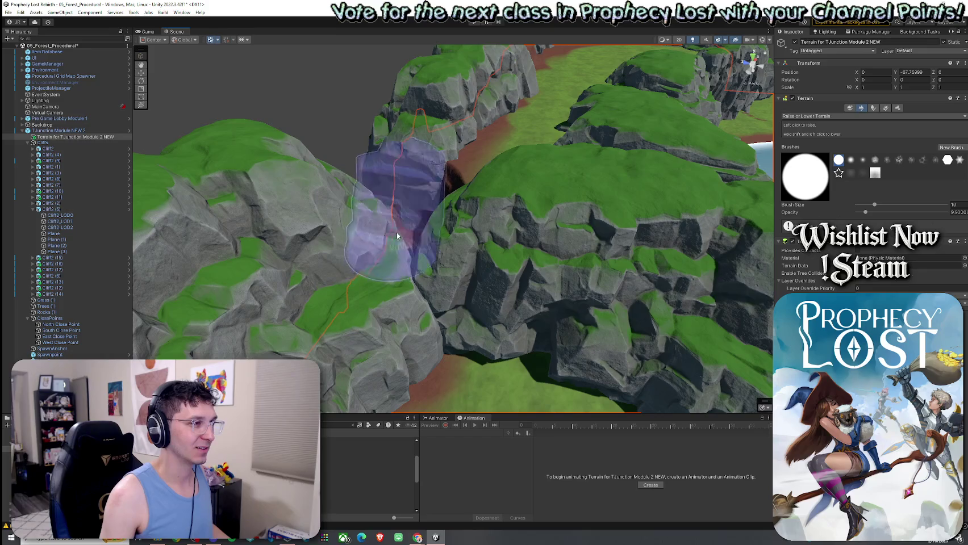
click(815, 116)
click(806, 133)
click(813, 119)
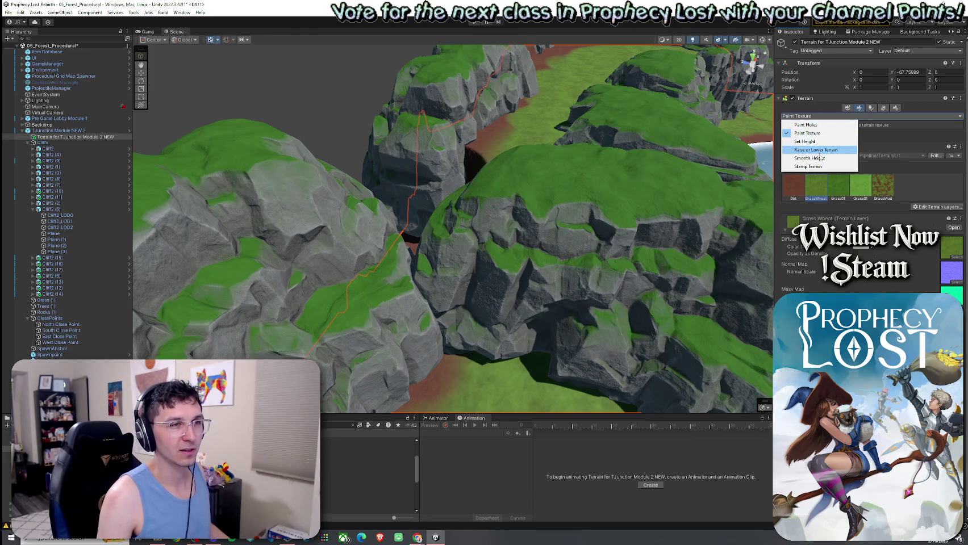
click(821, 159)
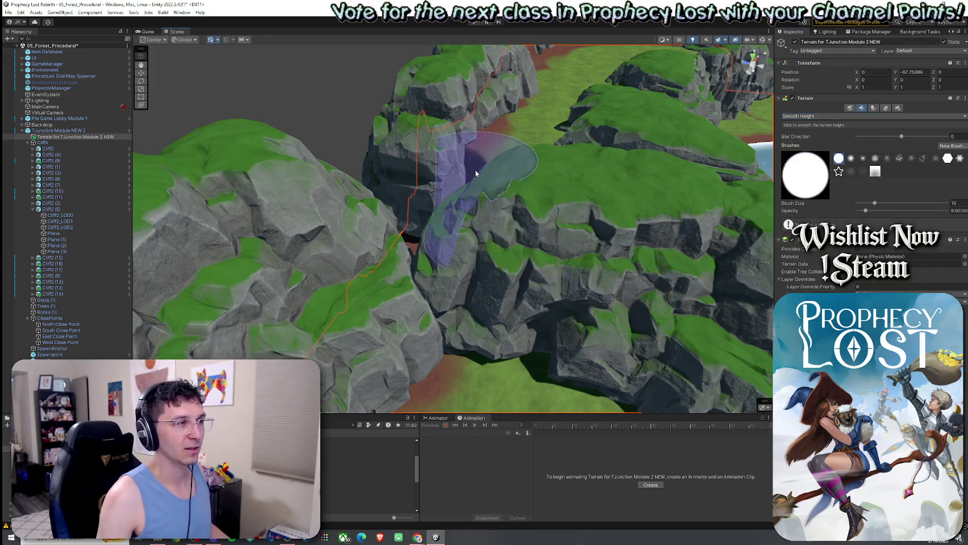
mouse_move(488, 188)
mouse_down()
mouse_move(473, 184)
mouse_move(659, 222)
mouse_move(743, 200)
mouse_up()
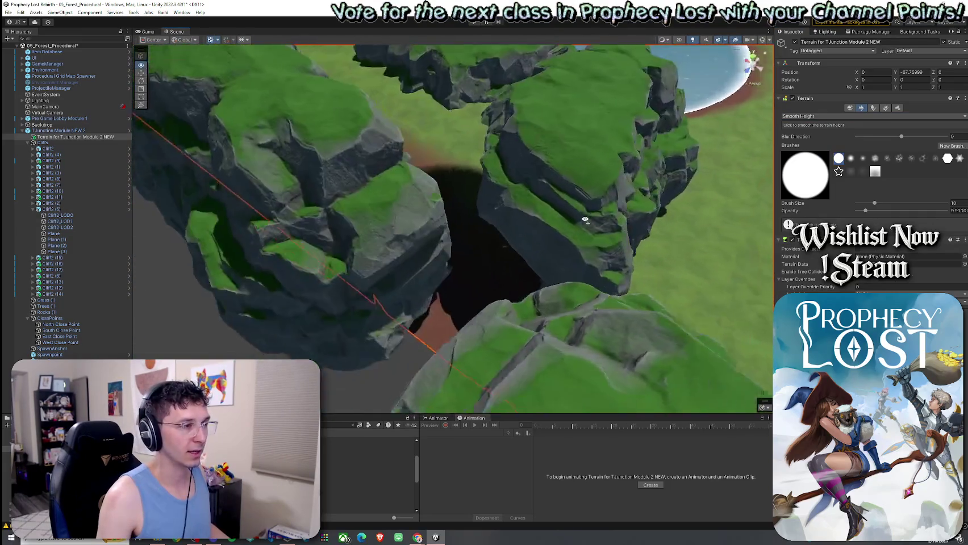
Step: Return the terrain tool to Paint Texture with the GrassWheat layer and review the cliff ring
click(818, 115)
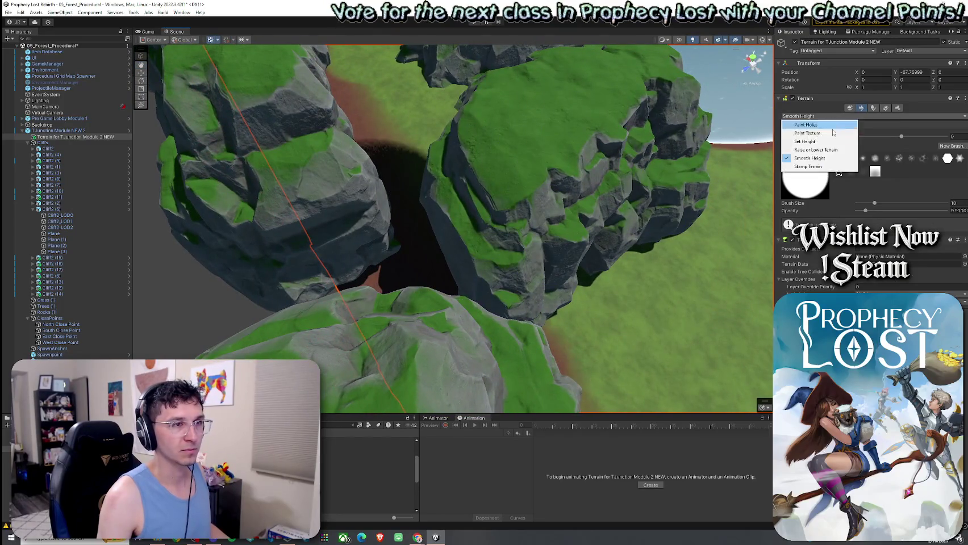
click(818, 139)
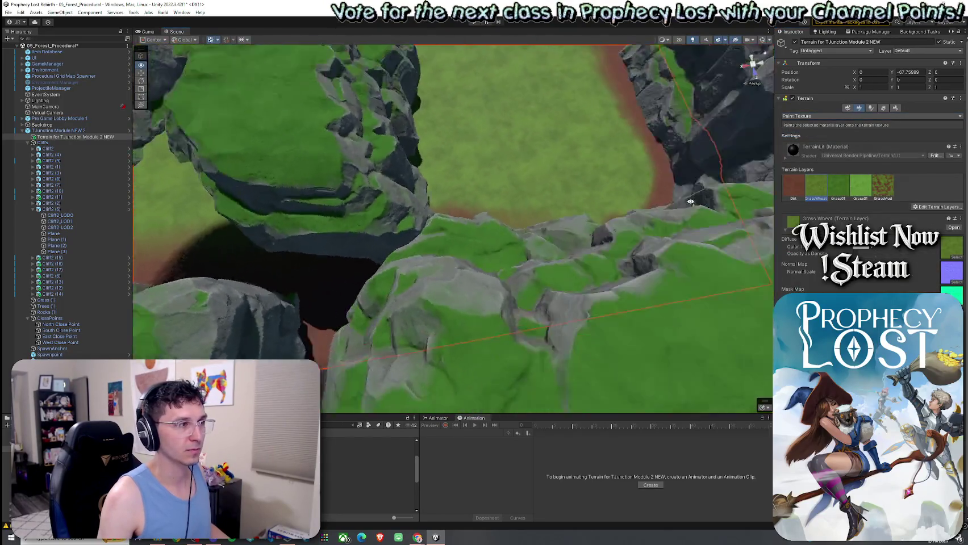
drag(776, 190, 430, 254)
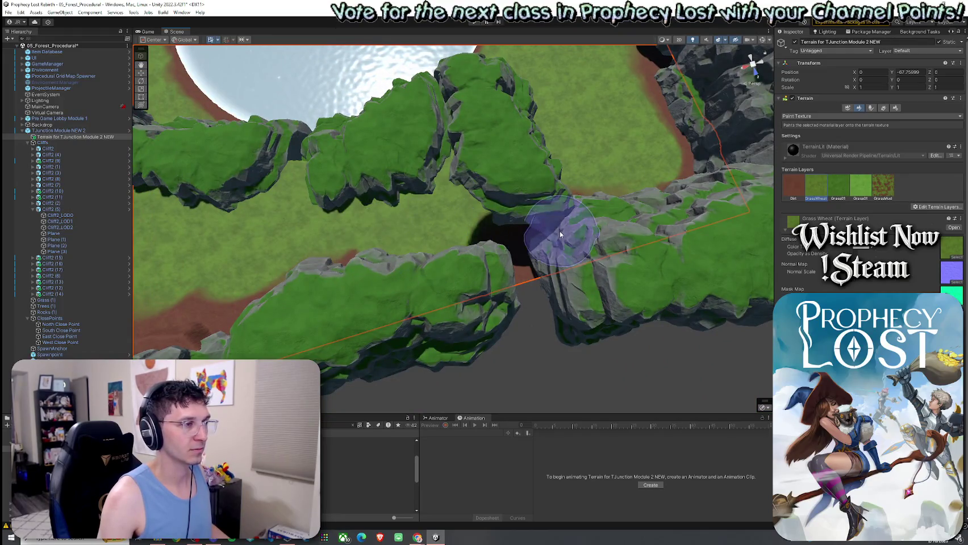
mouse_move(560, 234)
mouse_down()
mouse_move(417, 210)
mouse_move(405, 166)
mouse_up()
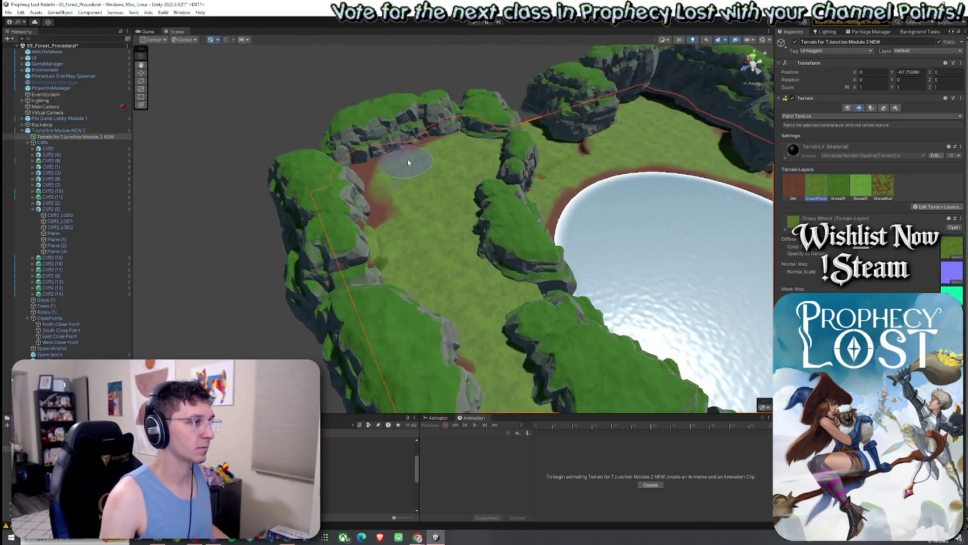
click(817, 116)
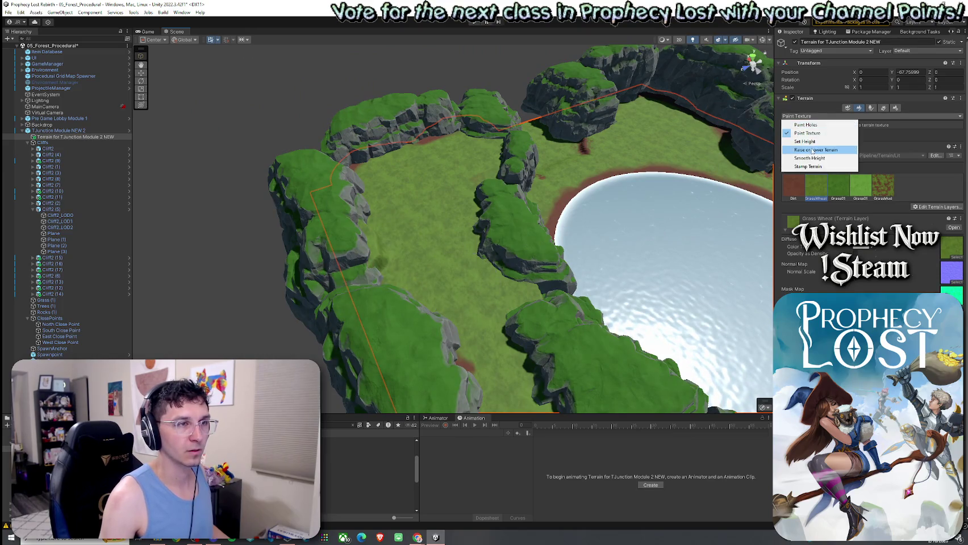
click(810, 142)
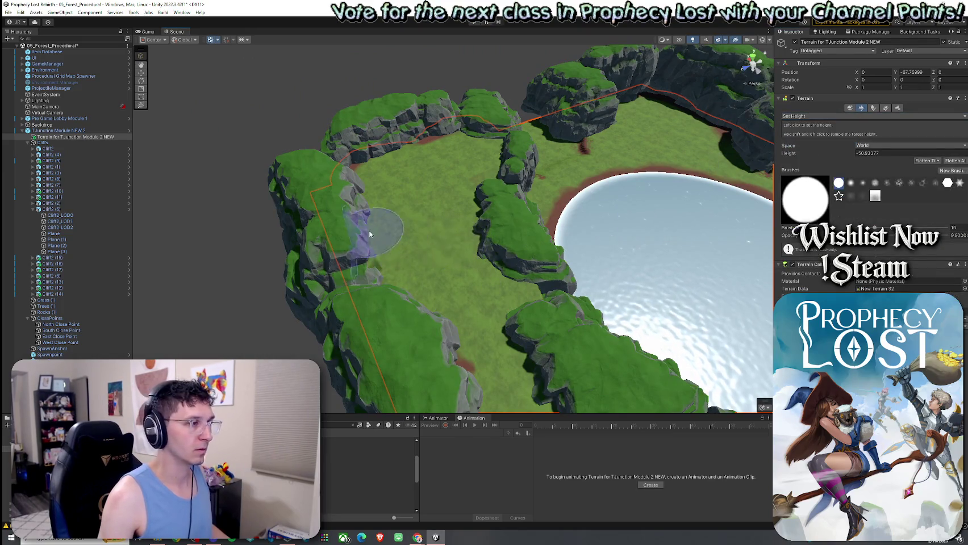
click(818, 116)
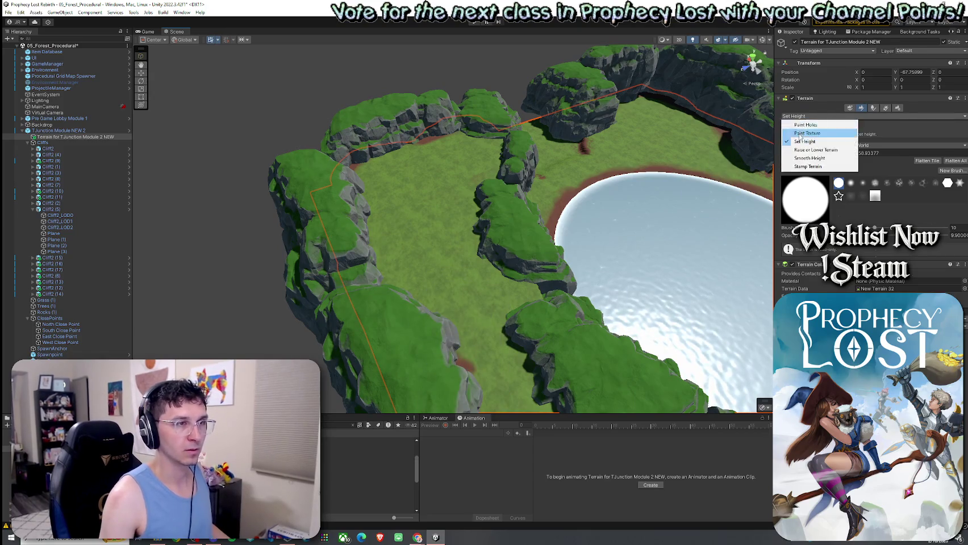
click(810, 135)
mouse_move(489, 267)
mouse_down()
mouse_move(447, 336)
mouse_move(354, 174)
mouse_up()
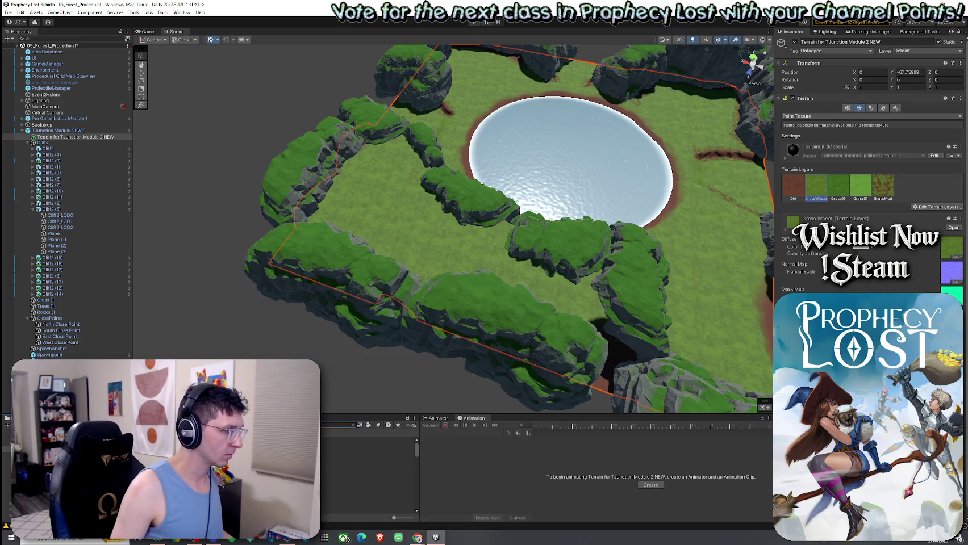
Step: Place a tree billboard group from the prefab folder into the upper-left clearing
click(170, 443)
mouse_move(369, 449)
mouse_down()
mouse_move(329, 170)
mouse_move(450, 170)
mouse_move(418, 173)
mouse_up()
key(e)
key(w)
mouse_move(344, 171)
mouse_down()
mouse_move(369, 165)
mouse_move(364, 151)
mouse_up()
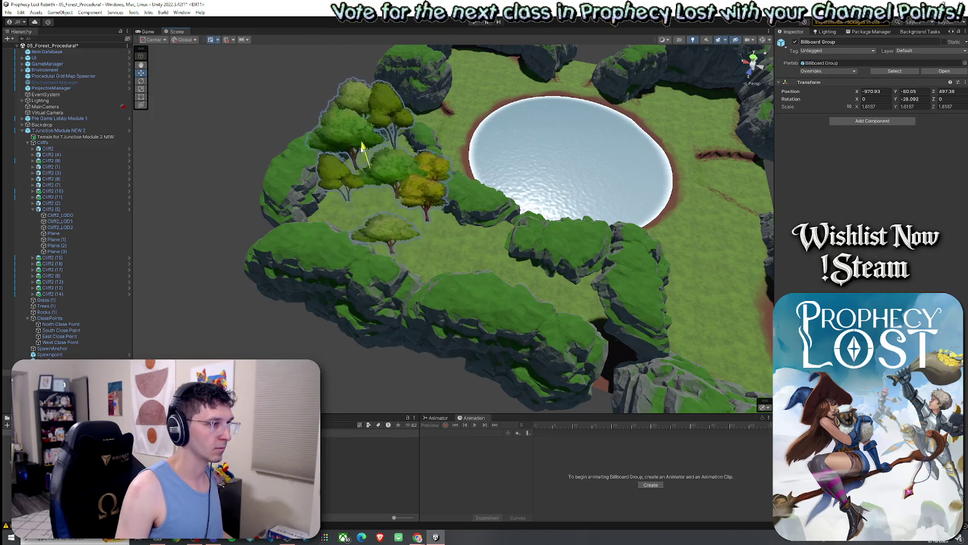
mouse_move(364, 150)
mouse_down()
mouse_move(420, 190)
mouse_move(356, 162)
mouse_move(459, 211)
mouse_up()
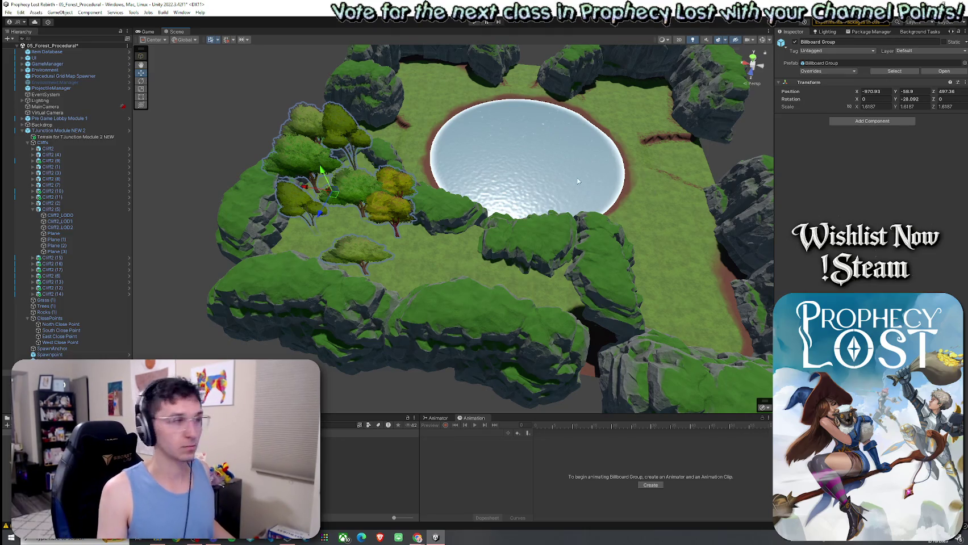
Step: Select tree TGV_Tree_Billboard_02B (5) at the cluster's left edge, at X -3.37, Z 10.82
drag(577, 182, 238, 141)
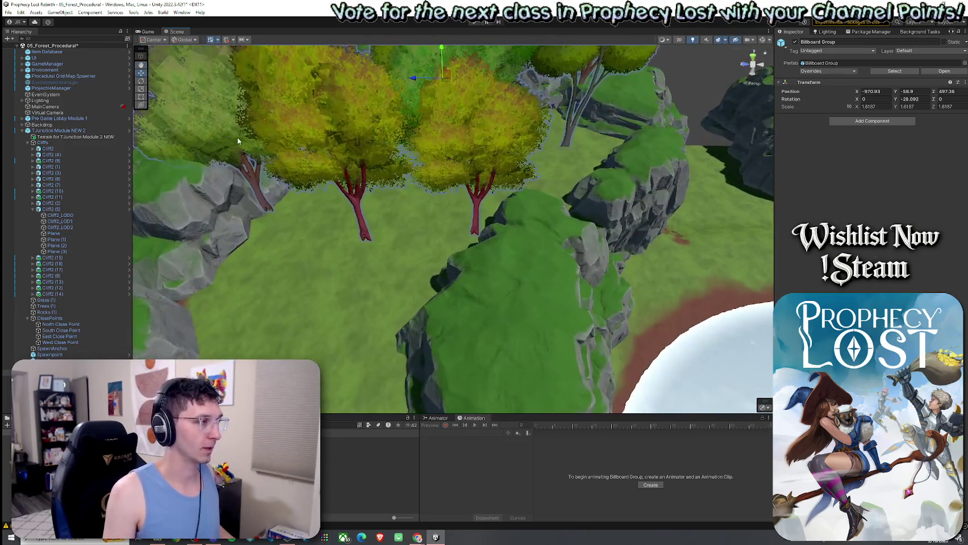
click(238, 141)
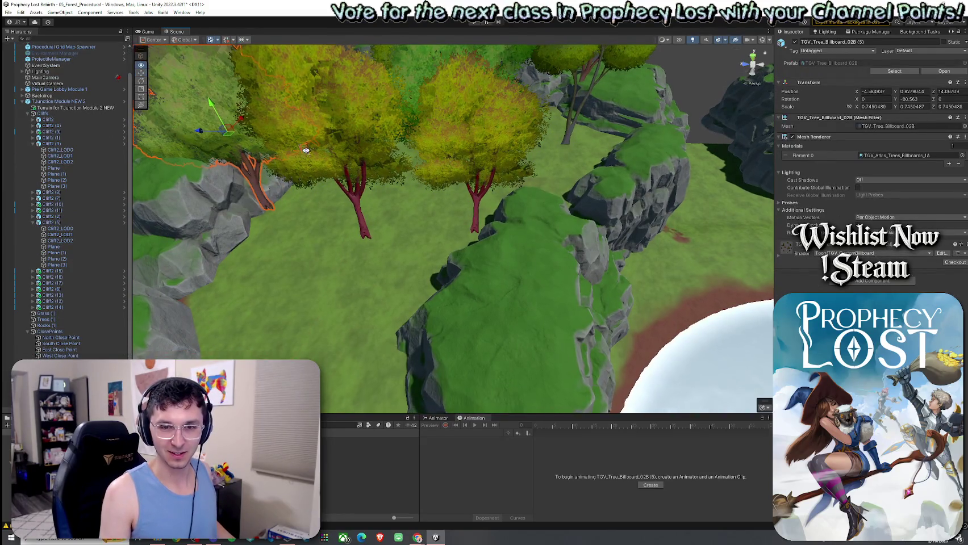
drag(296, 148, 734, 147)
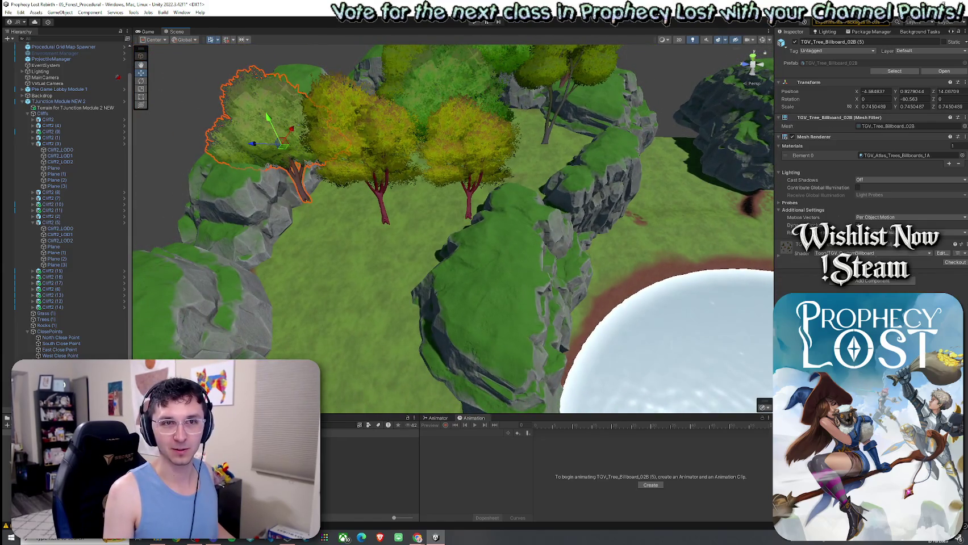
mouse_move(542, 130)
mouse_down()
mouse_move(525, 203)
mouse_move(317, 124)
mouse_move(496, 123)
mouse_move(413, 130)
mouse_move(422, 102)
mouse_up()
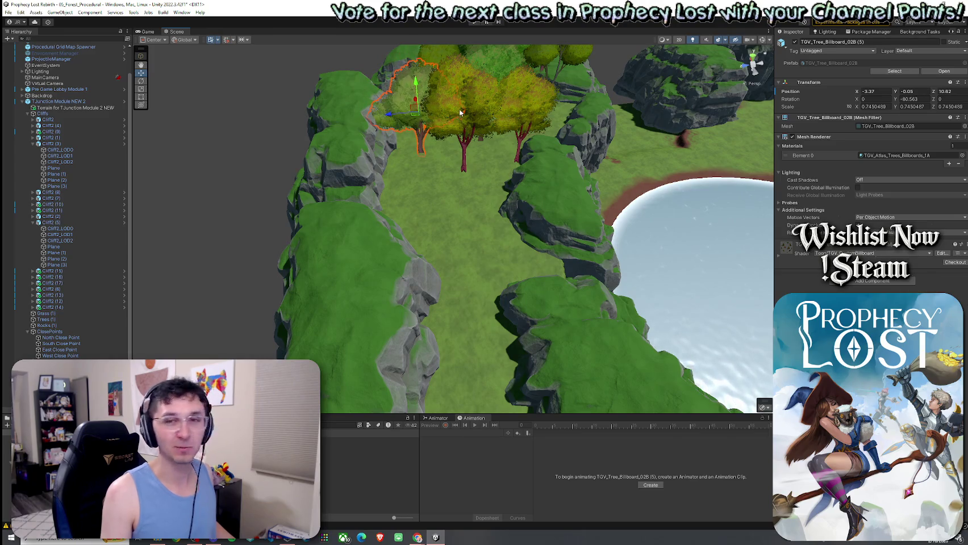
Step: Lower tree TGV_Tree_Billboard_03C (4) down onto the ground
scroll(419, 98, up, 3)
click(481, 118)
click(481, 118)
mouse_move(481, 118)
mouse_down()
mouse_move(476, 166)
mouse_move(585, 166)
mouse_move(304, 118)
mouse_move(341, 114)
mouse_move(421, 78)
mouse_up()
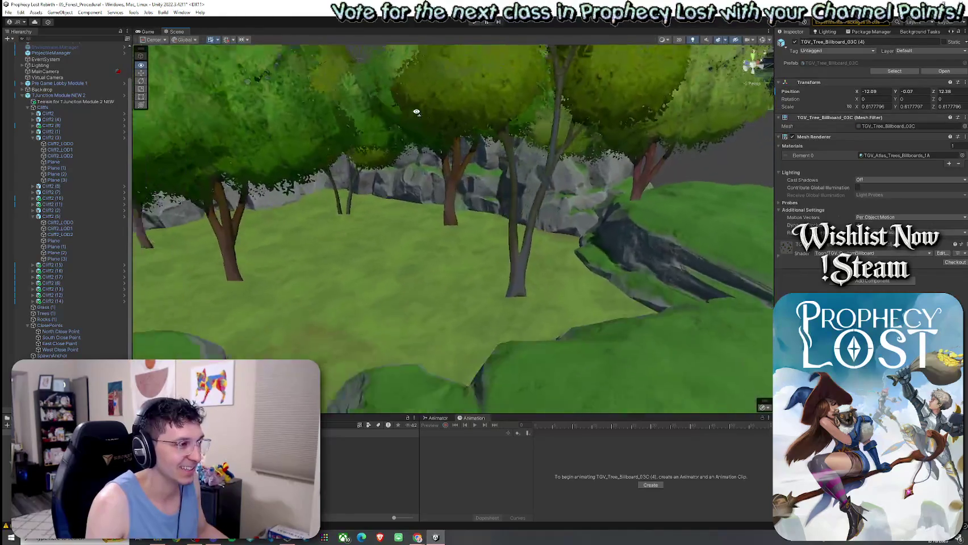
drag(421, 77, 440, 148)
scroll(441, 148, down, 5)
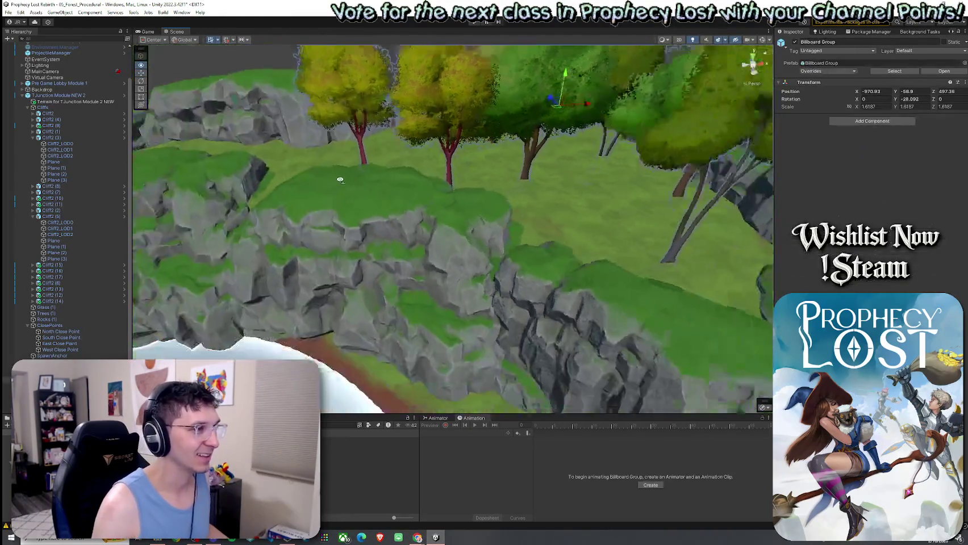
Step: Select trees 05C (5), 02A (5) and 05C (4) in turn to check their heights
click(422, 158)
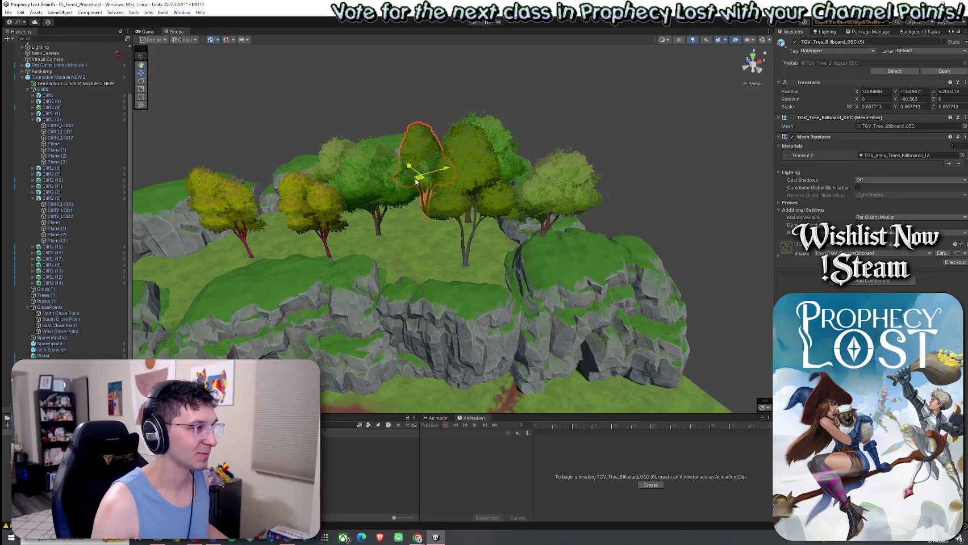
click(376, 195)
click(377, 195)
click(390, 182)
click(468, 183)
click(318, 211)
drag(320, 212, 268, 216)
Step: Lower trees 02B (4) and 05C (4) so their trunks meet the grass
click(430, 194)
mouse_move(426, 165)
mouse_down()
mouse_move(426, 187)
mouse_move(216, 271)
mouse_move(509, 85)
mouse_up()
click(508, 84)
mouse_move(511, 97)
mouse_down()
mouse_move(511, 122)
mouse_move(430, 85)
mouse_move(437, 80)
mouse_move(398, 114)
mouse_move(392, 158)
mouse_up()
click(440, 148)
shift+click(360, 142)
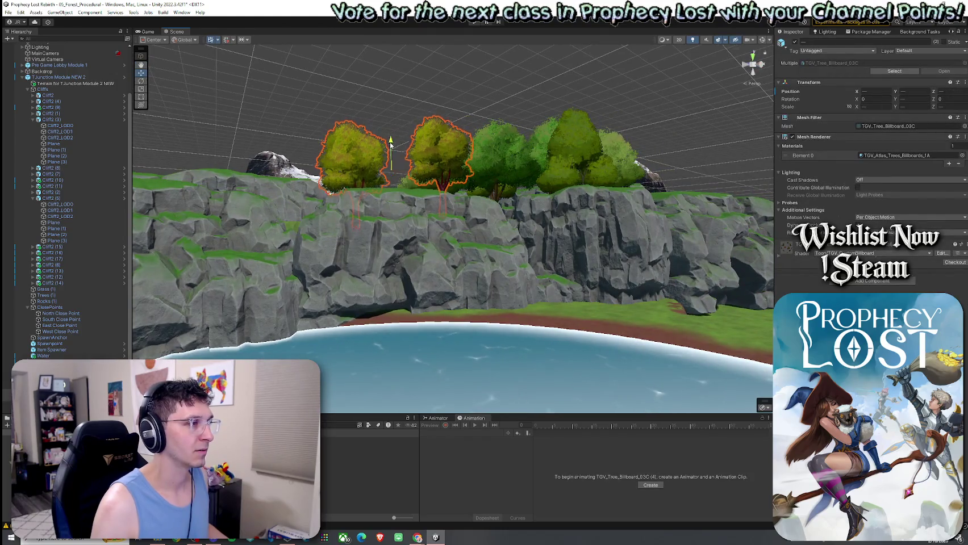
click(523, 146)
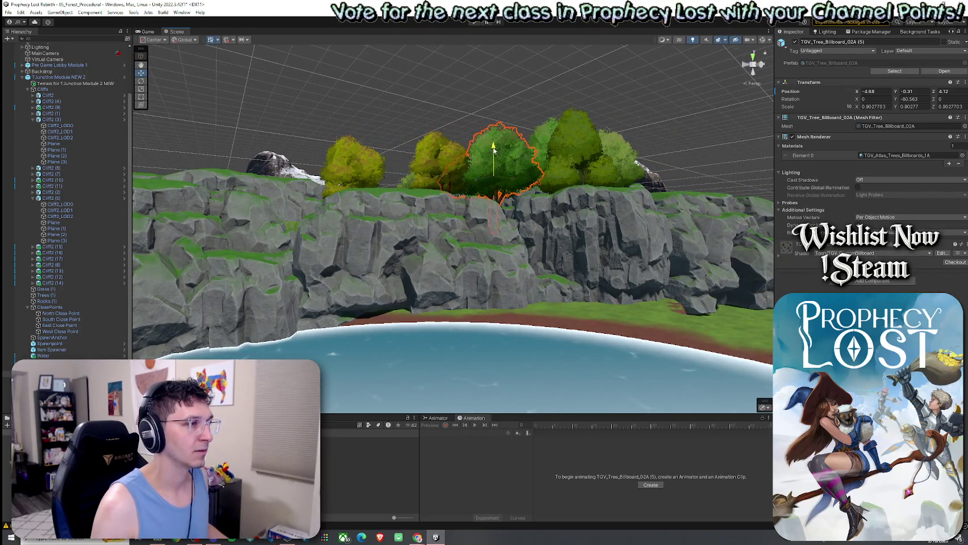
mouse_move(523, 146)
mouse_down()
mouse_move(517, 156)
mouse_move(456, 128)
mouse_move(729, 230)
mouse_move(710, 233)
mouse_up()
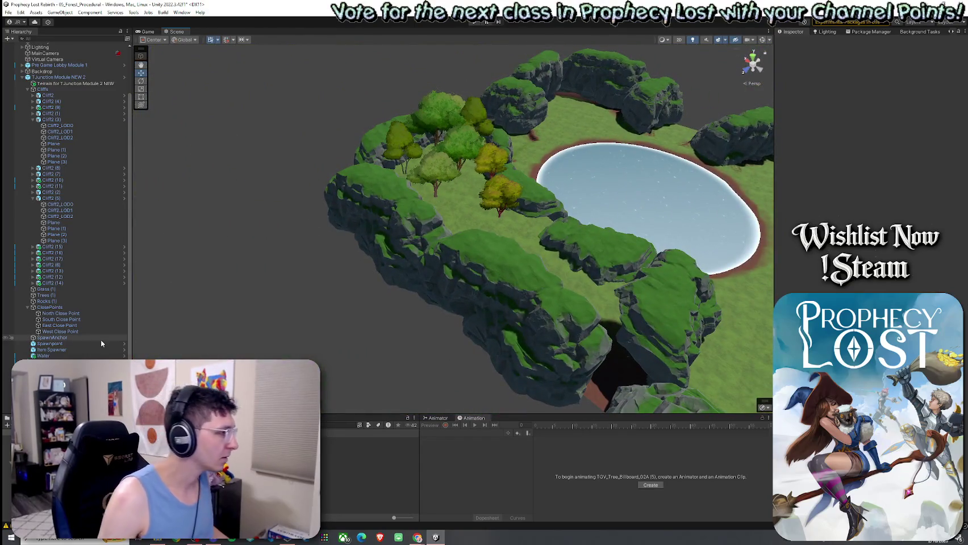
Step: Duplicate the tree cluster group and move the copy toward the left cliffs
click(85, 361)
key(ctrl+d)
mouse_move(460, 160)
mouse_down()
mouse_move(626, 253)
mouse_move(412, 146)
mouse_up()
Step: Delete three copied trees near the pond edge
click(463, 177)
click(463, 178)
key(Delete)
click(417, 212)
key(Delete)
key(Delete)
click(381, 345)
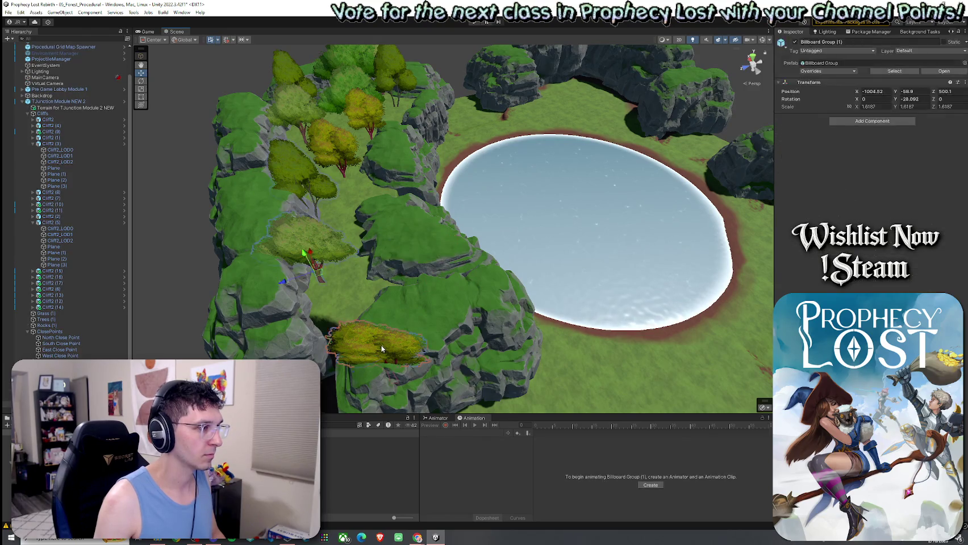
key(Delete)
Step: Shift two remaining copied trees, including 05C (5), right and up, then save the scene
click(317, 252)
drag(317, 252, 348, 257)
click(309, 180)
drag(319, 196, 342, 181)
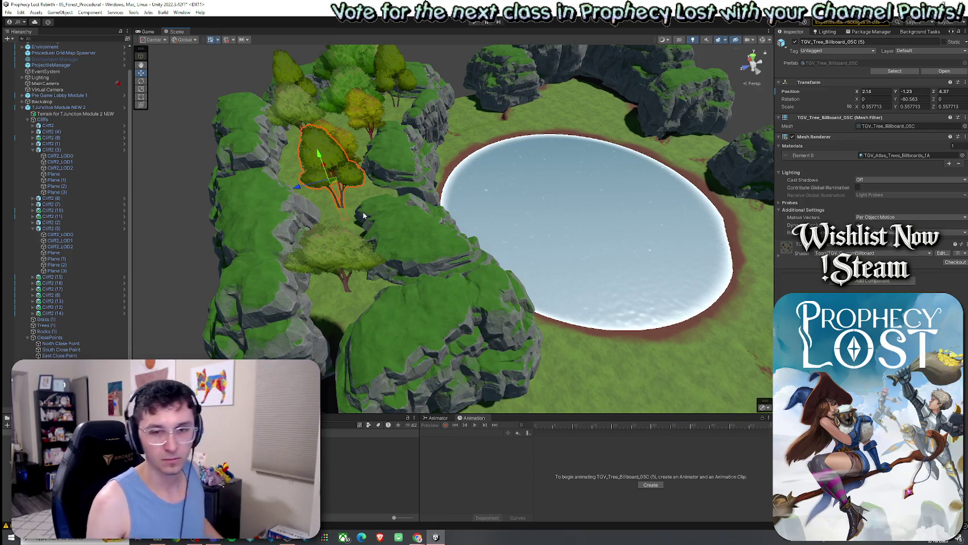
key(ctrl+s)
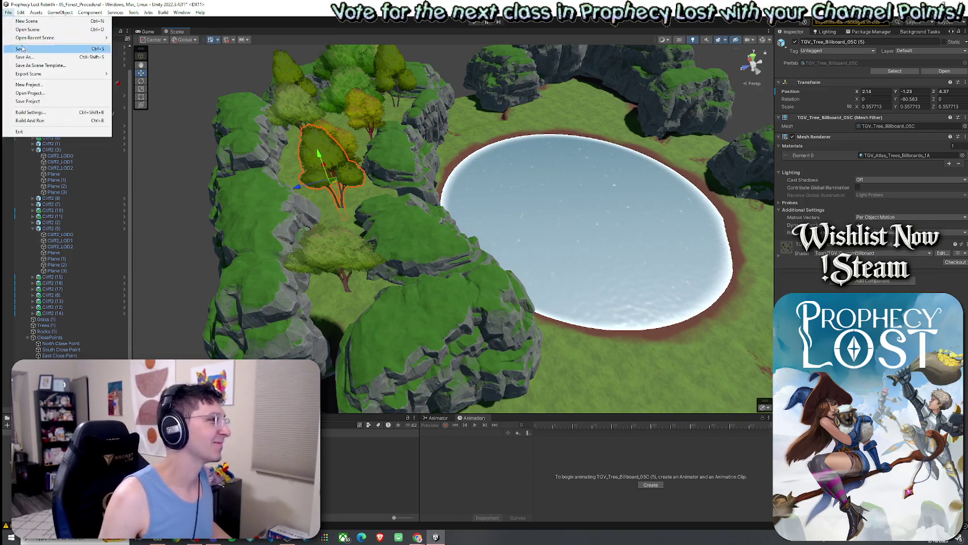
Step: Orbit around the cliffs and select the Terrain for TJunction Module 2 NEW
drag(344, 236, 344, 237)
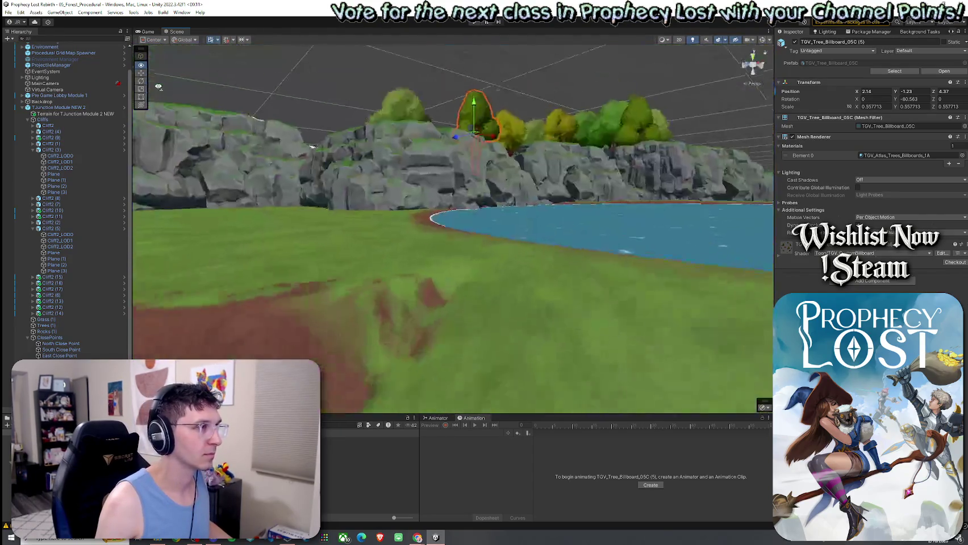
mouse_move(344, 236)
mouse_down()
mouse_move(127, 65)
mouse_move(337, 83)
mouse_move(88, 56)
mouse_move(206, 186)
mouse_up()
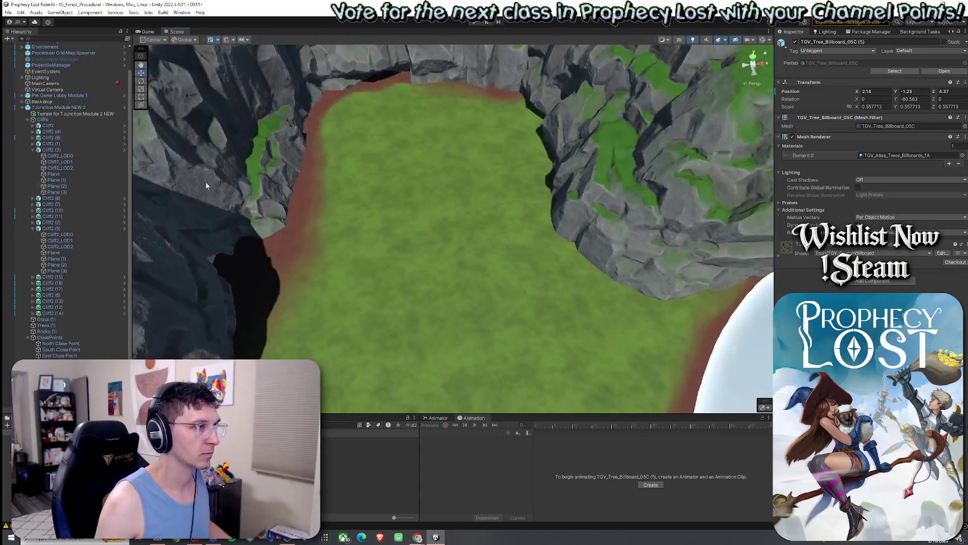
click(206, 186)
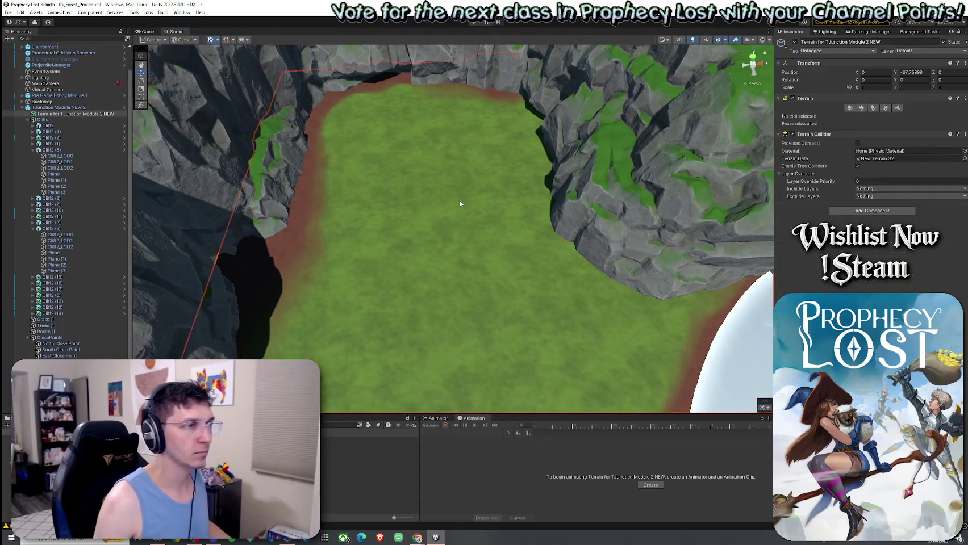
Step: Paint Dirt-layer patches onto the grass and around the ring
click(861, 108)
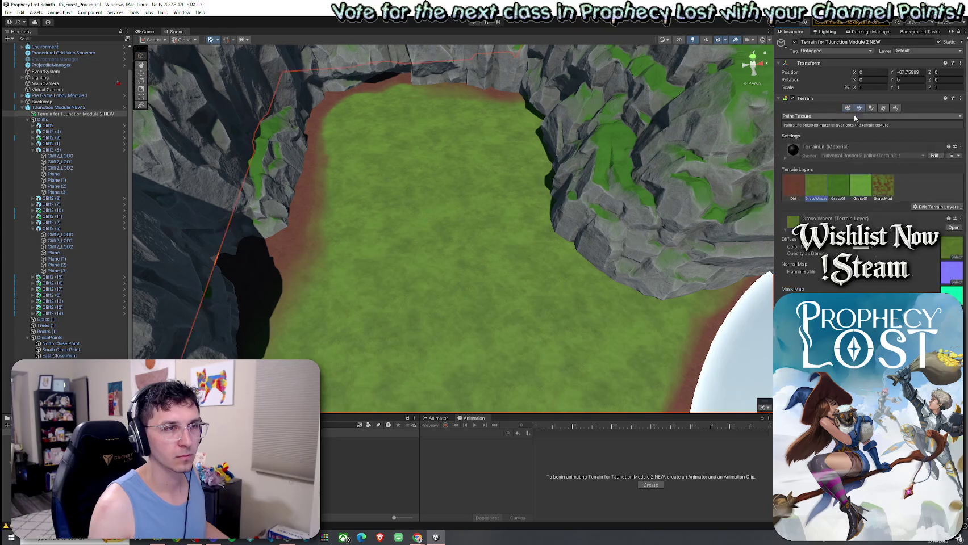
click(800, 187)
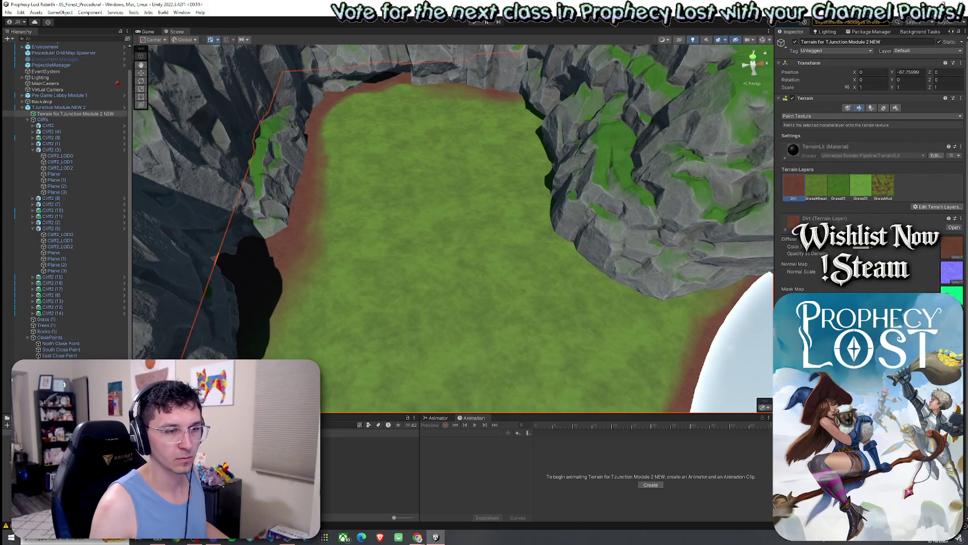
mouse_move(389, 136)
mouse_down()
mouse_move(424, 191)
mouse_move(421, 134)
mouse_move(468, 194)
mouse_move(473, 137)
mouse_move(437, 225)
mouse_up()
mouse_move(370, 149)
mouse_down()
mouse_move(426, 125)
mouse_move(444, 130)
mouse_move(372, 119)
mouse_move(516, 130)
mouse_move(475, 135)
mouse_move(393, 257)
mouse_move(361, 200)
mouse_move(434, 177)
mouse_move(557, 194)
mouse_up()
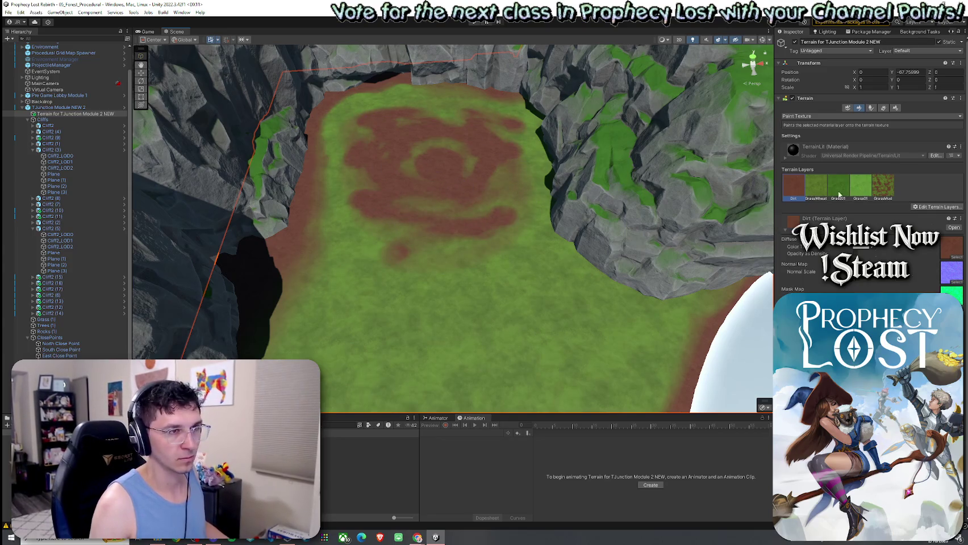
Step: Blend GrassWheat and GrassMud into the ring, and add dirt along the right cliff edge
click(816, 188)
mouse_move(454, 193)
mouse_down()
mouse_move(363, 161)
mouse_move(573, 179)
mouse_move(369, 147)
mouse_up()
click(882, 187)
drag(501, 222, 396, 232)
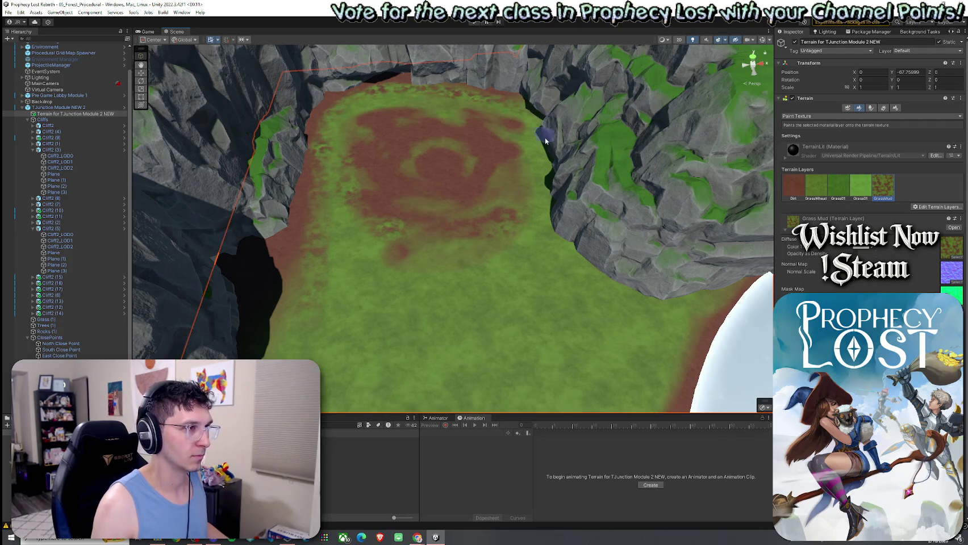
click(797, 191)
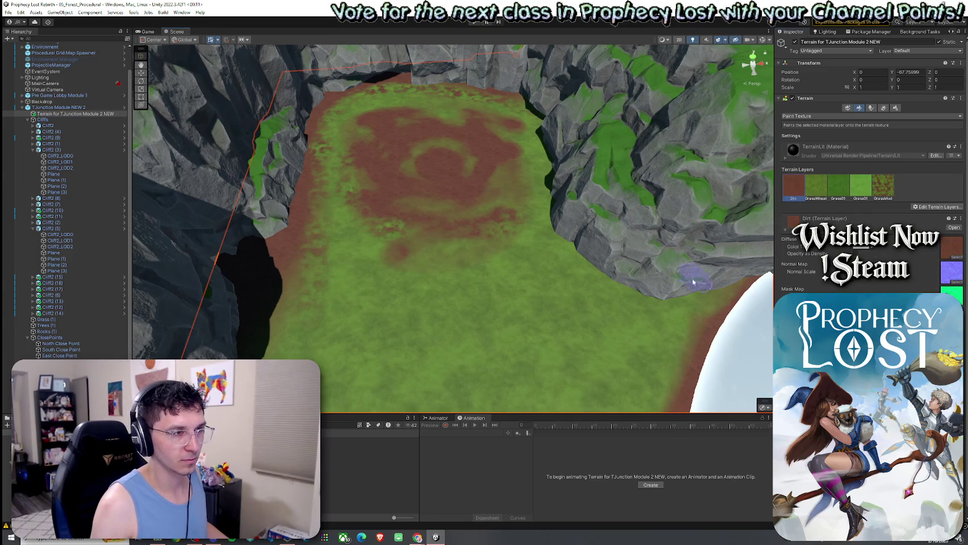
mouse_move(675, 295)
mouse_down()
mouse_move(606, 270)
mouse_move(565, 220)
mouse_move(548, 140)
mouse_up()
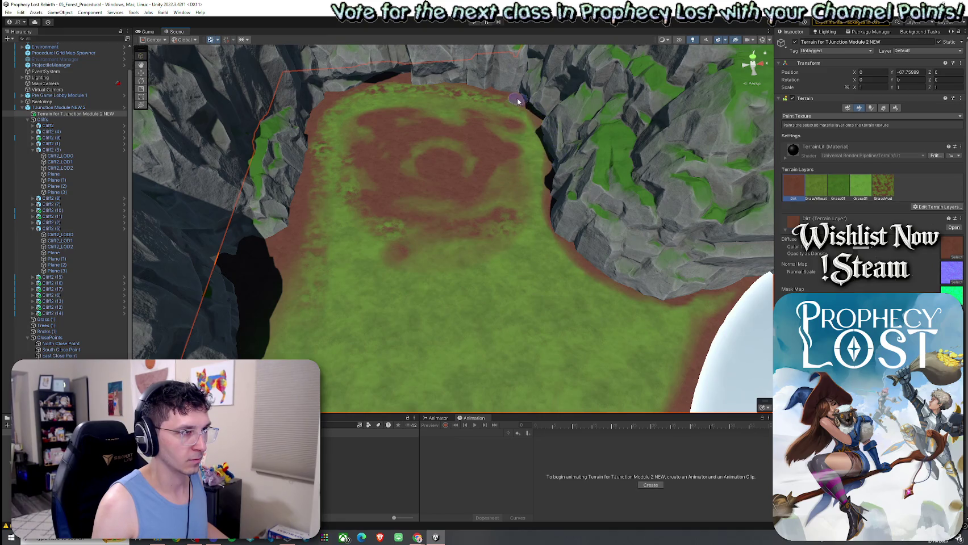
Step: Alternate between the GrassMud and Dirt layers from a low view facing the cliffs
click(882, 186)
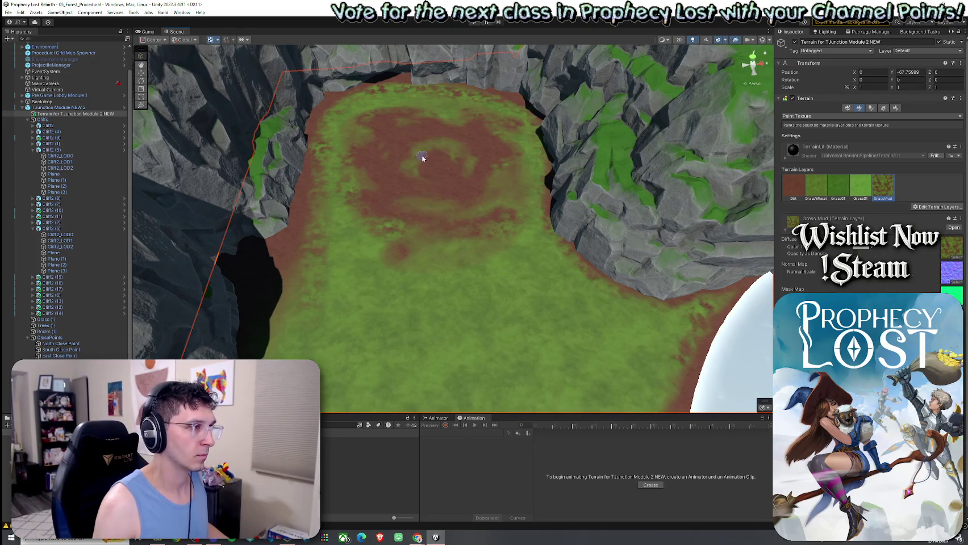
mouse_move(380, 263)
mouse_down()
mouse_move(376, 320)
mouse_move(426, 218)
mouse_move(573, 203)
mouse_move(637, 207)
mouse_move(432, 210)
mouse_move(370, 232)
mouse_move(328, 281)
mouse_move(581, 258)
mouse_up()
click(793, 187)
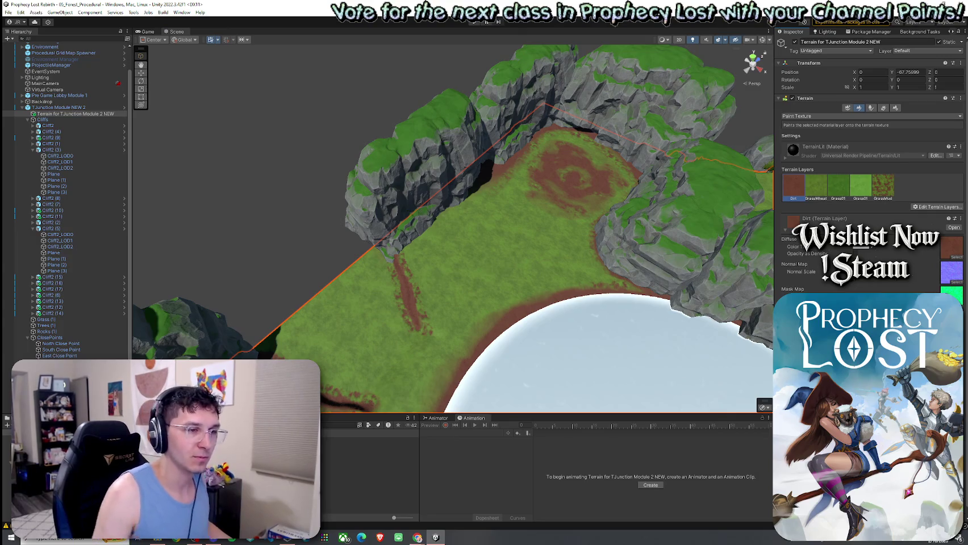
drag(459, 205, 459, 233)
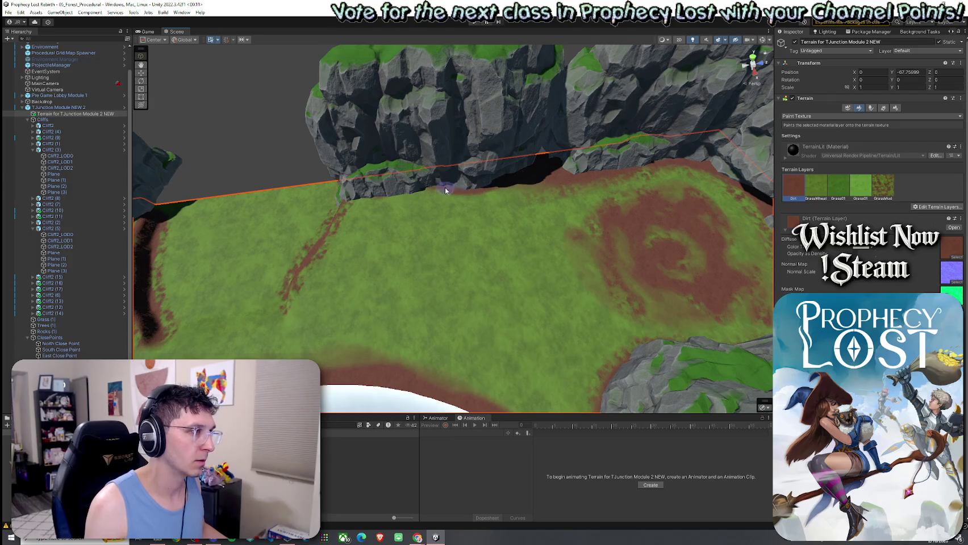
click(883, 186)
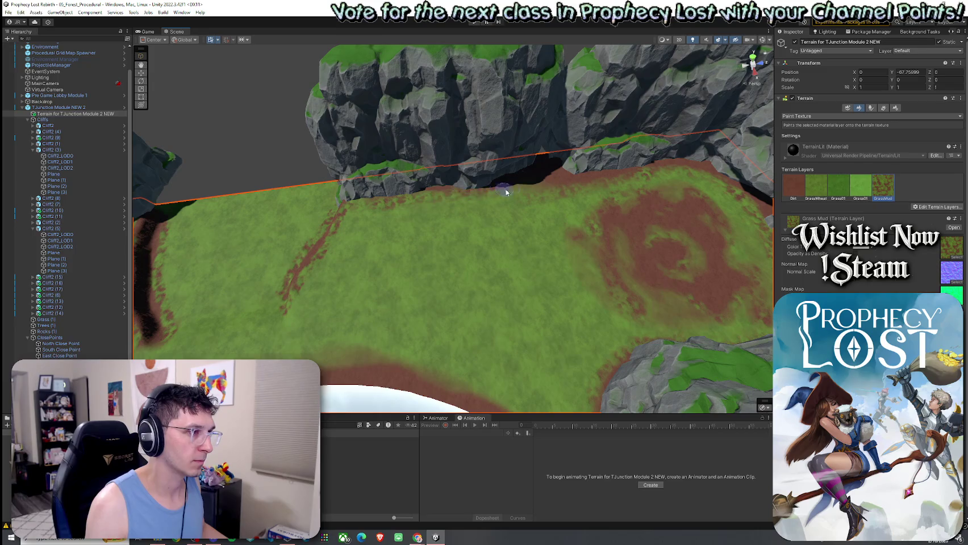
Step: Zoom out over the whole module, then reselect its terrain with the view settled on the pond's edge
drag(585, 218, 690, 216)
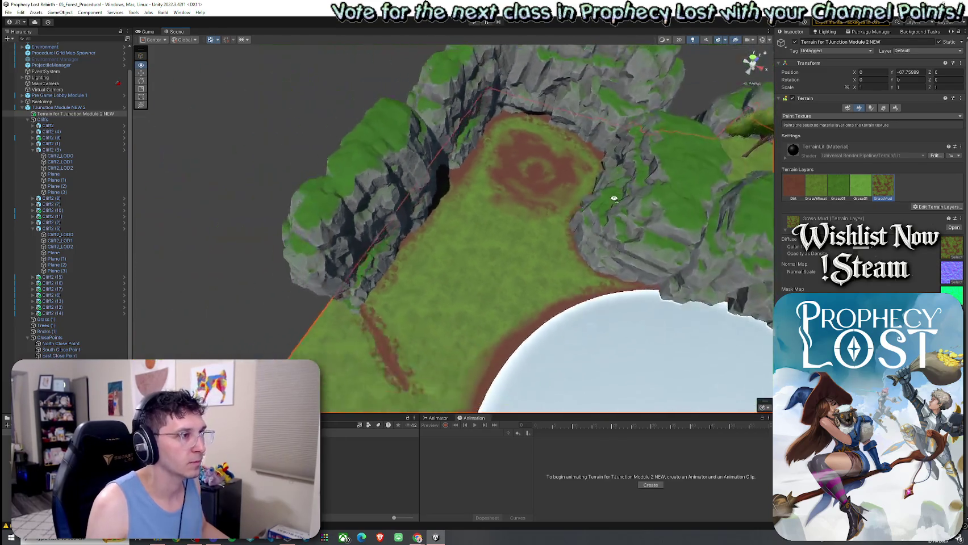
scroll(691, 216, down, 3)
mouse_move(690, 216)
mouse_down()
mouse_move(728, 220)
mouse_move(717, 208)
mouse_move(596, 350)
mouse_up()
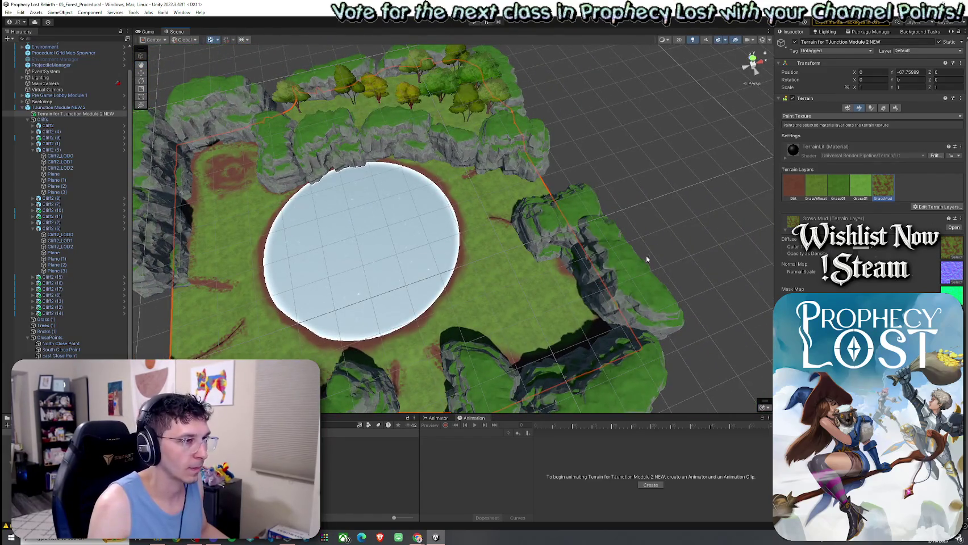
click(587, 255)
drag(551, 249, 468, 229)
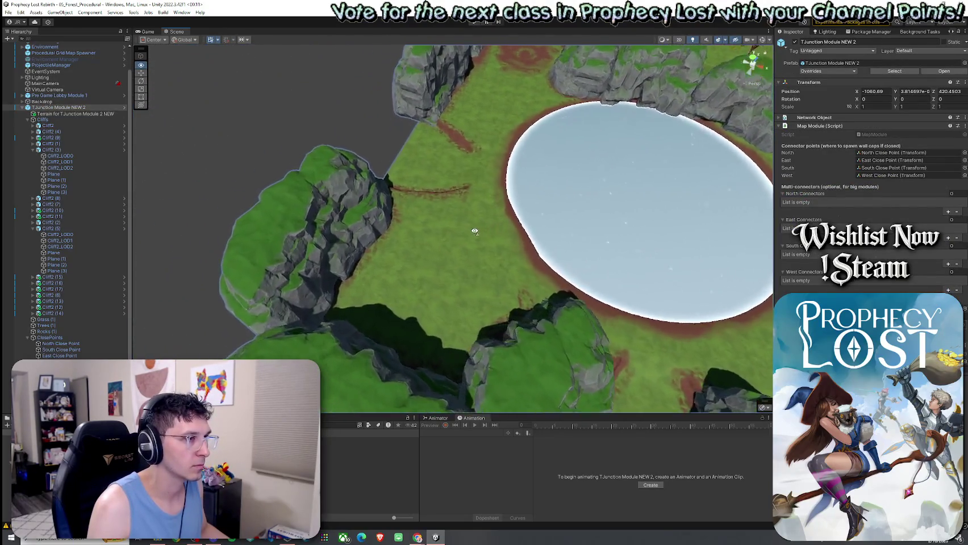
drag(468, 229, 480, 254)
click(520, 266)
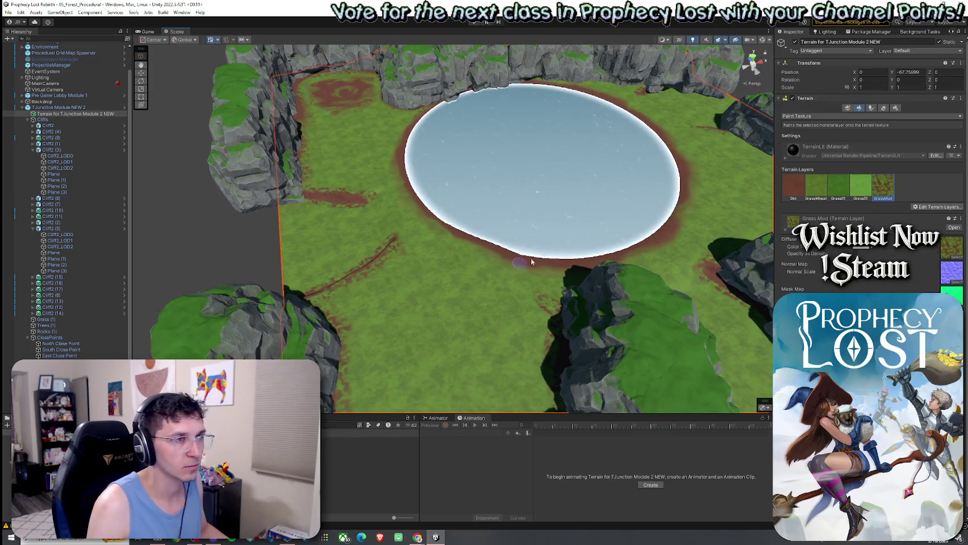
Step: Switch to Set Height, sample the water level, and flatten the pond edge to it
click(807, 117)
click(813, 143)
shift+click(580, 208)
mouse_move(461, 252)
mouse_down()
mouse_move(460, 243)
mouse_move(506, 273)
mouse_up()
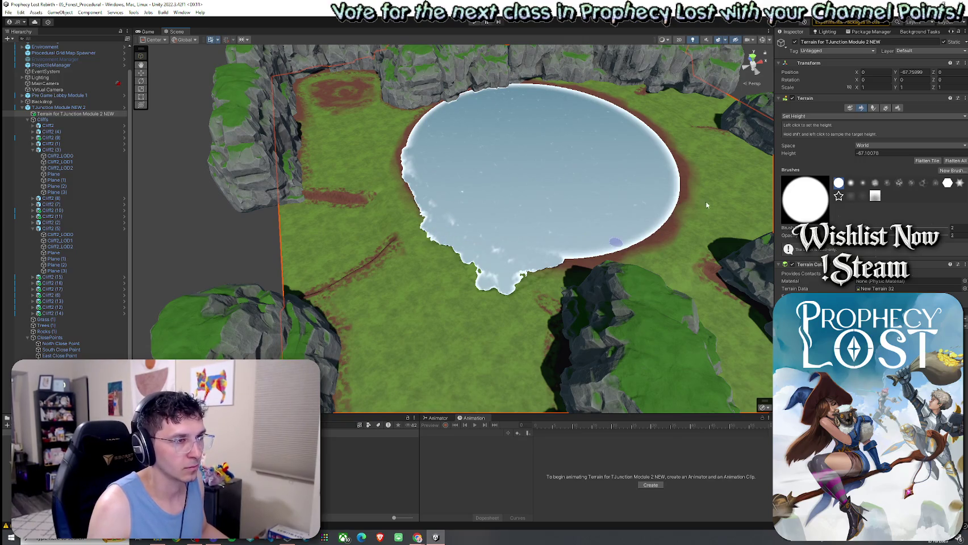
Step: Extend the flat lake at its upper-right edge, undoing and repainting a jagged stroke
mouse_move(706, 176)
mouse_down()
mouse_move(707, 193)
mouse_move(688, 188)
mouse_move(680, 163)
mouse_up()
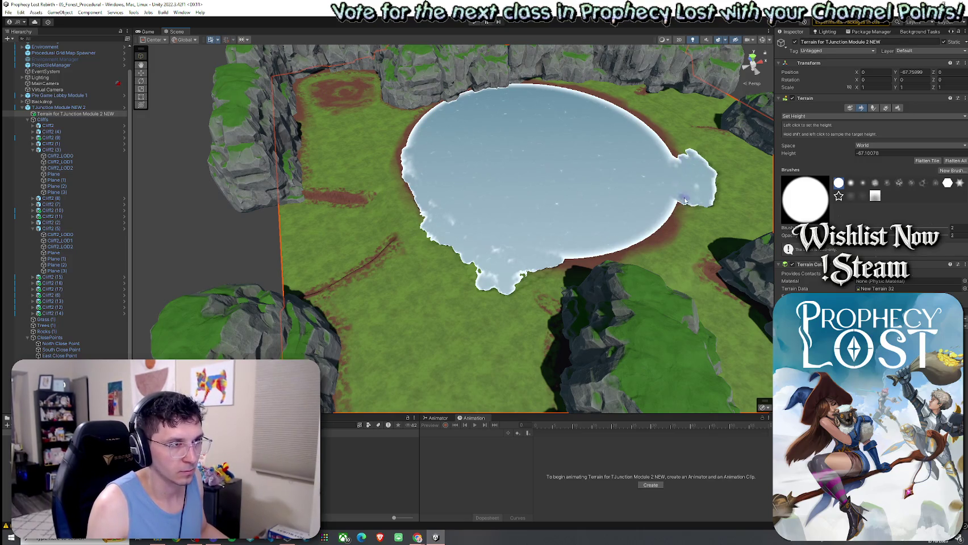
mouse_move(694, 203)
mouse_down()
mouse_move(681, 210)
mouse_move(690, 213)
mouse_move(676, 150)
mouse_move(650, 131)
mouse_move(726, 168)
mouse_up()
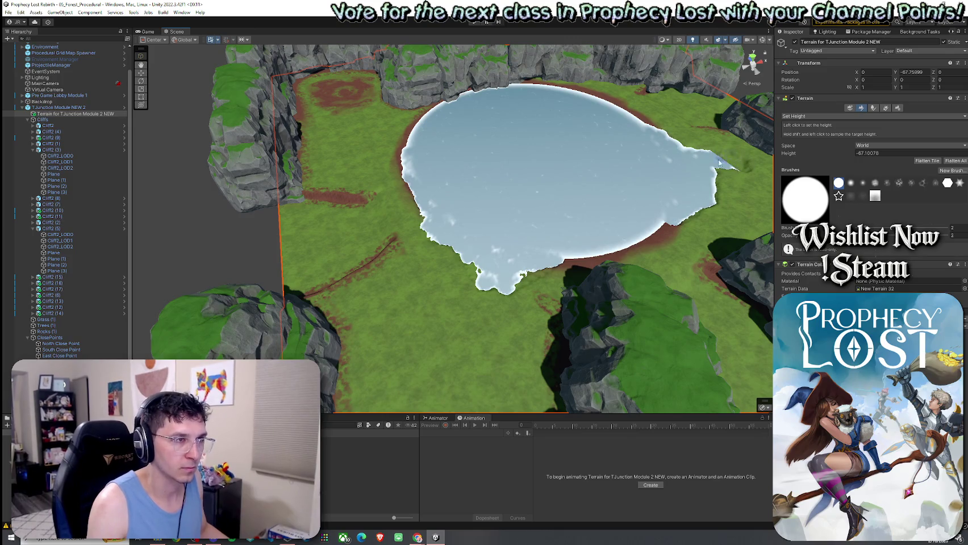
key(ctrl+z)
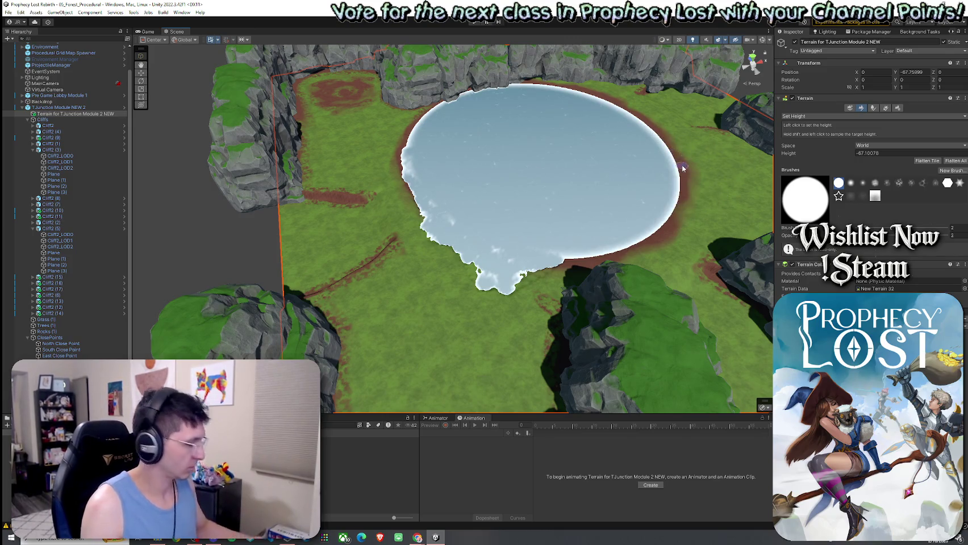
drag(674, 156, 738, 149)
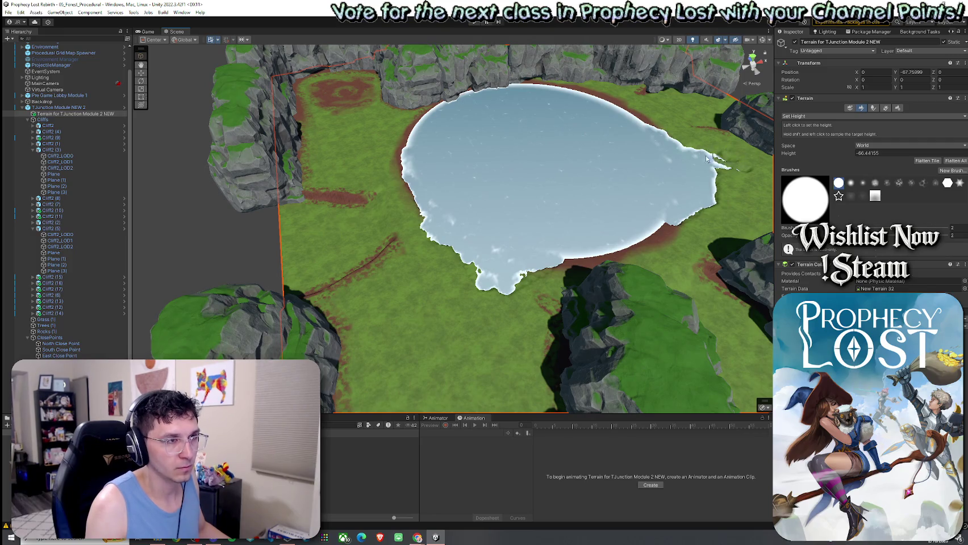
mouse_move(733, 155)
mouse_down()
mouse_move(675, 159)
mouse_move(539, 255)
mouse_up()
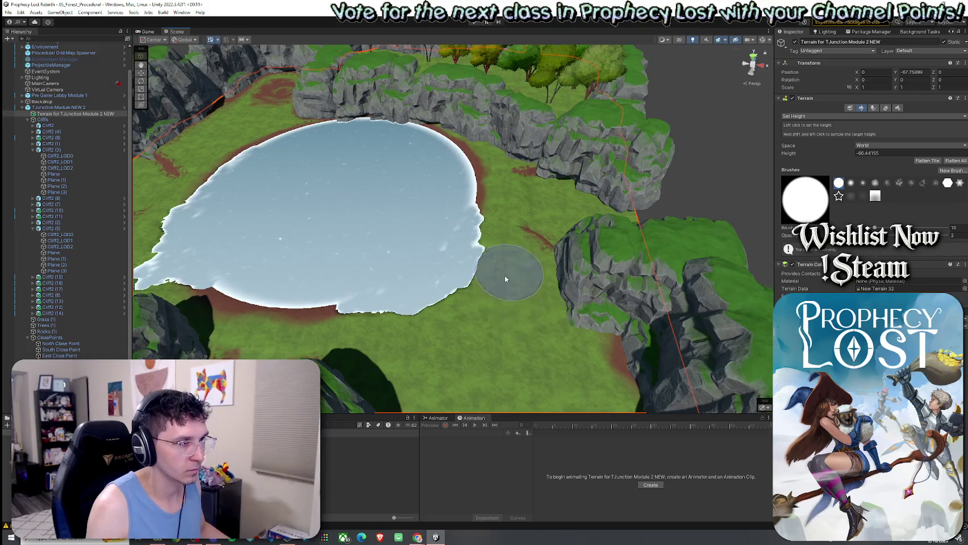
Step: Select Smooth Height with brush opacity 100
click(795, 116)
click(807, 155)
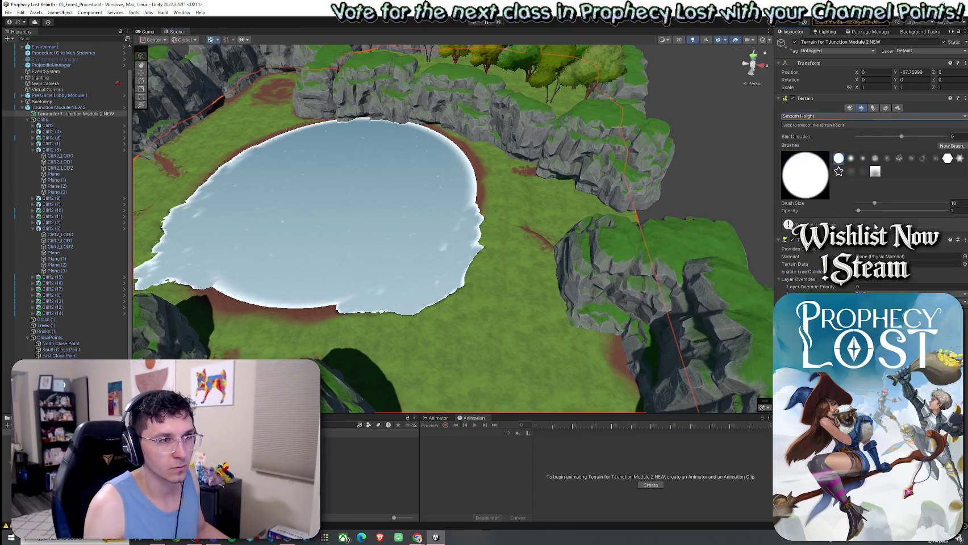
drag(907, 213, 954, 212)
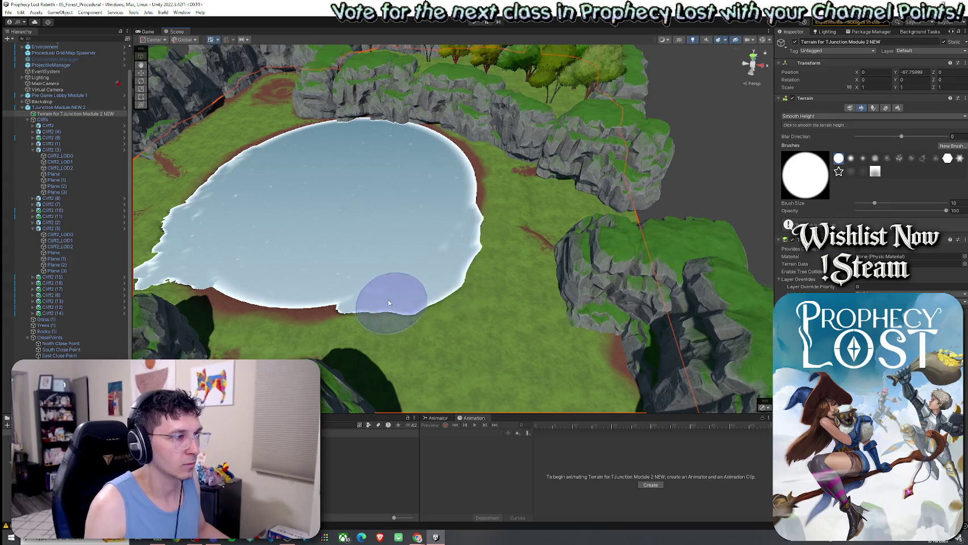
drag(460, 212, 367, 188)
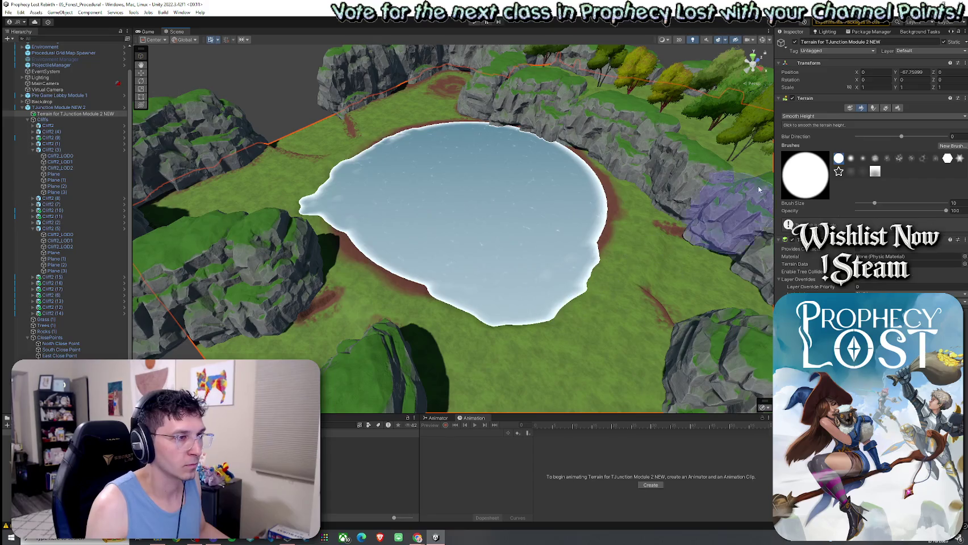
Step: Return to Set Height, sample the lake surface height, and extend the lake along its right shore
click(815, 116)
click(818, 142)
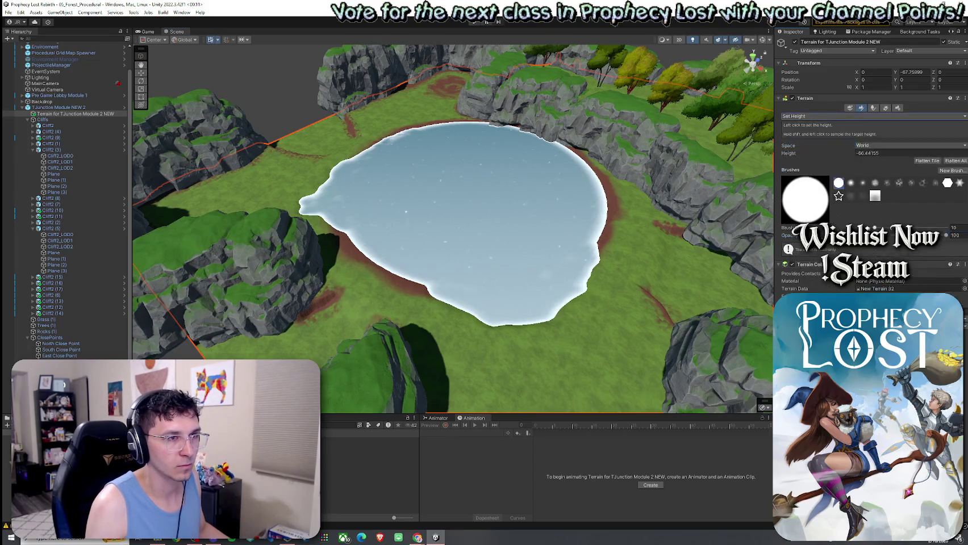
click(615, 244)
shift+click(555, 229)
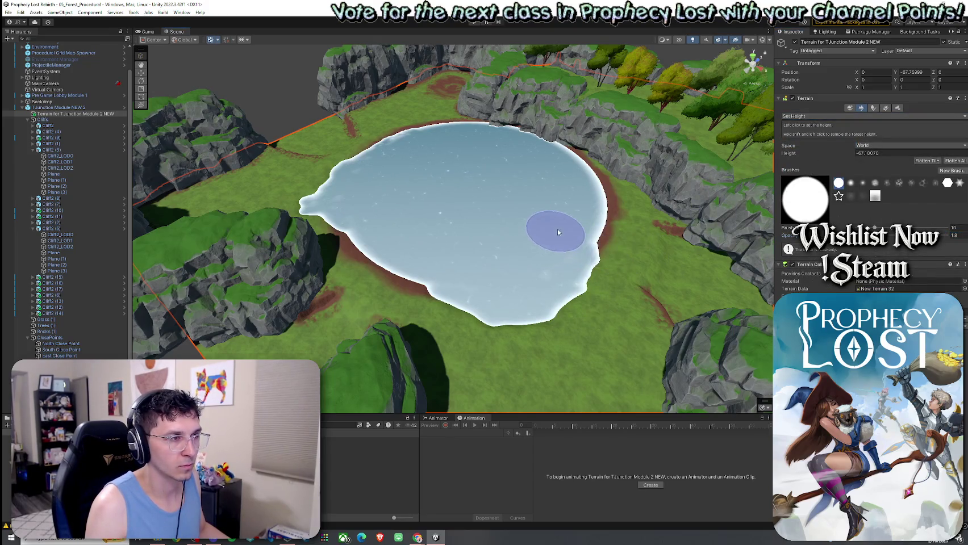
mouse_move(578, 222)
mouse_down()
mouse_move(570, 170)
mouse_move(444, 128)
mouse_move(423, 153)
mouse_up()
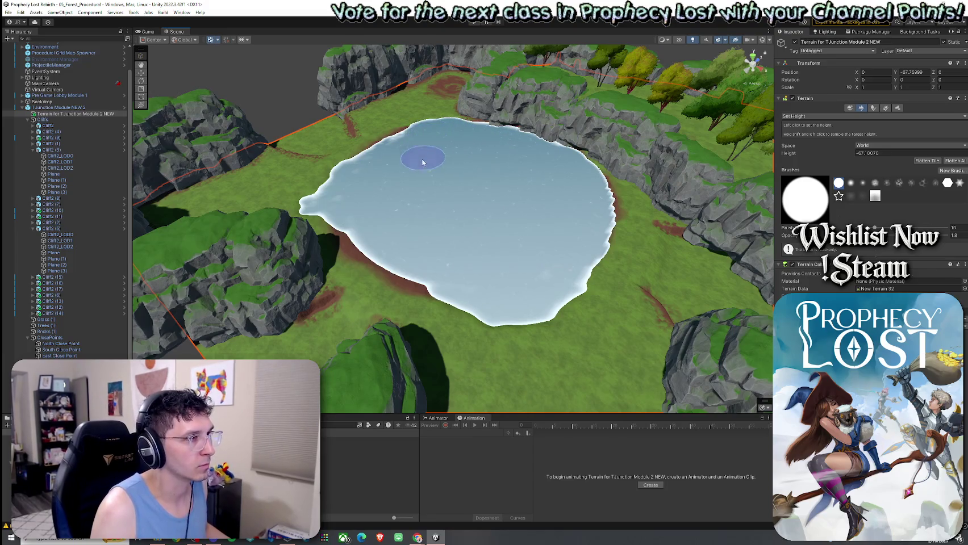
mouse_move(550, 213)
mouse_down()
mouse_move(428, 162)
mouse_move(562, 153)
mouse_move(450, 220)
mouse_move(507, 274)
mouse_move(448, 93)
mouse_move(389, 168)
mouse_move(592, 165)
mouse_move(528, 171)
mouse_move(785, 112)
mouse_up()
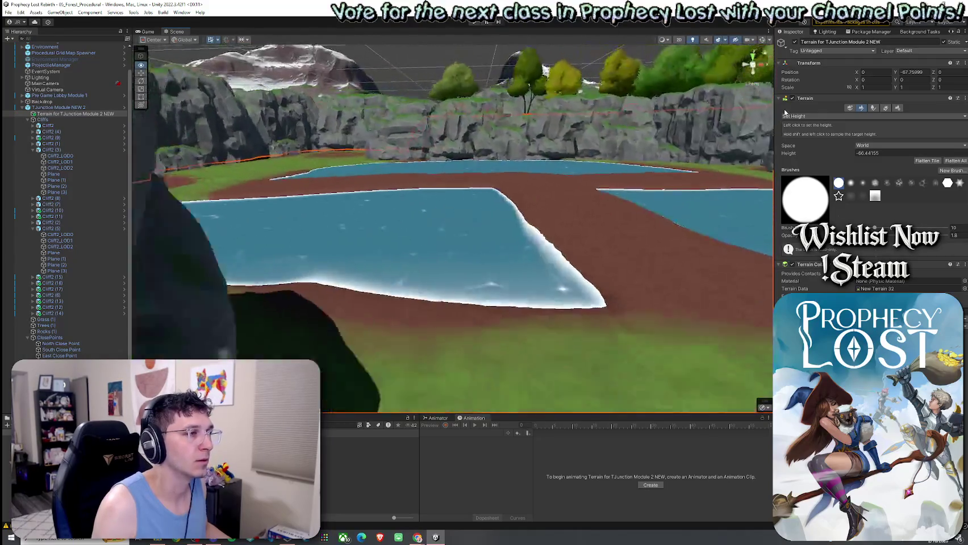
Step: Undo the brown dividing strip and set the Set Height brush size to 4
key(s)
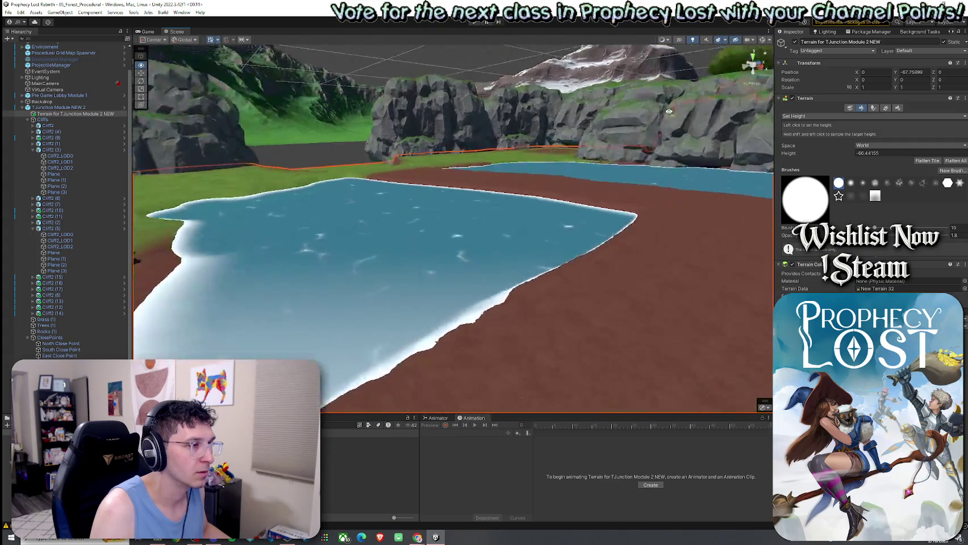
drag(602, 239, 616, 190)
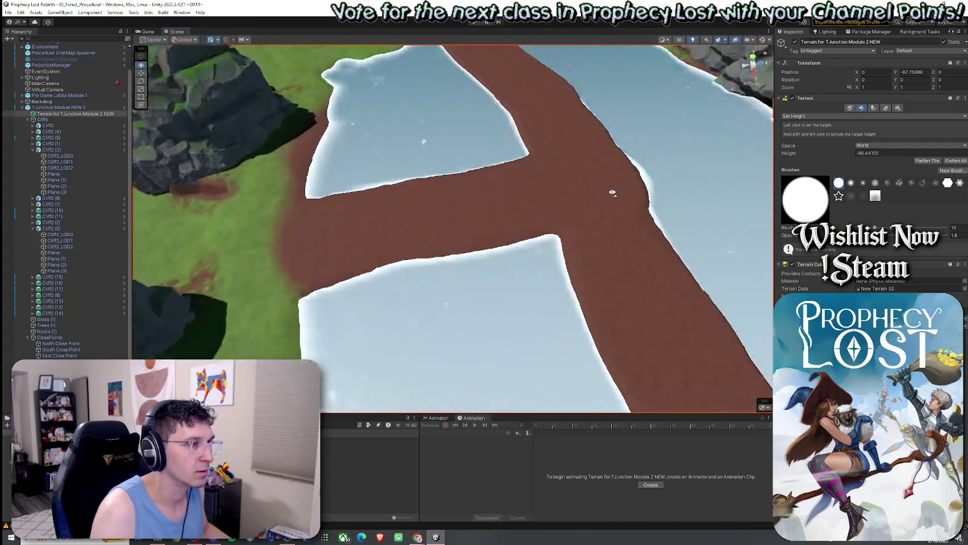
key(ctrl+z)
drag(883, 229, 872, 228)
click(568, 357)
Step: Raise winding paths from the lake's bottom, left and top edges to a central junction, widening the top branch
mouse_move(567, 351)
mouse_down()
mouse_move(616, 259)
mouse_move(492, 190)
mouse_move(491, 173)
mouse_up()
drag(365, 213, 493, 173)
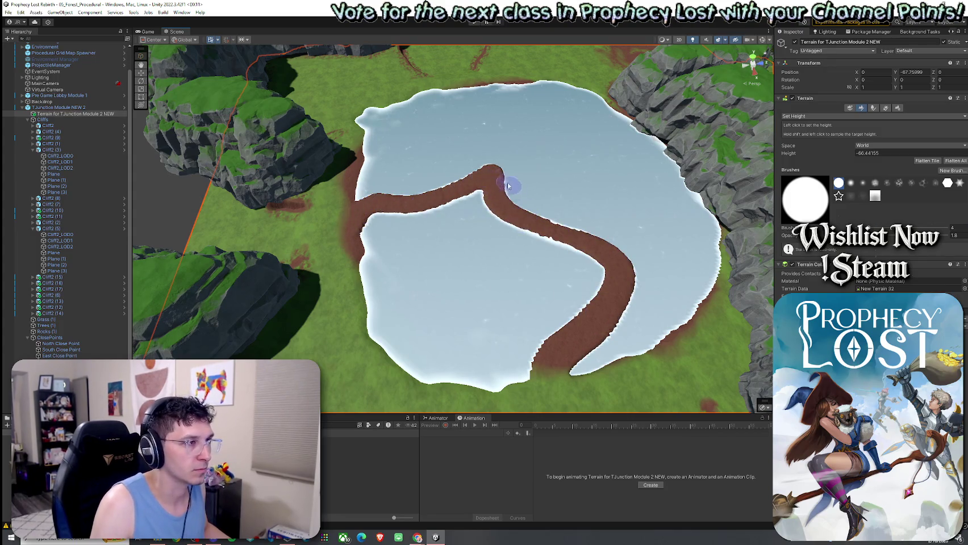
drag(463, 90, 487, 166)
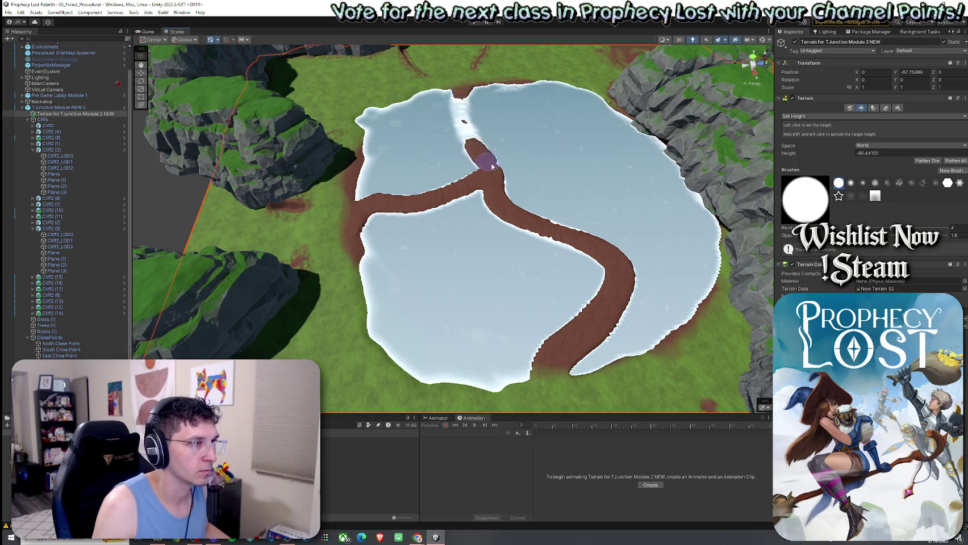
mouse_move(483, 129)
mouse_down()
mouse_move(441, 94)
mouse_move(492, 89)
mouse_move(490, 132)
mouse_move(523, 190)
mouse_move(489, 156)
mouse_move(552, 197)
mouse_move(540, 167)
mouse_move(469, 216)
mouse_move(431, 209)
mouse_move(367, 229)
mouse_move(393, 222)
mouse_move(360, 194)
mouse_move(555, 259)
mouse_move(484, 216)
mouse_move(551, 221)
mouse_move(566, 324)
mouse_move(540, 351)
mouse_move(648, 345)
mouse_move(624, 324)
mouse_move(578, 361)
mouse_move(689, 391)
mouse_move(585, 259)
mouse_move(751, 285)
mouse_up()
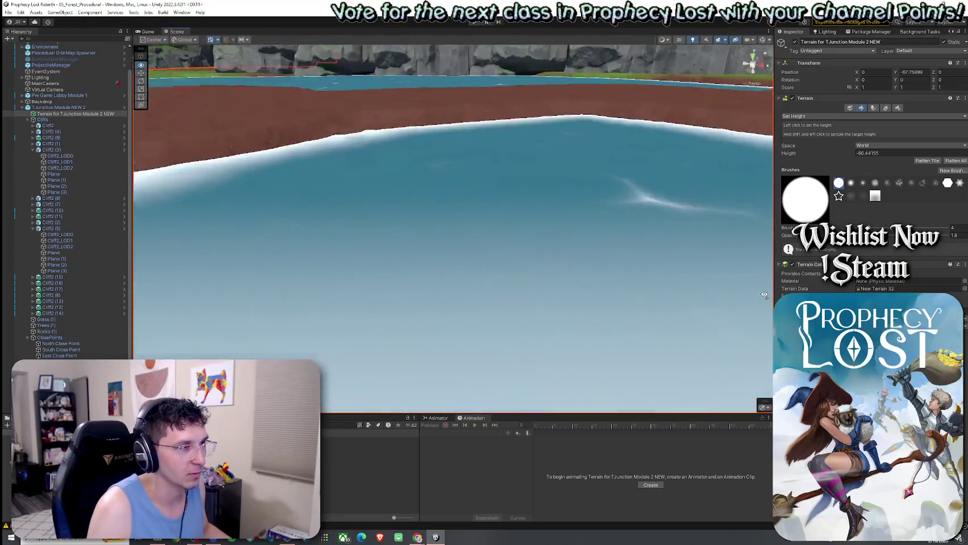
mouse_move(751, 284)
mouse_down()
mouse_move(730, 255)
mouse_move(734, 263)
mouse_move(614, 343)
mouse_move(630, 330)
mouse_up()
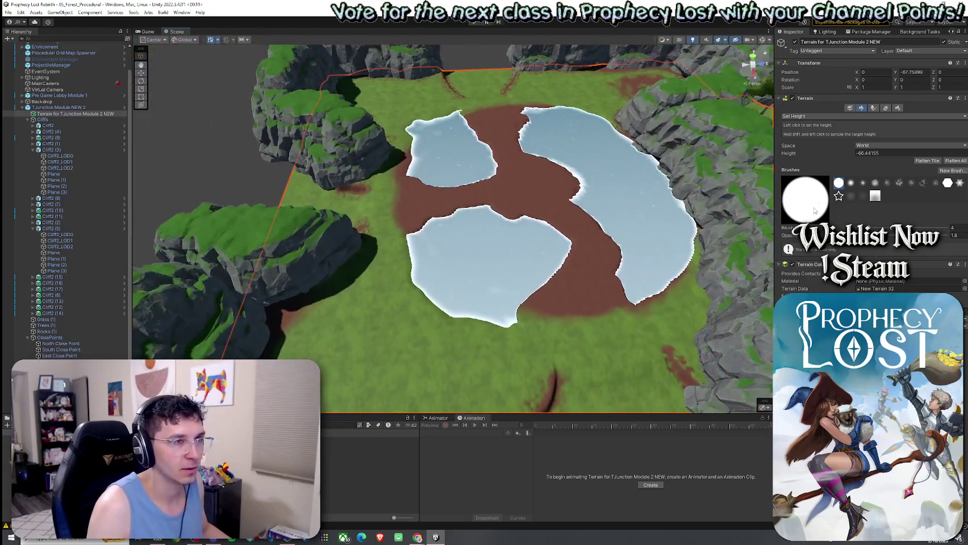
Step: Flatten the paths and the top and left notches at brush size 28, merging the pools into one lake
click(807, 116)
click(809, 158)
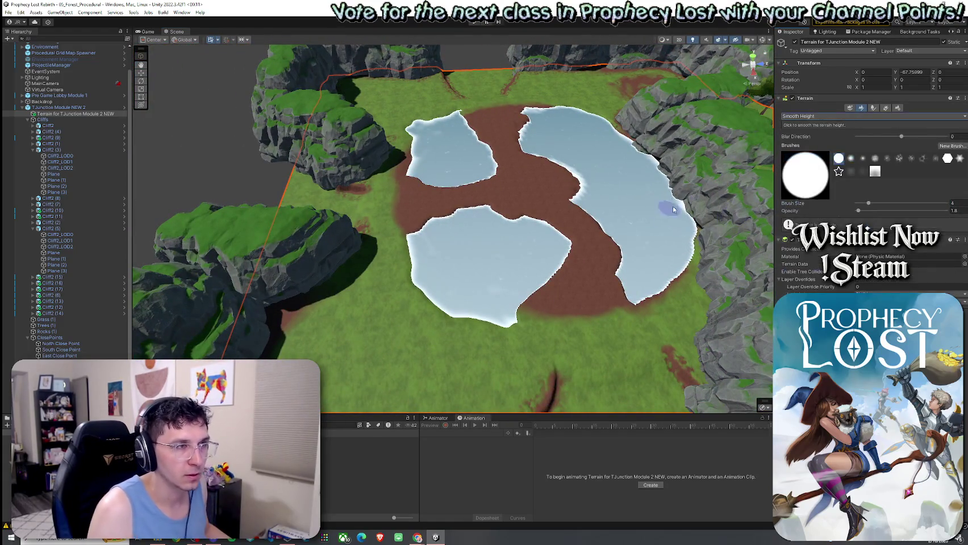
click(806, 116)
click(811, 141)
mouse_move(609, 196)
mouse_down()
mouse_move(533, 194)
mouse_move(499, 209)
mouse_up()
click(886, 228)
mouse_move(687, 239)
mouse_down()
mouse_move(558, 199)
mouse_move(568, 205)
mouse_up()
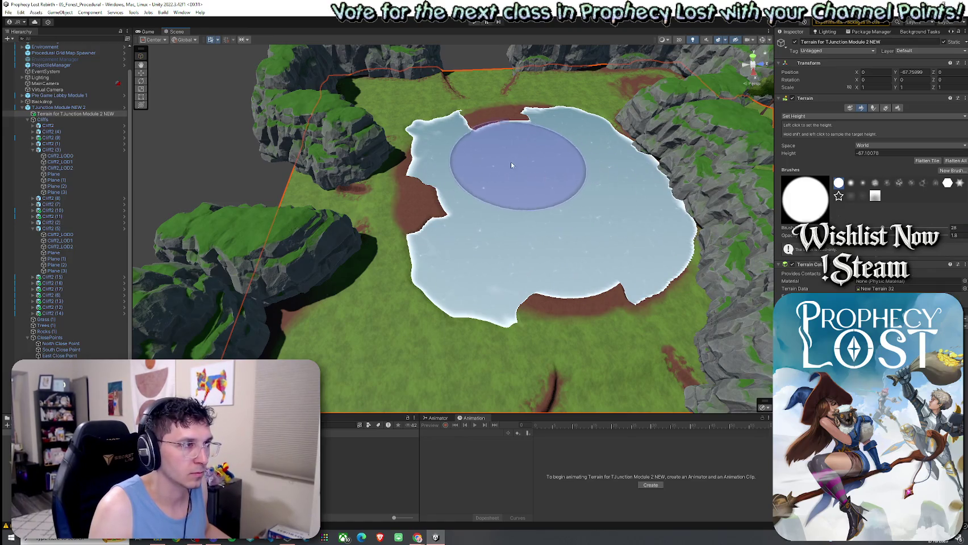
mouse_move(506, 159)
mouse_down()
mouse_move(546, 159)
mouse_move(563, 239)
mouse_up()
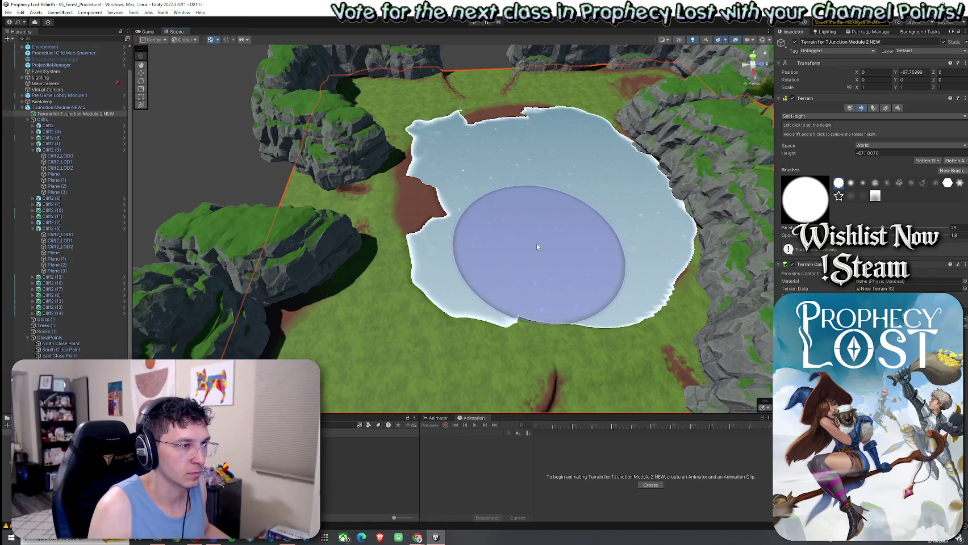
drag(484, 208, 494, 182)
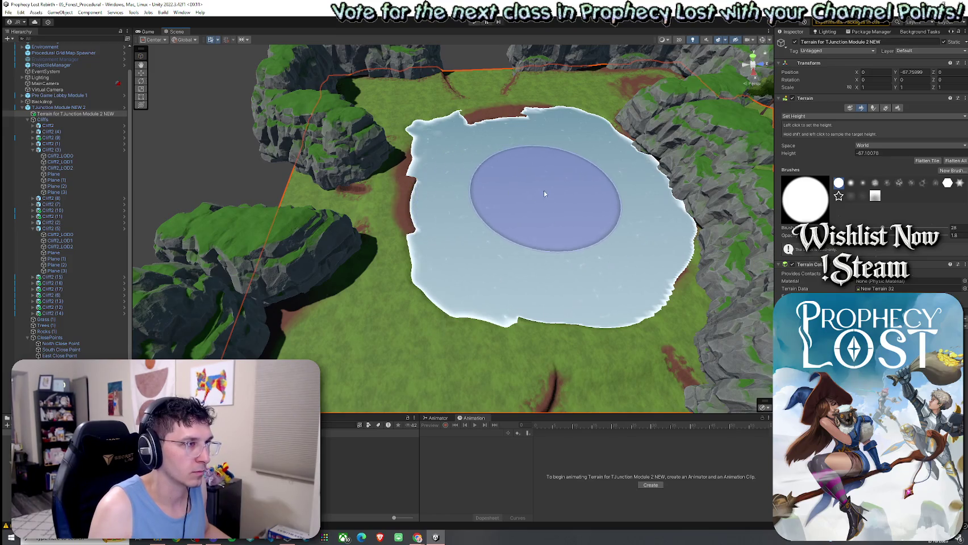
Step: Smooth the terrain with Smooth Height, then switch to Paint Texture
click(802, 117)
click(798, 157)
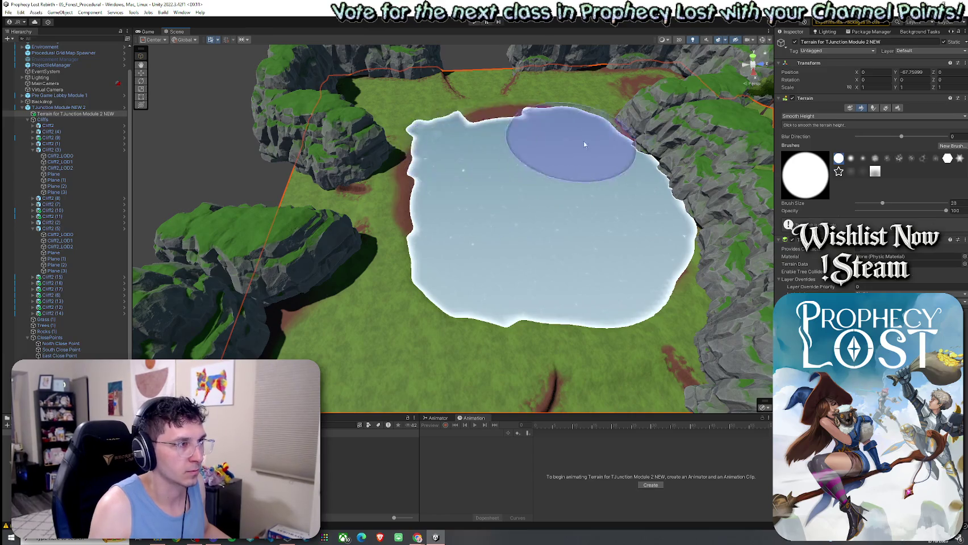
click(812, 116)
click(819, 136)
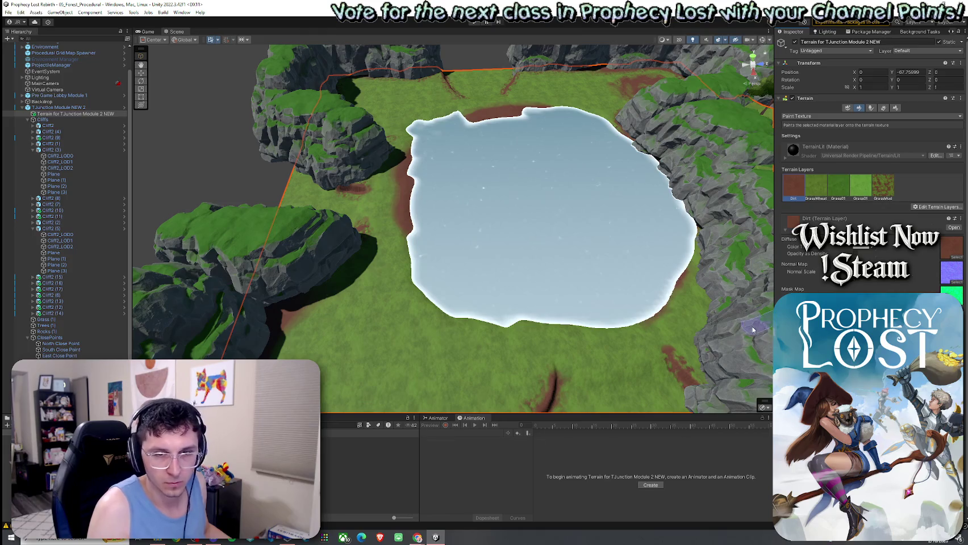
Step: Paint Dirt along the lake's lower-right shore, cycling through the GrassWheat, Dirt and GrassMud layers
mouse_move(689, 247)
mouse_down()
mouse_move(575, 334)
mouse_move(471, 324)
mouse_move(435, 309)
mouse_up()
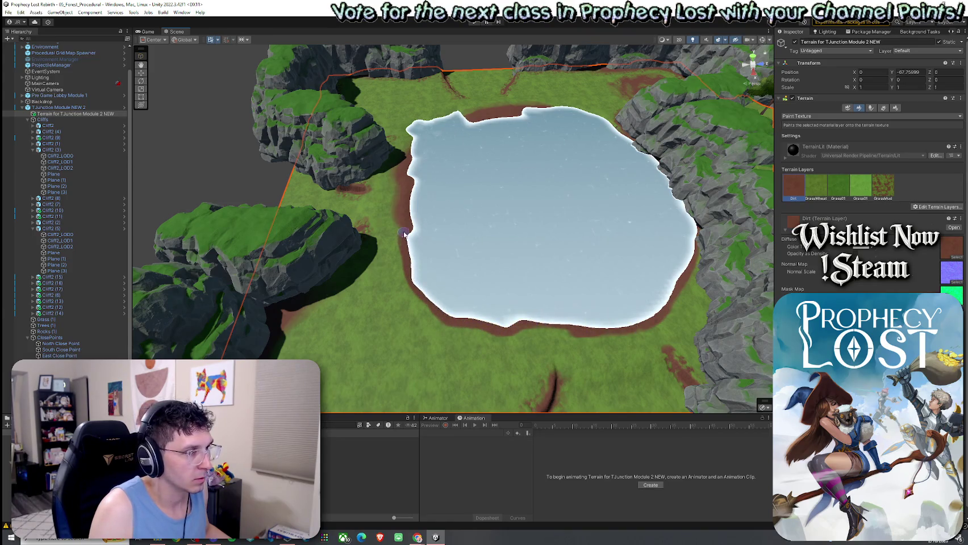
click(818, 192)
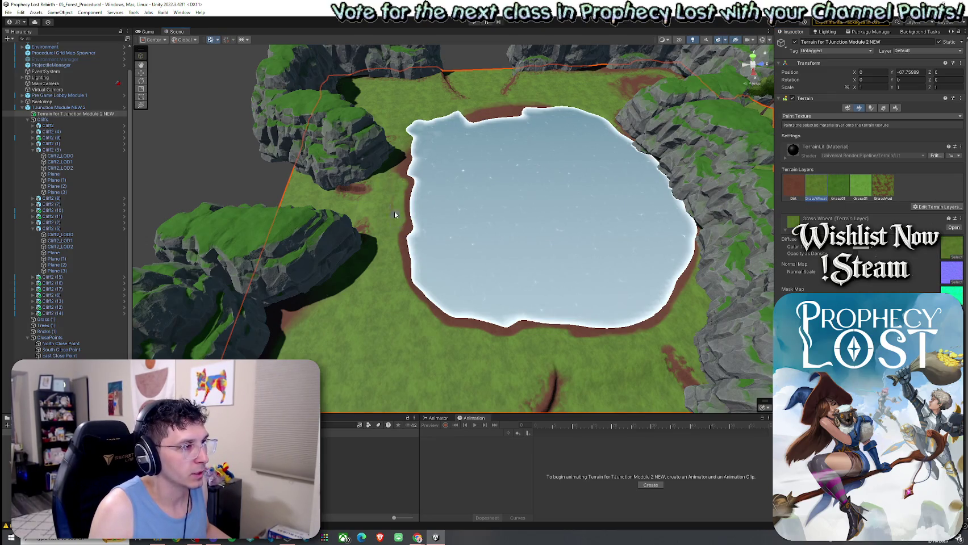
click(796, 189)
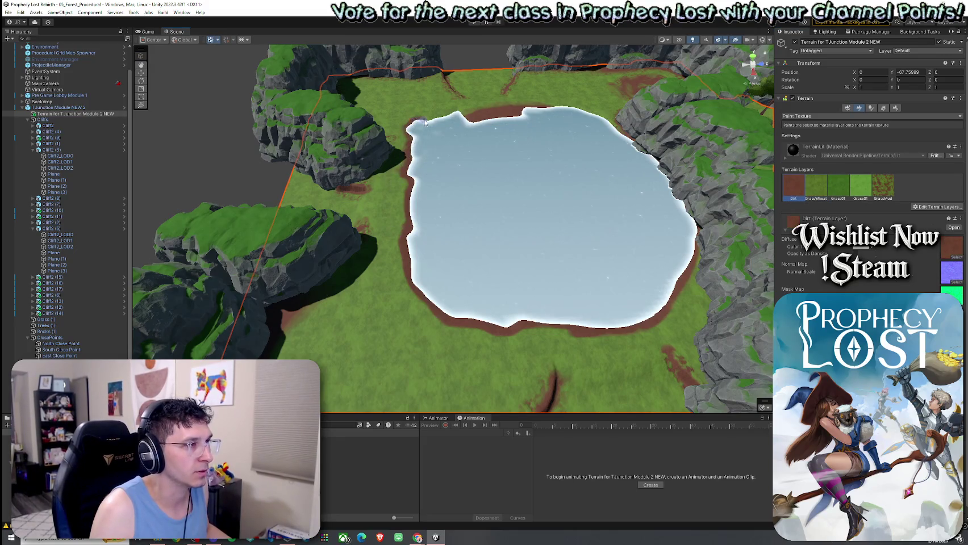
click(806, 192)
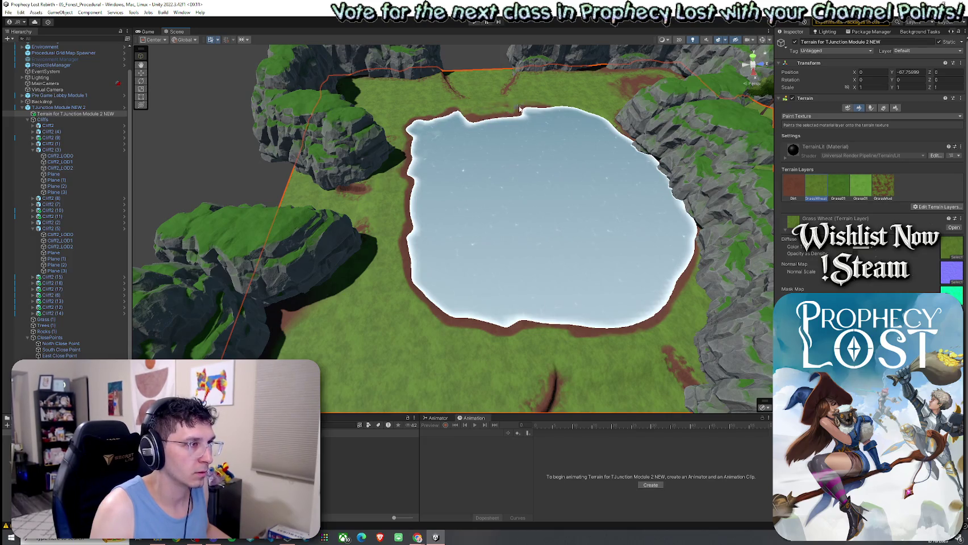
click(791, 187)
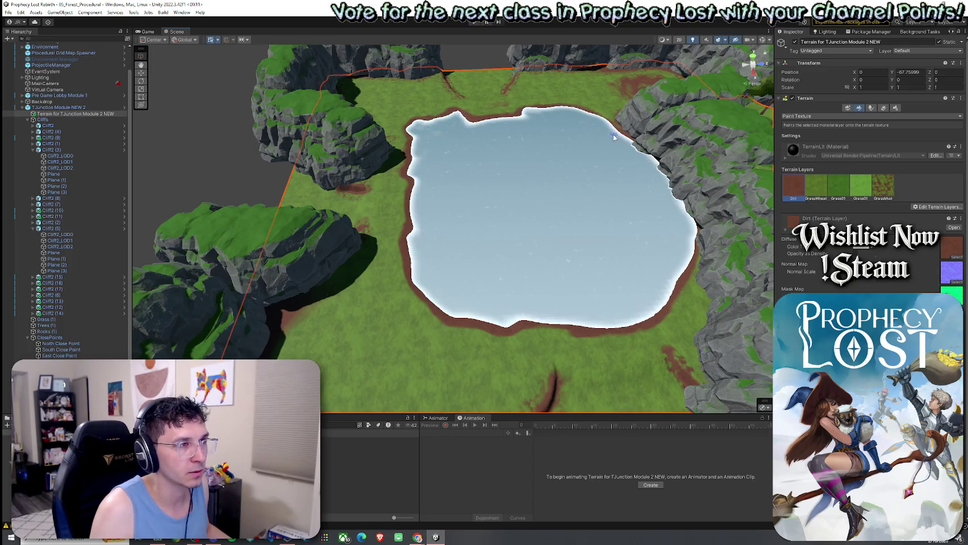
click(881, 188)
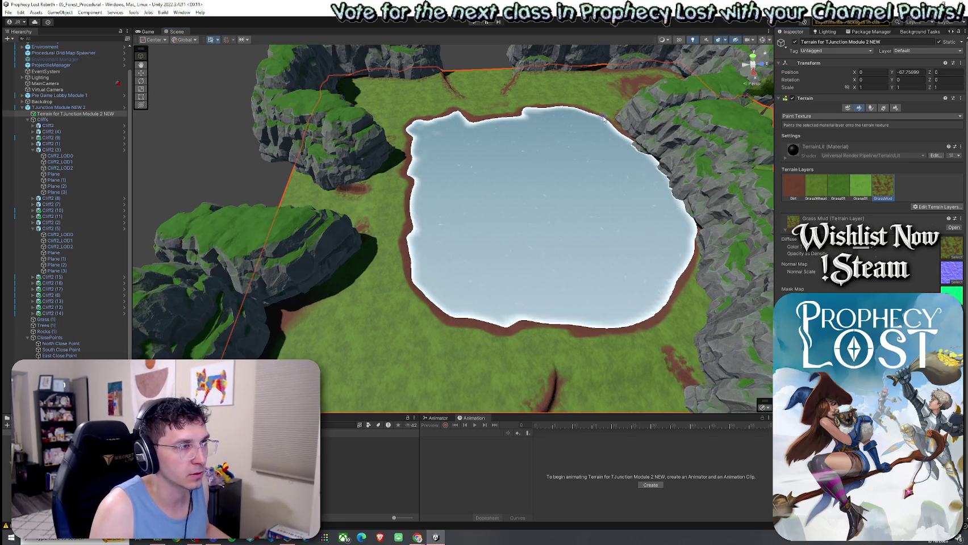
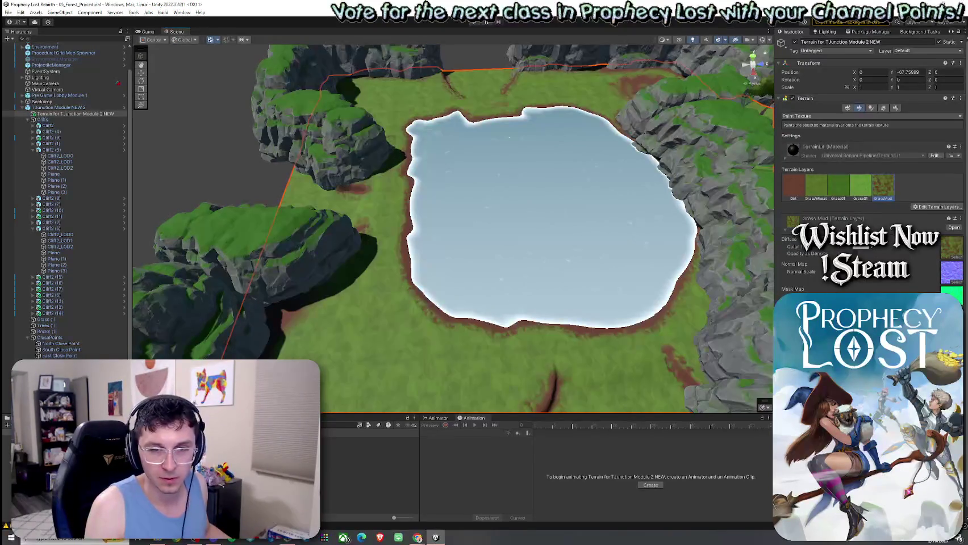
Step: Toggle between the Dirt and Grass Mud layers and orbit to a wide lake-and-cliffs view
click(794, 188)
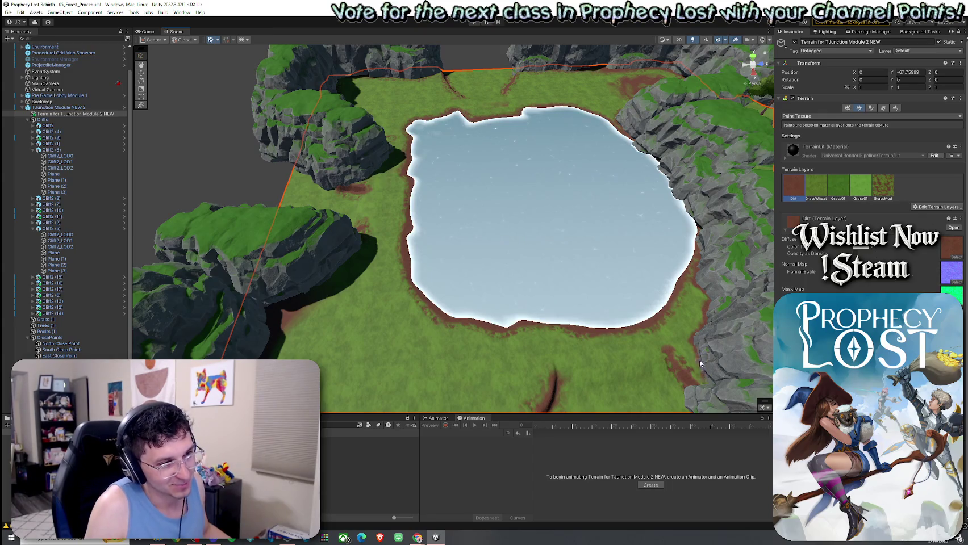
click(883, 186)
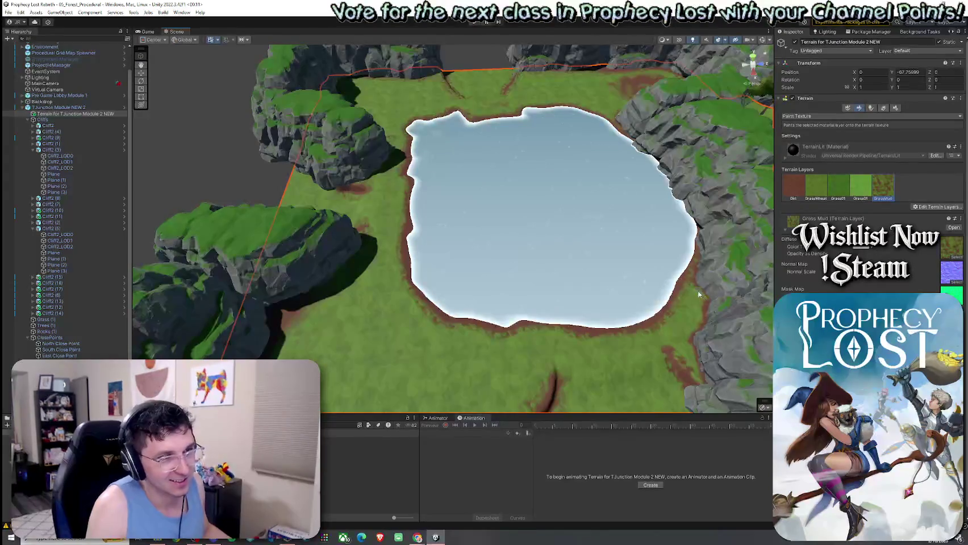
mouse_move(696, 369)
mouse_down()
mouse_move(568, 284)
mouse_move(689, 230)
mouse_move(619, 218)
mouse_move(783, 231)
mouse_move(472, 214)
mouse_move(568, 245)
mouse_move(214, 249)
mouse_move(154, 284)
mouse_up()
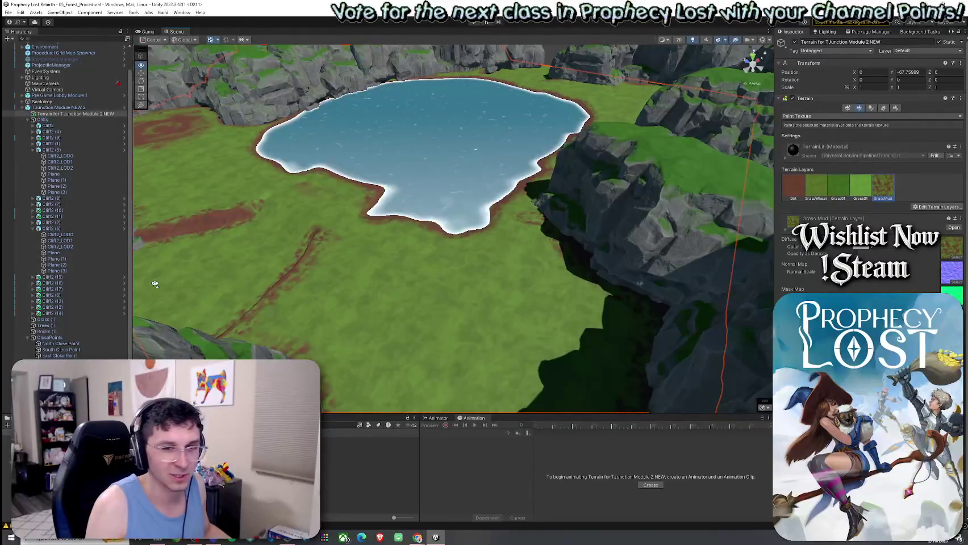
mouse_move(155, 284)
mouse_down()
mouse_move(178, 250)
mouse_move(235, 239)
mouse_move(221, 245)
mouse_up()
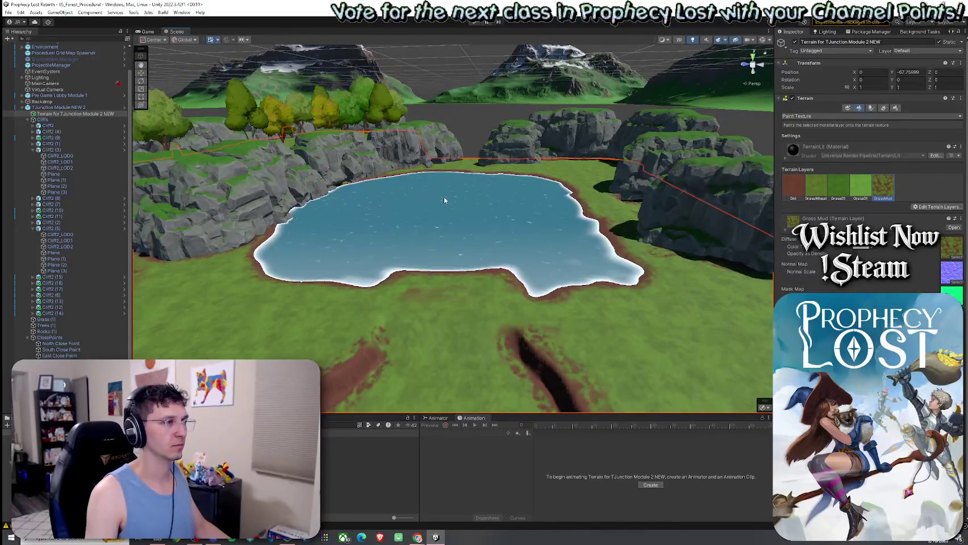
click(812, 116)
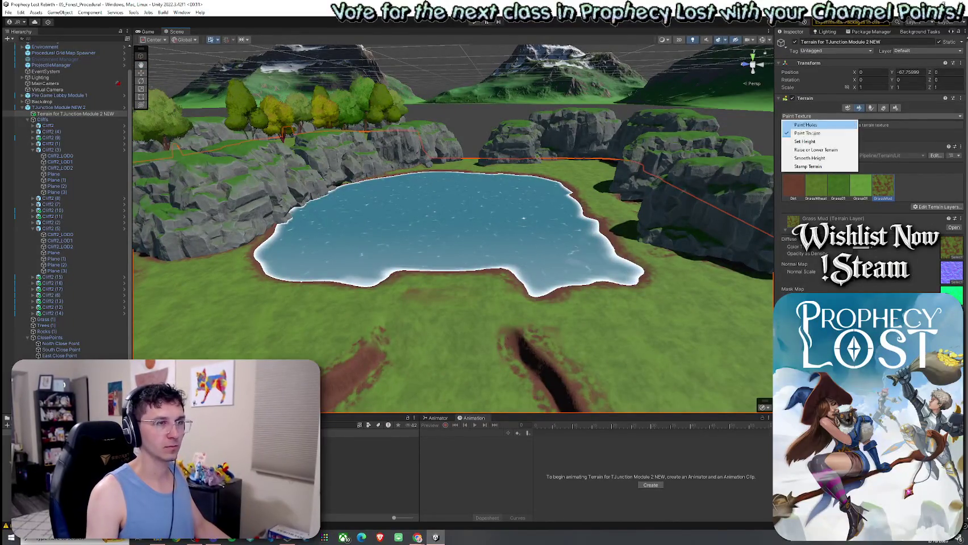
Step: Raise a small flat island in the lake with Set Height
click(807, 145)
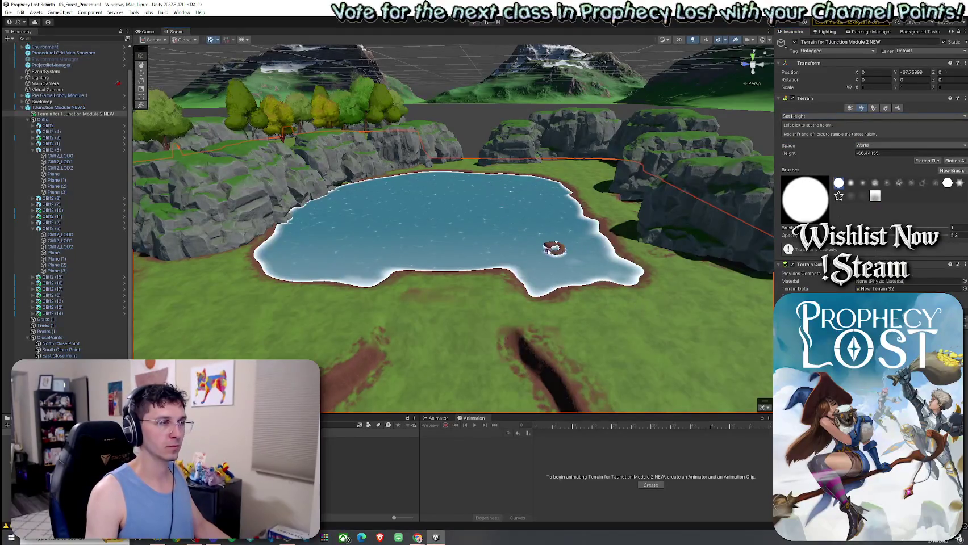
drag(535, 249, 550, 257)
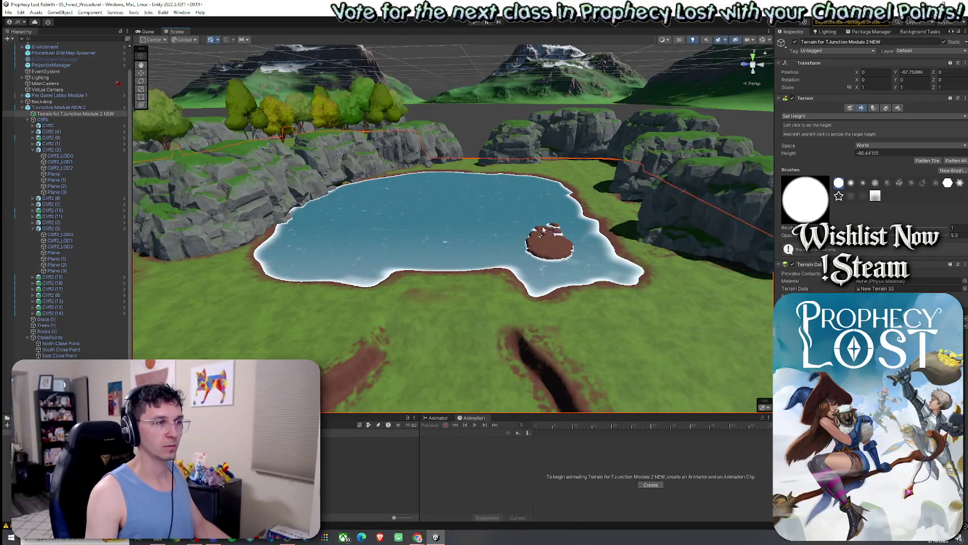
scroll(549, 241, up, 2)
scroll(557, 240, up, 3)
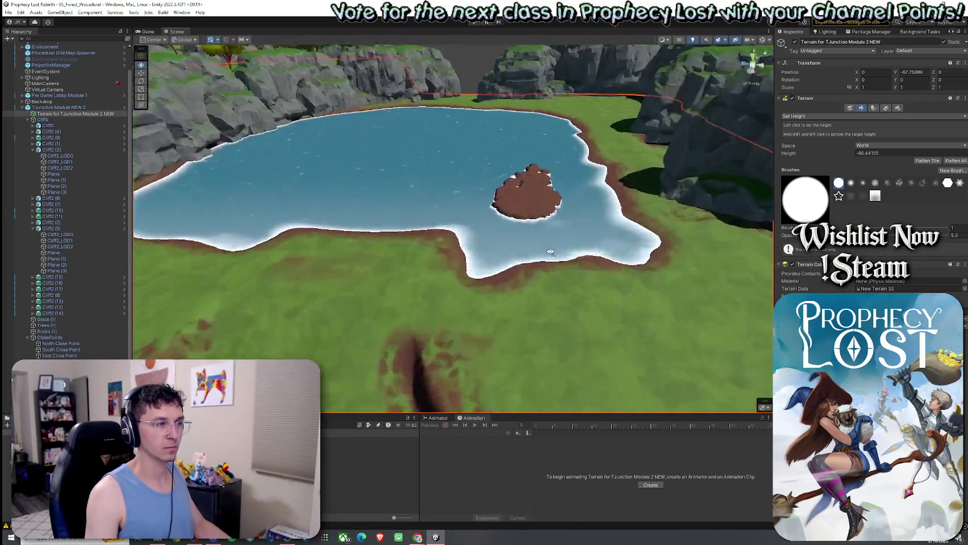
scroll(568, 240, up, 4)
scroll(587, 238, up, 4)
scroll(587, 239, down, 5)
scroll(588, 239, down, 3)
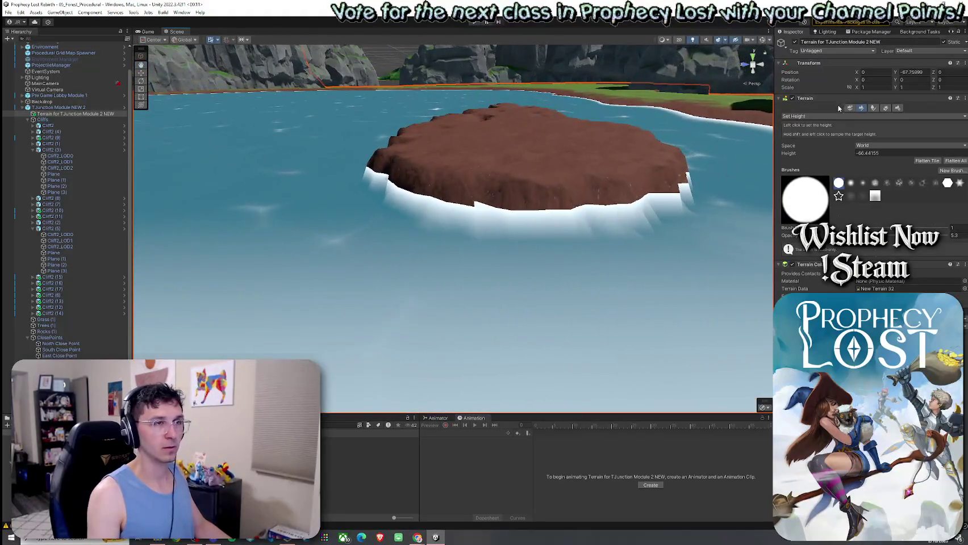
Step: Soften the island into a smaller oval with Smooth Height, then return to Paint Texture
click(818, 115)
click(825, 159)
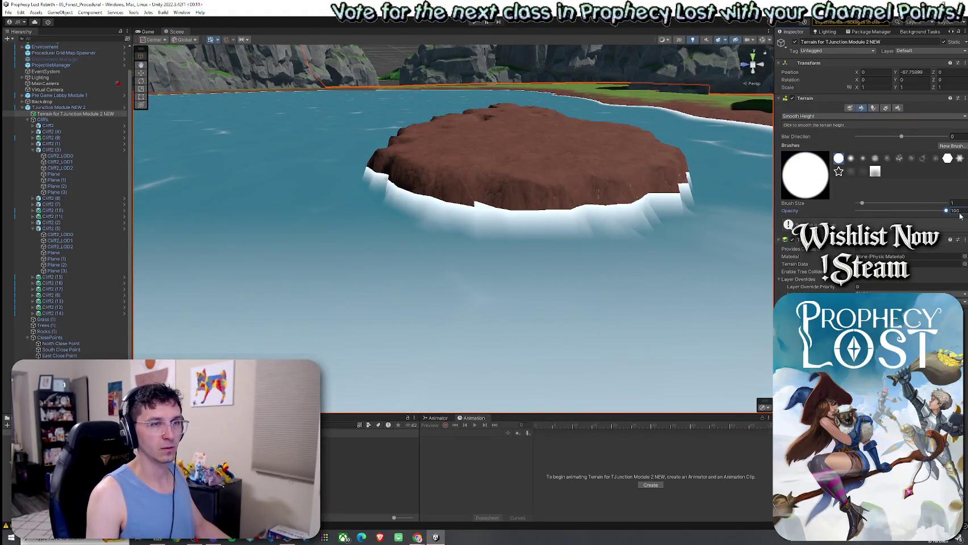
scroll(511, 161, down, 5)
scroll(488, 156, down, 3)
scroll(485, 154, up, 3)
mouse_move(485, 154)
mouse_down()
mouse_move(561, 204)
mouse_move(510, 179)
mouse_move(678, 134)
mouse_up()
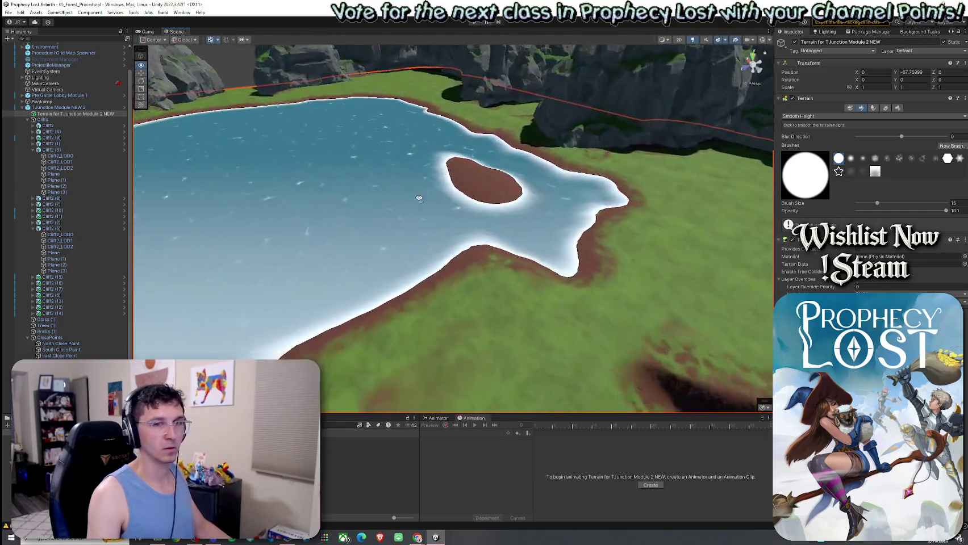
drag(678, 134, 415, 203)
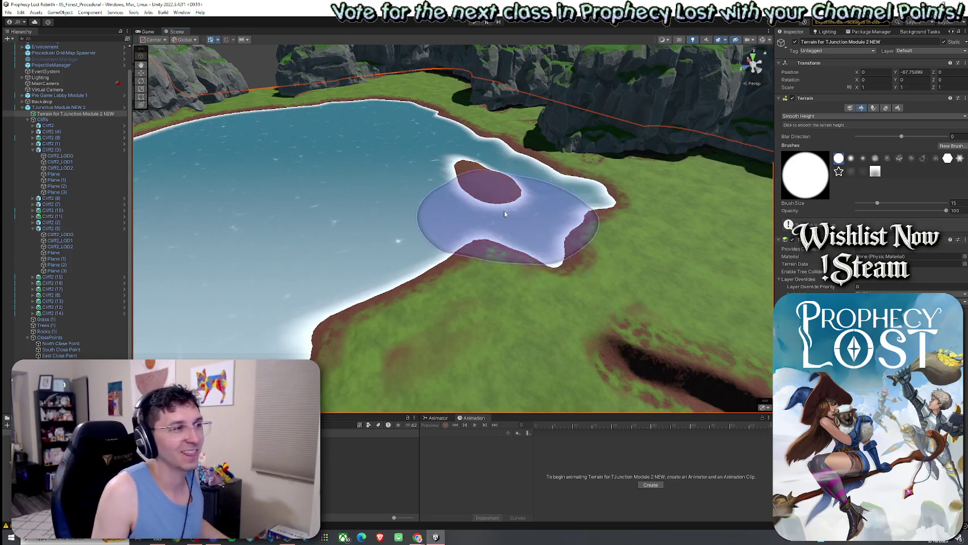
click(821, 115)
click(821, 132)
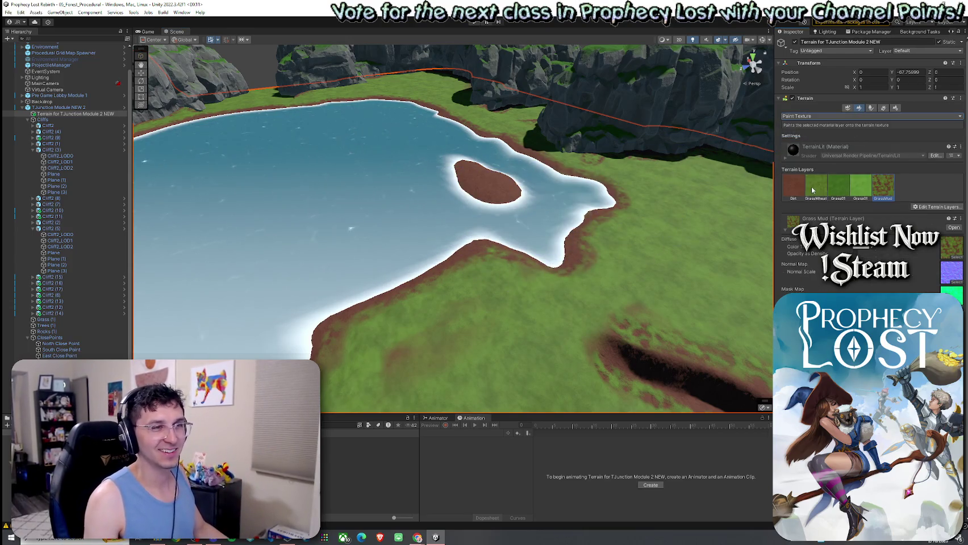
Step: Paint grass across the island with the GrassWheat layer, covering leftover dark spots
drag(536, 238, 536, 180)
scroll(536, 180, up, 5)
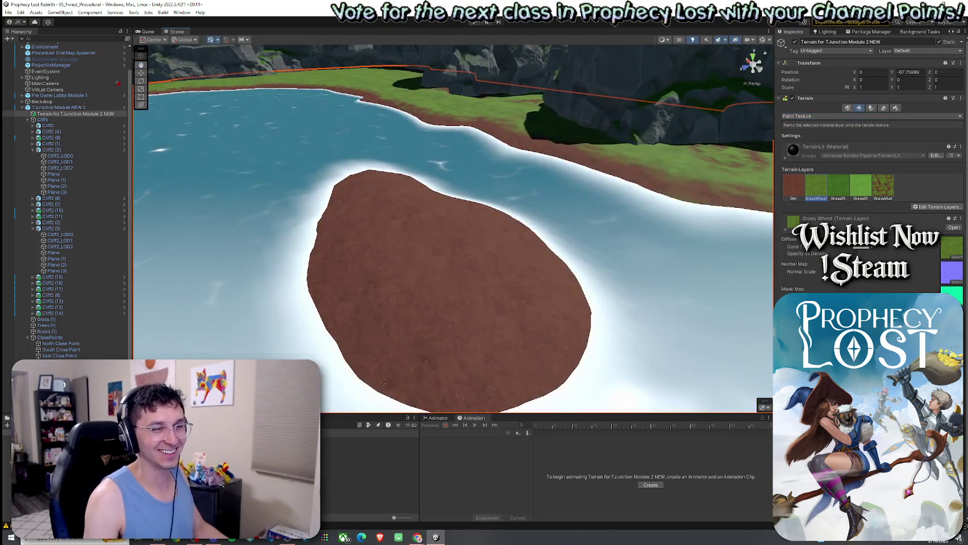
drag(443, 298, 415, 226)
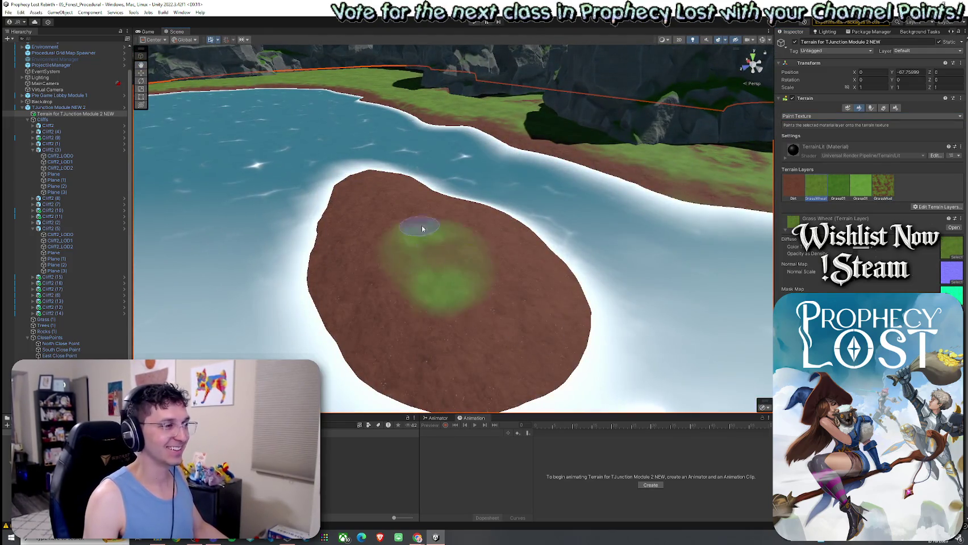
scroll(567, 296, up, 5)
scroll(566, 296, down, 5)
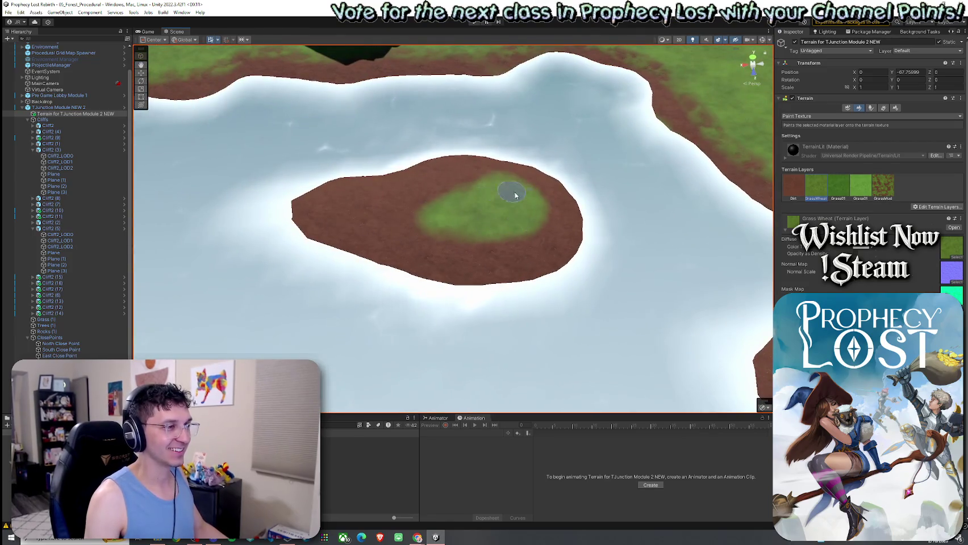
mouse_move(476, 210)
mouse_down()
mouse_move(449, 182)
mouse_move(329, 201)
mouse_move(356, 208)
mouse_move(353, 231)
mouse_move(460, 255)
mouse_move(430, 233)
mouse_move(523, 250)
mouse_move(518, 186)
mouse_up()
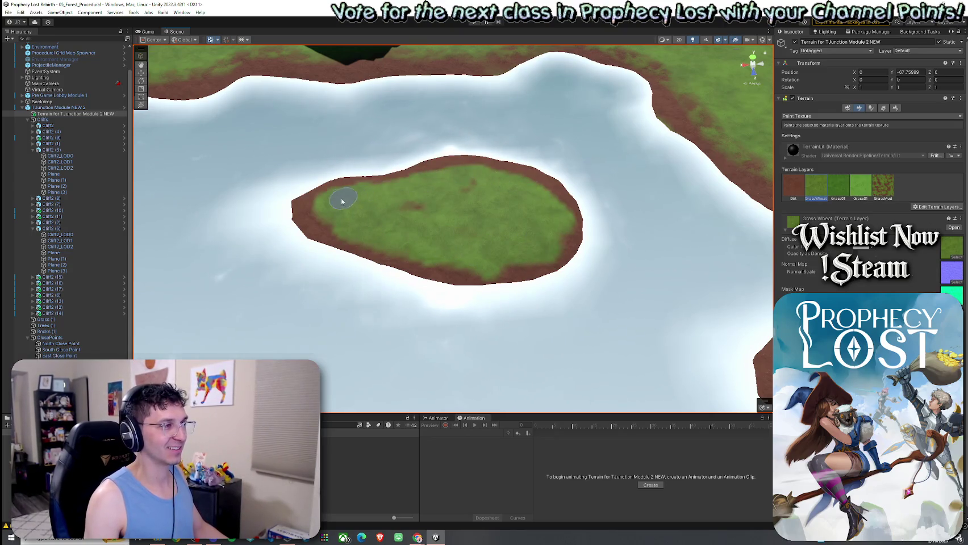
drag(481, 188, 416, 207)
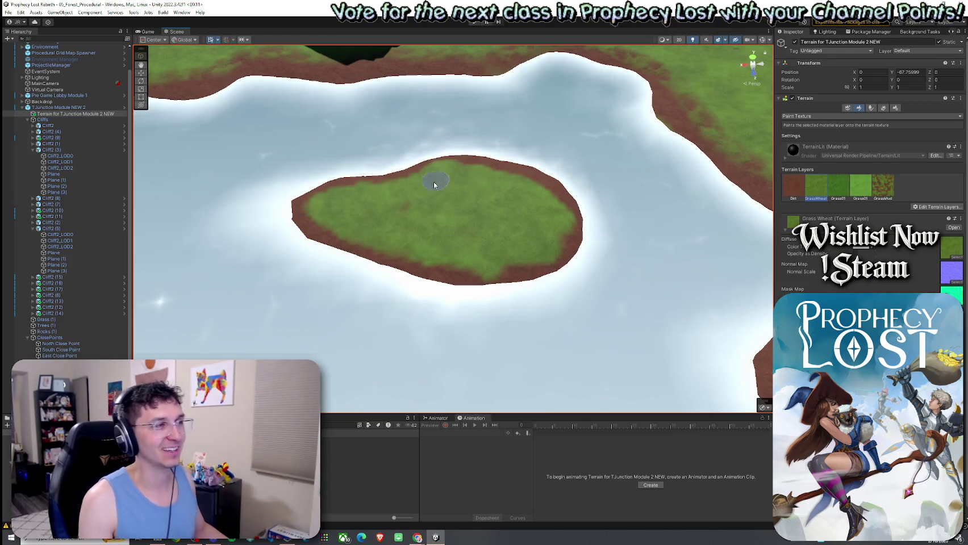
Step: Scatter mud patches over the grassy island with the Grass Mud layer
click(882, 187)
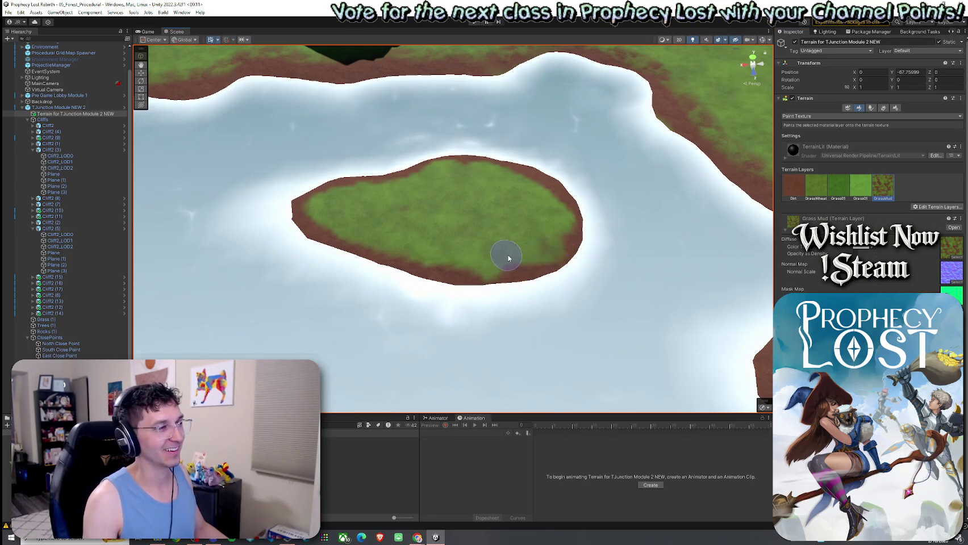
mouse_move(509, 255)
mouse_down()
mouse_move(403, 255)
mouse_move(309, 216)
mouse_move(381, 190)
mouse_up()
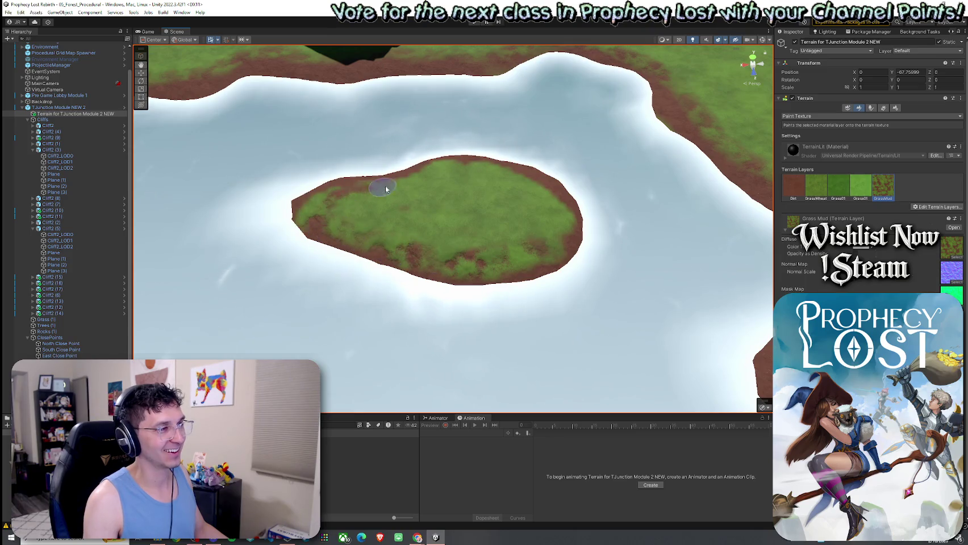
mouse_move(466, 163)
mouse_down()
mouse_move(394, 287)
mouse_move(506, 185)
mouse_up()
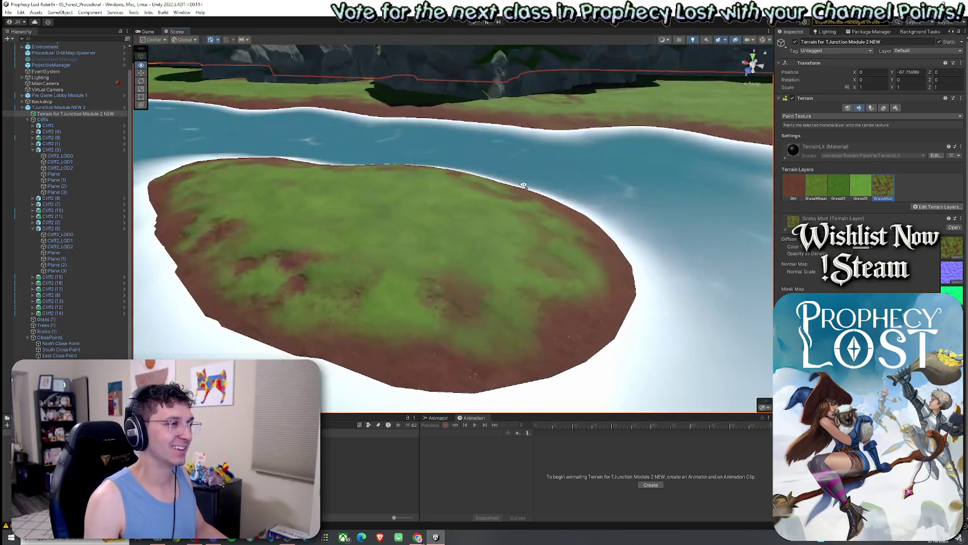
scroll(507, 185, down, 3)
scroll(499, 186, down, 4)
scroll(494, 186, down, 2)
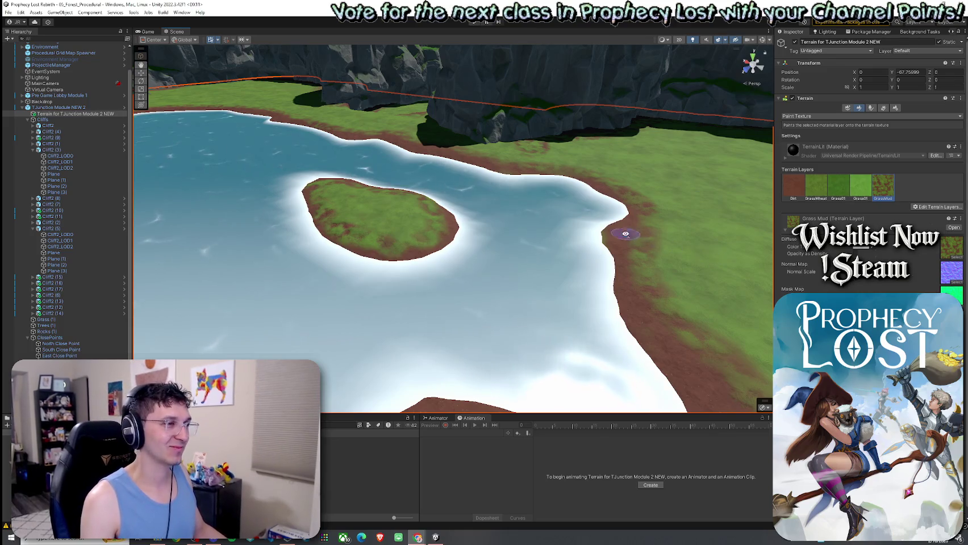
drag(602, 240, 570, 240)
scroll(570, 240, up, 5)
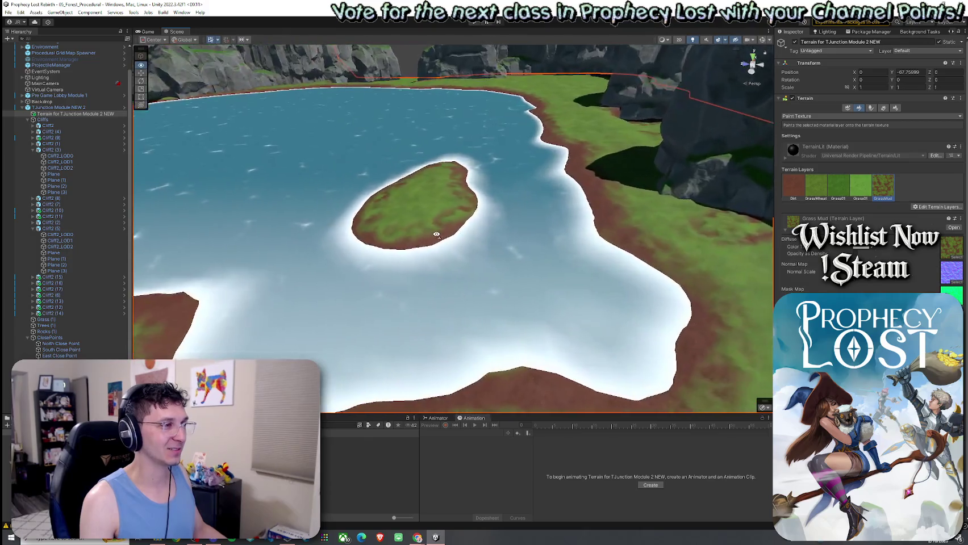
scroll(494, 253, up, 5)
scroll(494, 254, down, 2)
Step: Select the Dirt layer and orbit to reframe the island
click(794, 188)
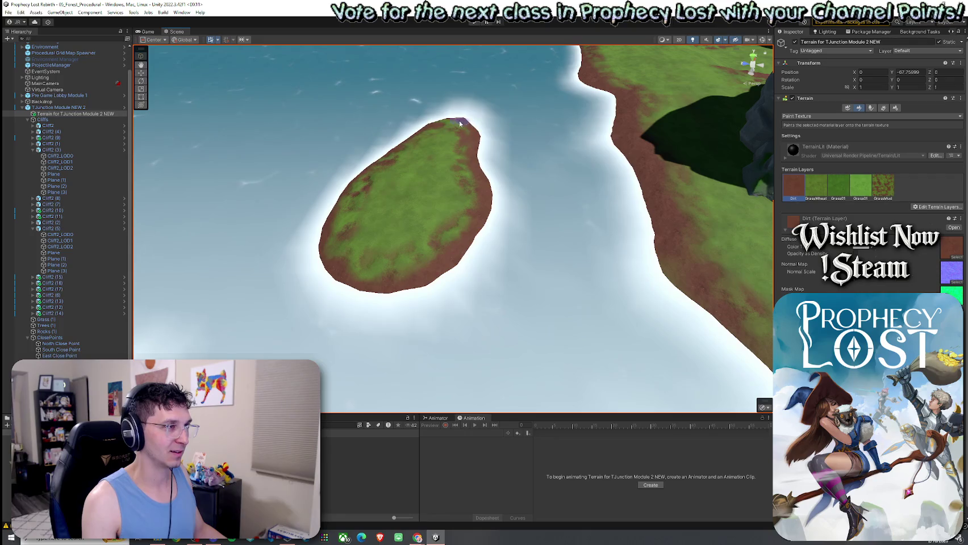
mouse_move(415, 140)
mouse_down()
mouse_move(444, 141)
mouse_move(423, 183)
mouse_move(432, 156)
mouse_move(425, 231)
mouse_move(456, 266)
mouse_move(518, 296)
mouse_move(503, 286)
mouse_move(553, 219)
mouse_move(419, 186)
mouse_move(475, 216)
mouse_up()
mouse_move(514, 155)
mouse_down()
mouse_move(507, 184)
mouse_move(380, 177)
mouse_up()
scroll(379, 177, down, 3)
scroll(486, 179, down, 3)
scroll(486, 179, down, 3)
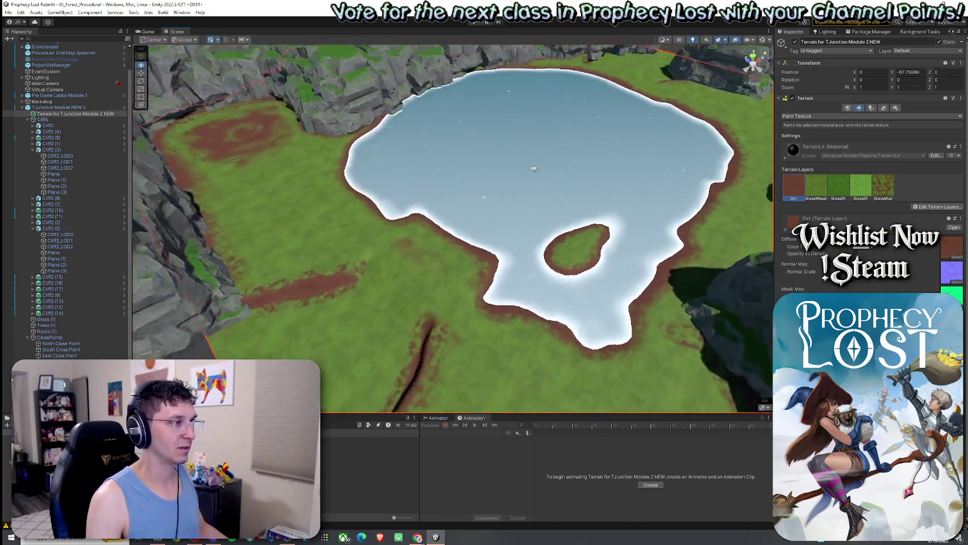
scroll(525, 164, down, 3)
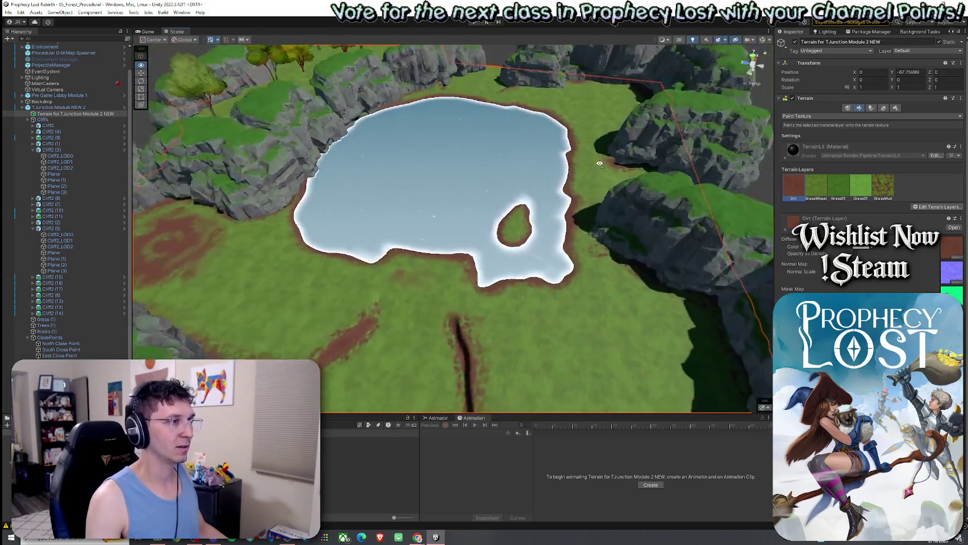
drag(599, 163, 567, 242)
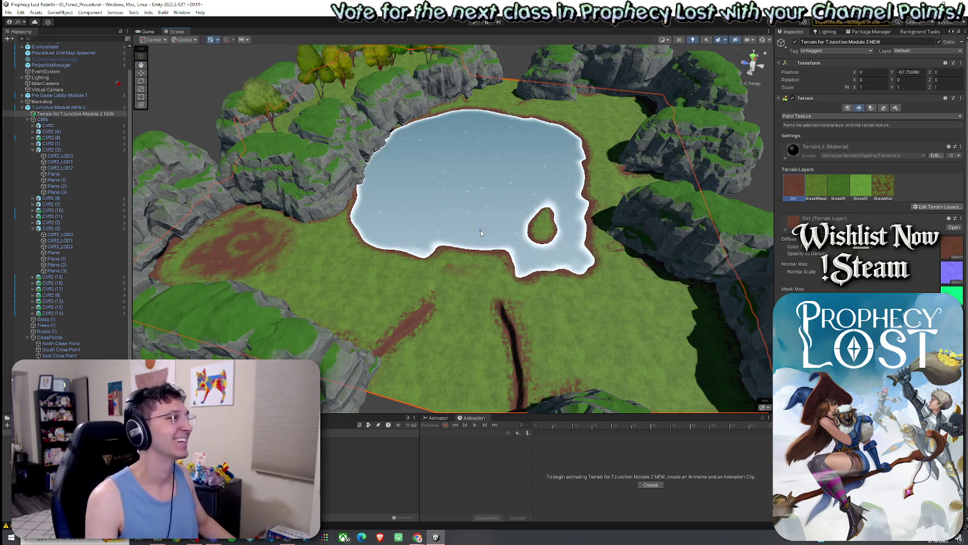
click(17, 23)
key(Escape)
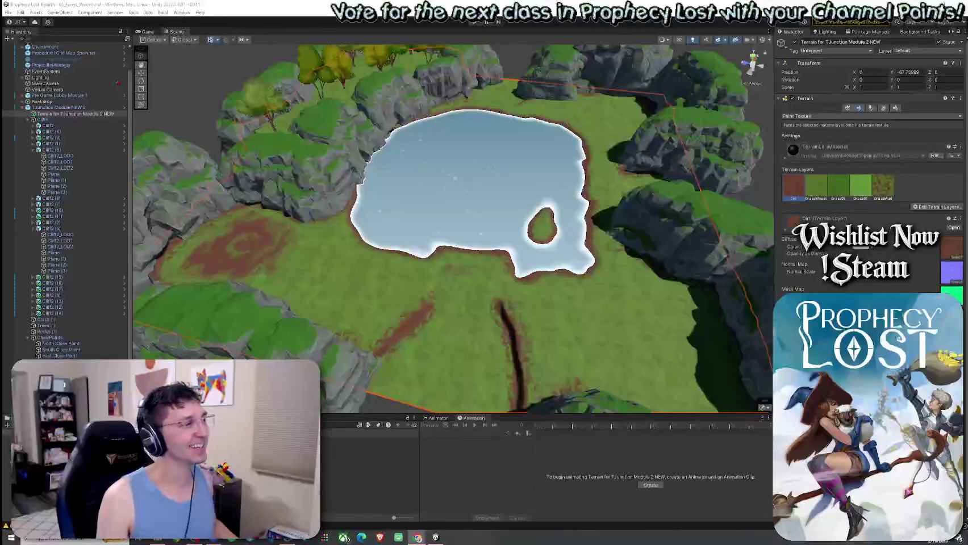
key(Escape)
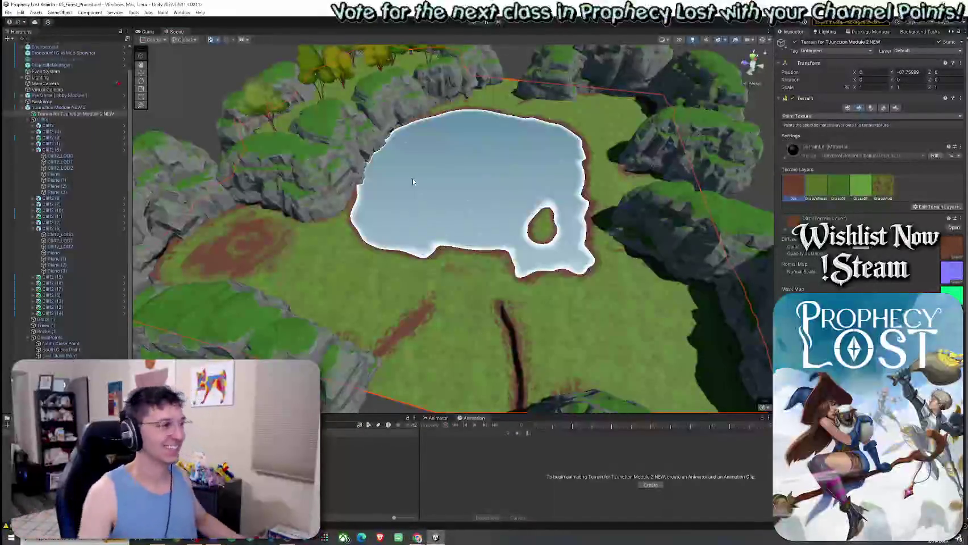
scroll(503, 244, up, 3)
scroll(459, 234, down, 3)
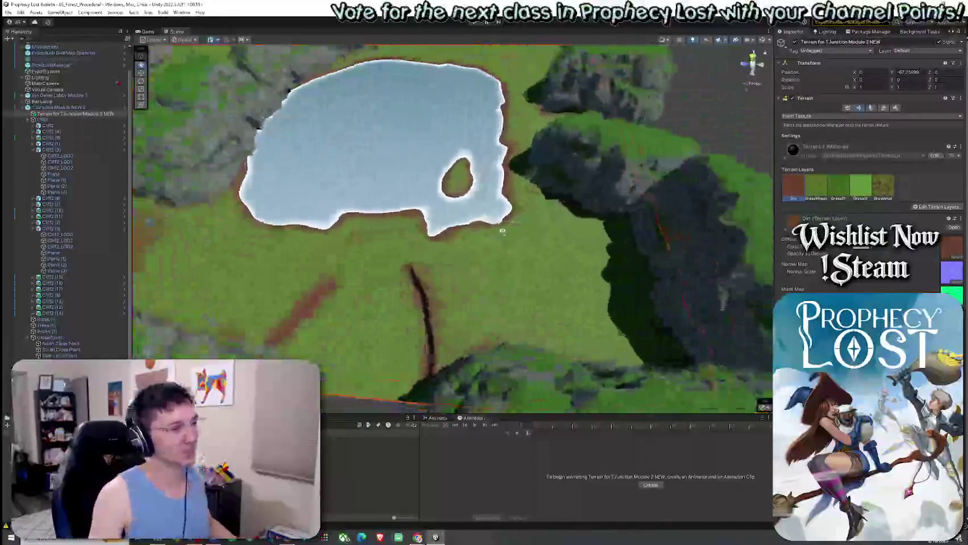
mouse_move(455, 221)
mouse_down()
mouse_move(455, 177)
mouse_move(469, 327)
mouse_move(506, 276)
mouse_move(540, 190)
mouse_move(677, 210)
mouse_move(638, 201)
mouse_up()
click(506, 276)
Step: Duplicate the cliff piece, squash its depth to about 0.74, then raise, shift and rotate it
key(ctrl+d)
key(e)
key(f)
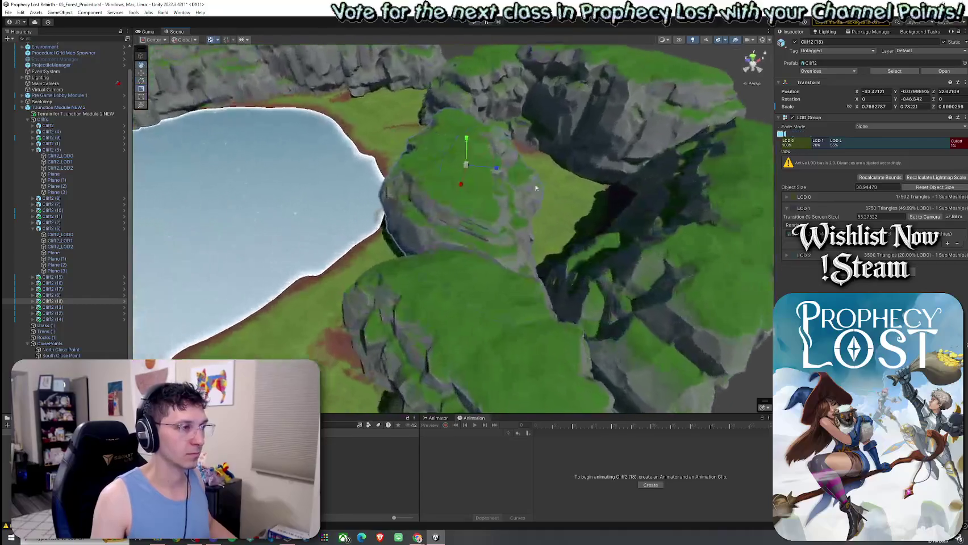
key(r)
mouse_move(487, 171)
mouse_down()
mouse_move(479, 167)
mouse_move(478, 181)
mouse_move(449, 158)
mouse_up()
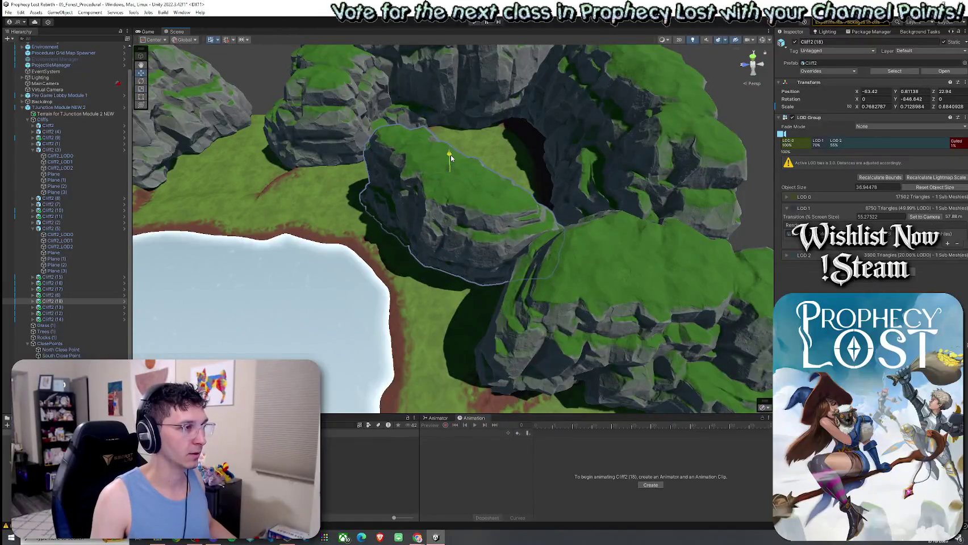
scroll(508, 156, up, 5)
drag(465, 104, 462, 103)
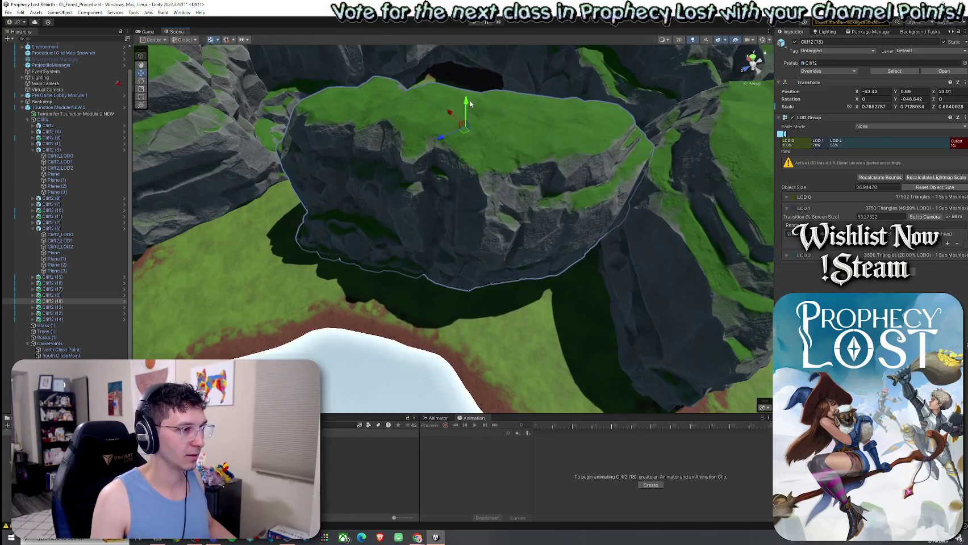
scroll(461, 103, down, 5)
drag(452, 172, 453, 185)
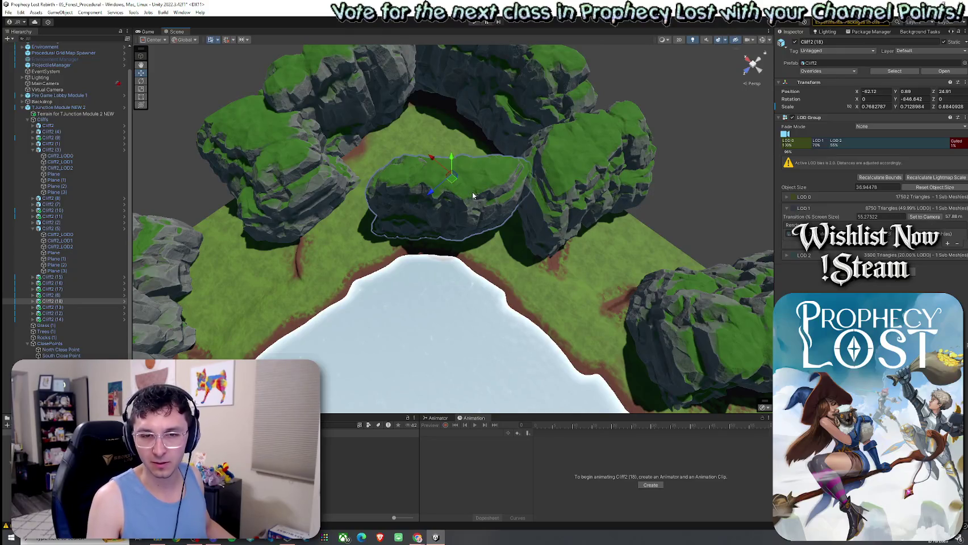
mouse_move(456, 203)
mouse_down()
mouse_move(656, 216)
mouse_move(646, 217)
mouse_up()
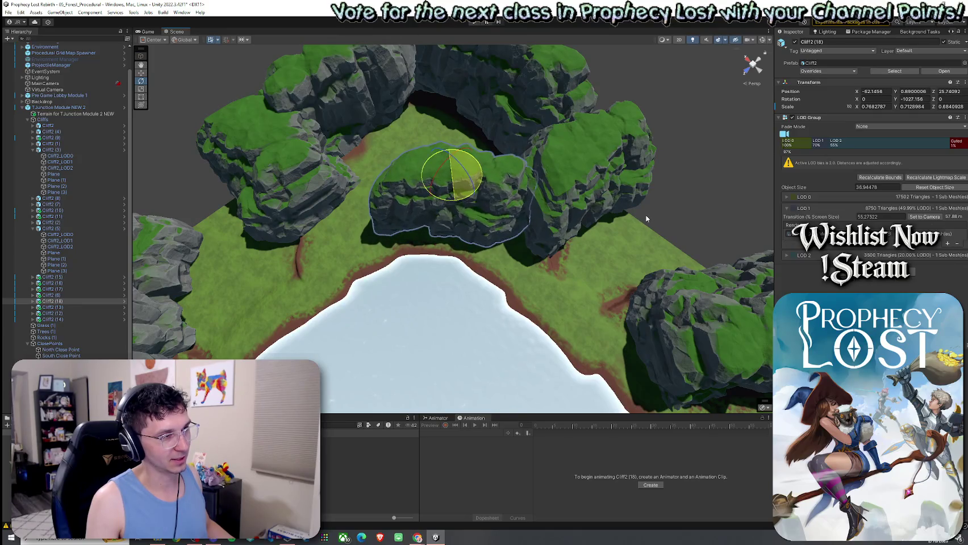
Step: Copy it again as Cliff2 (19), move it beside the original and resize its depth
key(w)
key(ctrl+d)
mouse_move(689, 185)
mouse_down()
mouse_move(542, 167)
mouse_move(538, 192)
mouse_move(432, 197)
mouse_up()
key(e)
key(r)
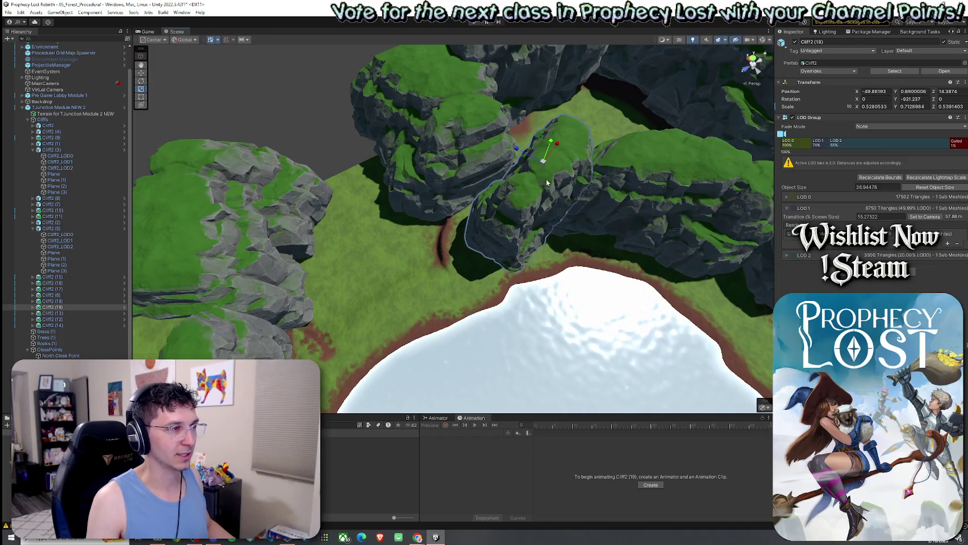
mouse_move(533, 160)
mouse_down()
mouse_move(524, 159)
mouse_move(541, 149)
mouse_up()
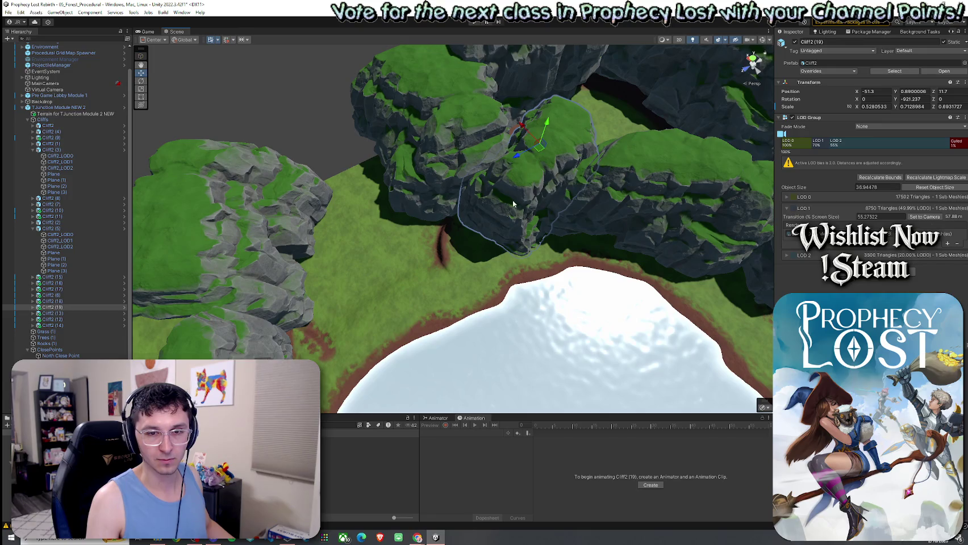
scroll(514, 203, up, 3)
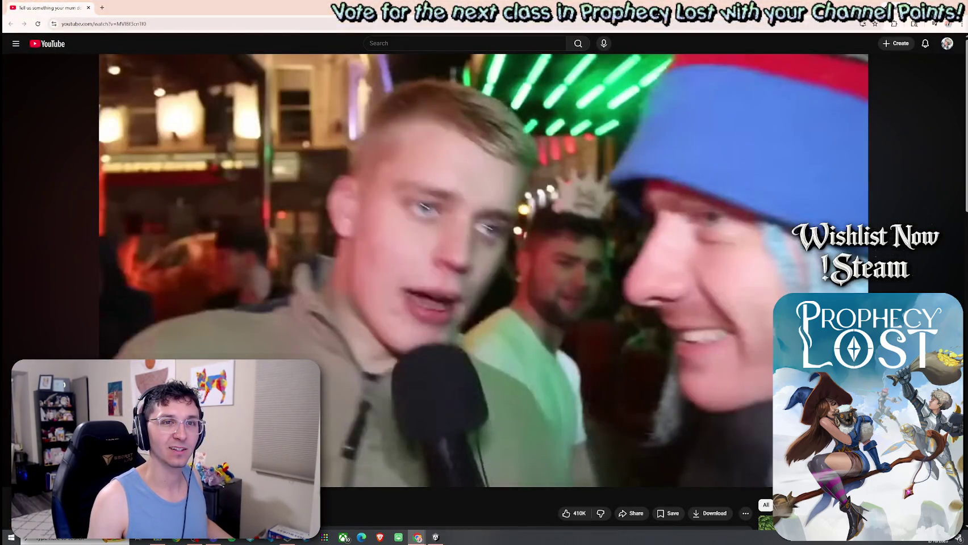
Step: Resume the street-interview video, then switch back to the Unity editor
click(705, 179)
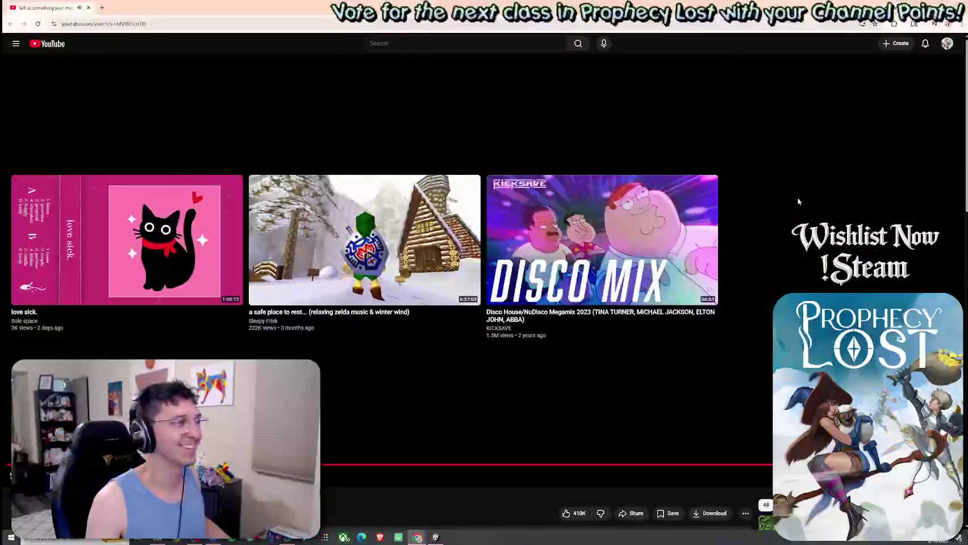
key(alt+Tab)
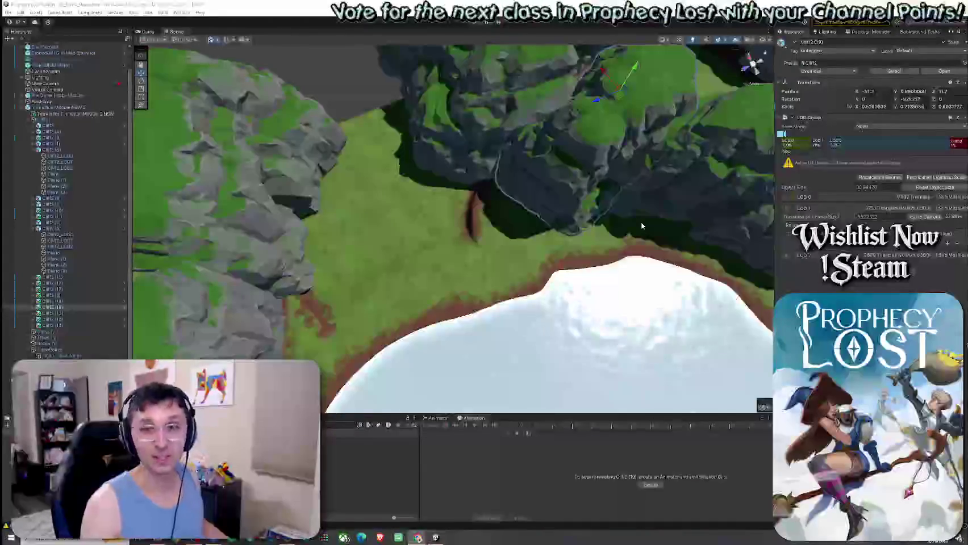
Step: Orbit around the cliffs and lake to inspect the ravine, then switch to the Shorts clip
scroll(508, 239, up, 2)
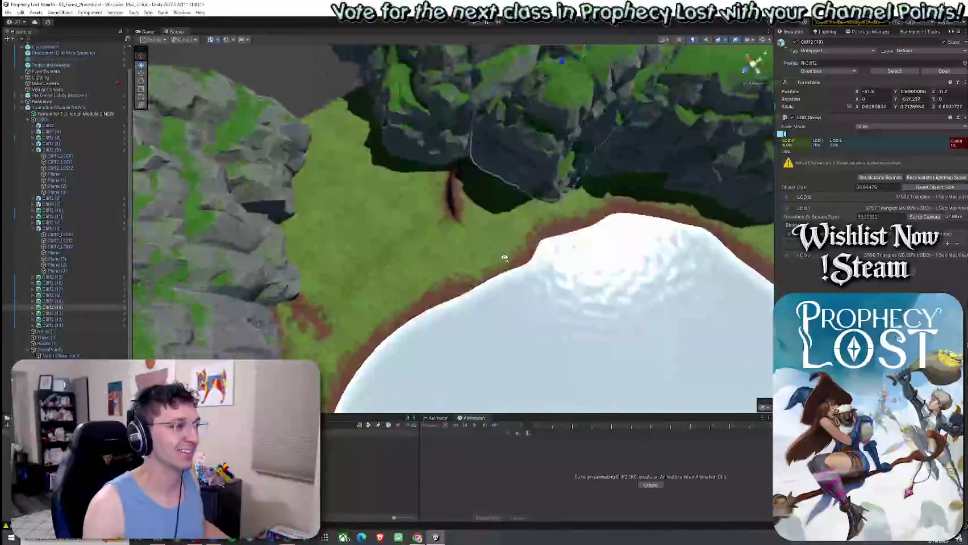
scroll(505, 258, up, 2)
click(372, 193)
drag(372, 193, 432, 239)
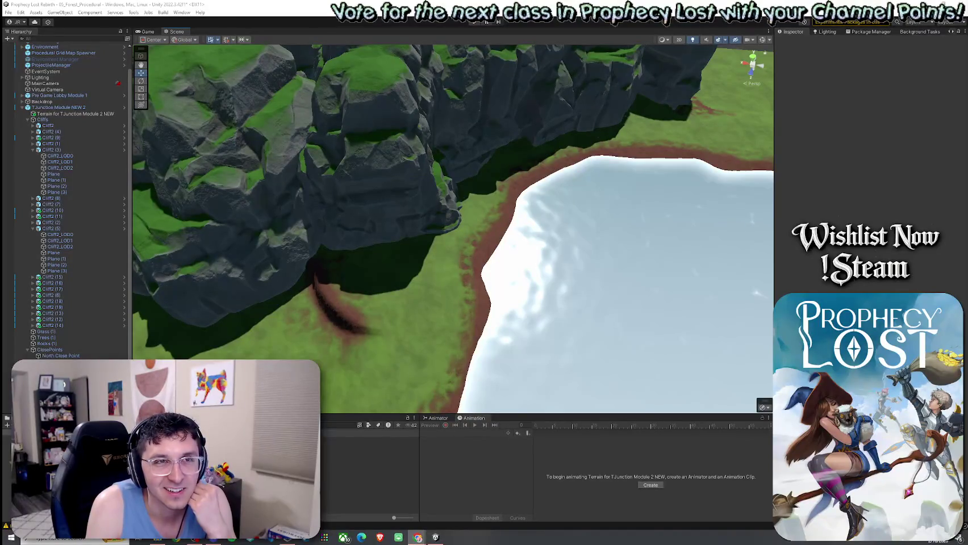
key(alt+Tab)
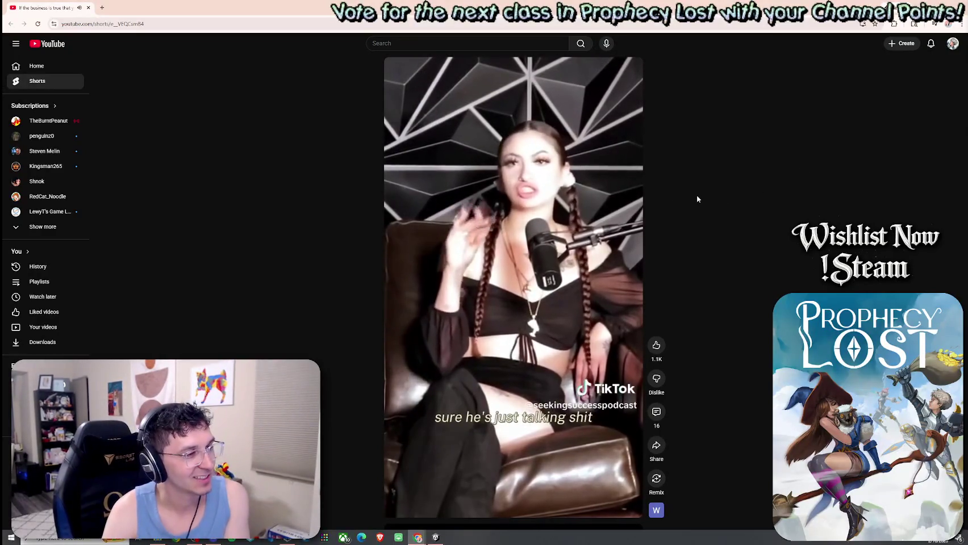
Step: Pause the Shorts podcast clip and switch back to the Unity lake scene
click(603, 200)
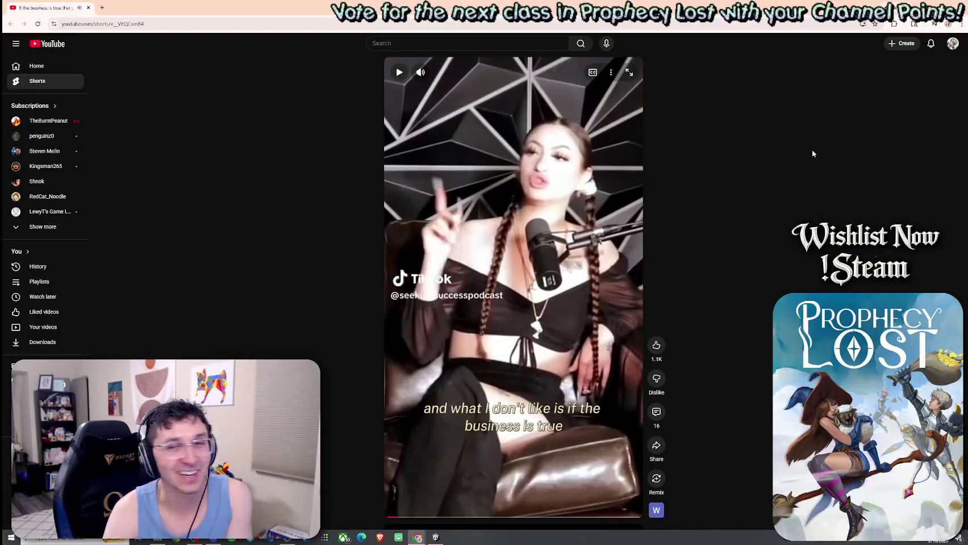
key(alt+Tab)
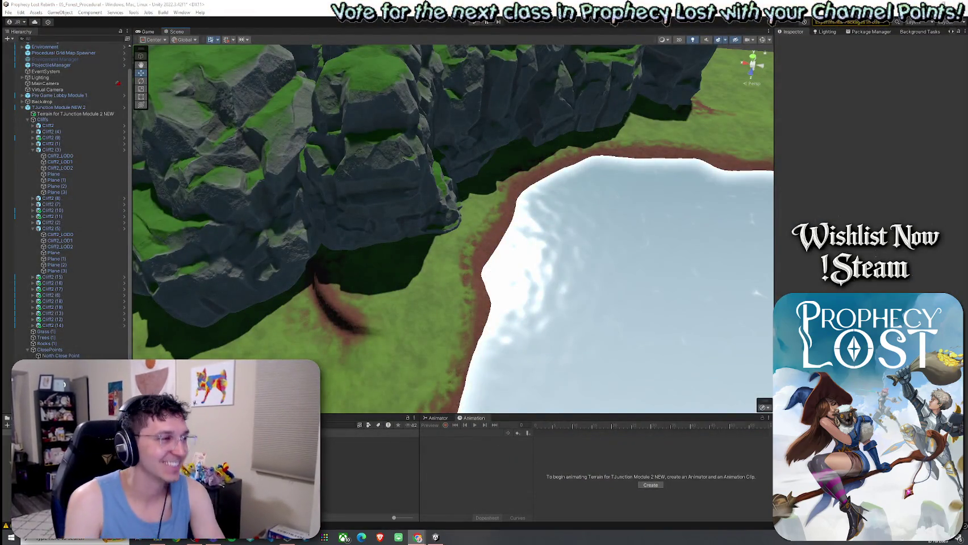
Step: Orbit toward the ravine under the cliffs and select the terrain to show its paint tools
scroll(461, 279, up, 3)
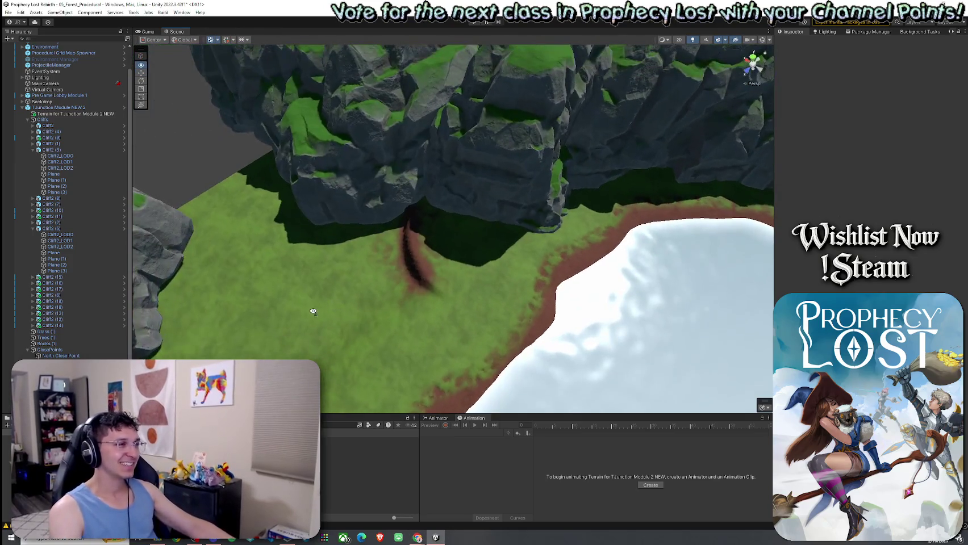
scroll(437, 273, up, 2)
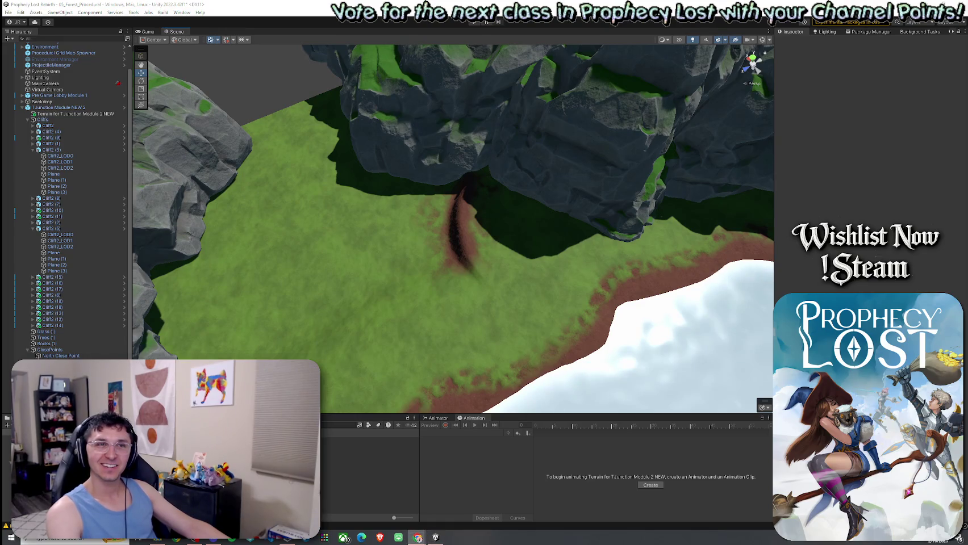
drag(735, 175, 502, 201)
drag(519, 247, 417, 238)
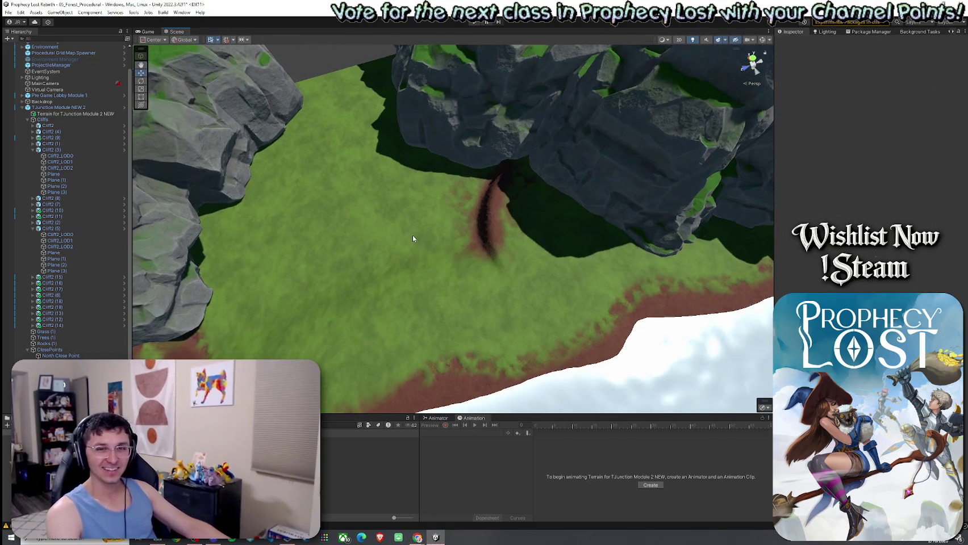
click(402, 250)
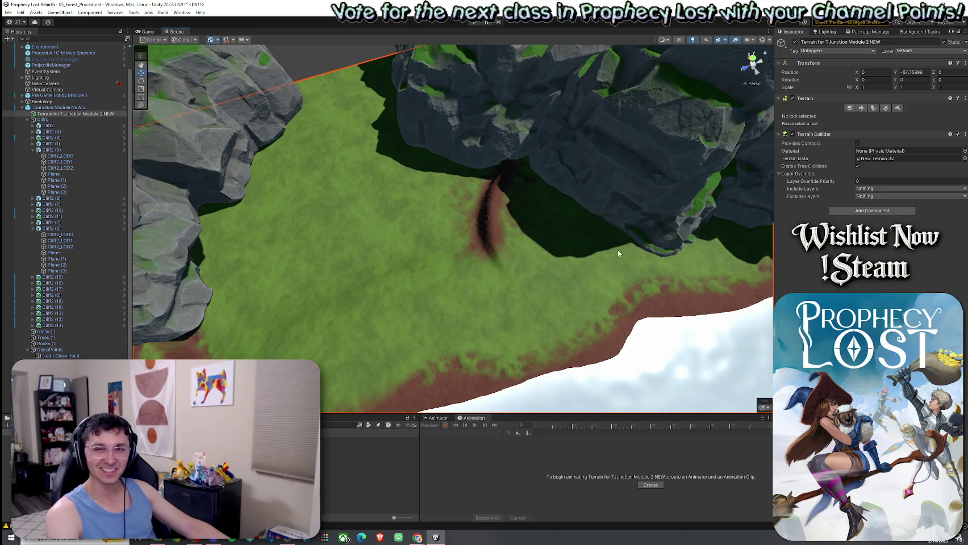
scroll(542, 226, up, 1)
scroll(525, 216, up, 1)
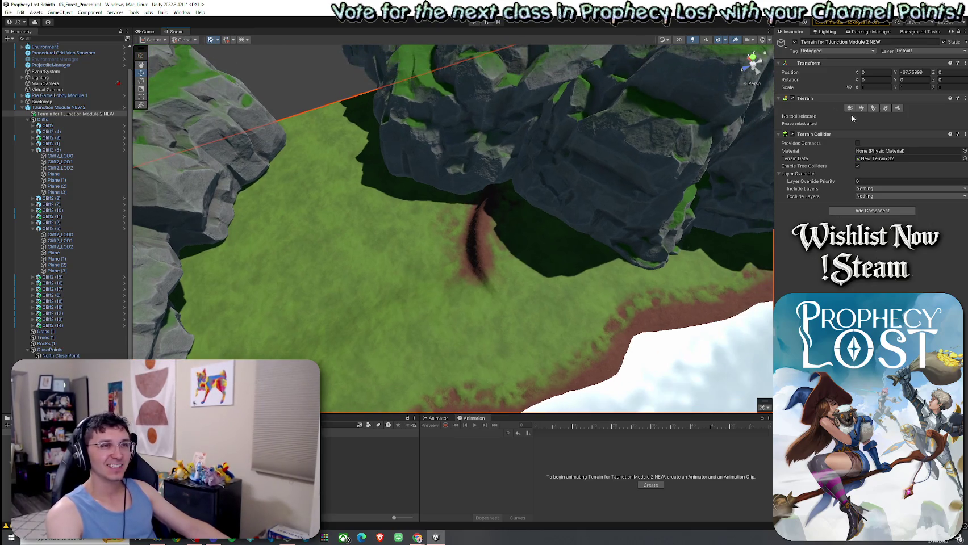
click(861, 108)
Step: Try Stamp and Set Height, then settle on Paint Texture with the Dirt layer
click(801, 116)
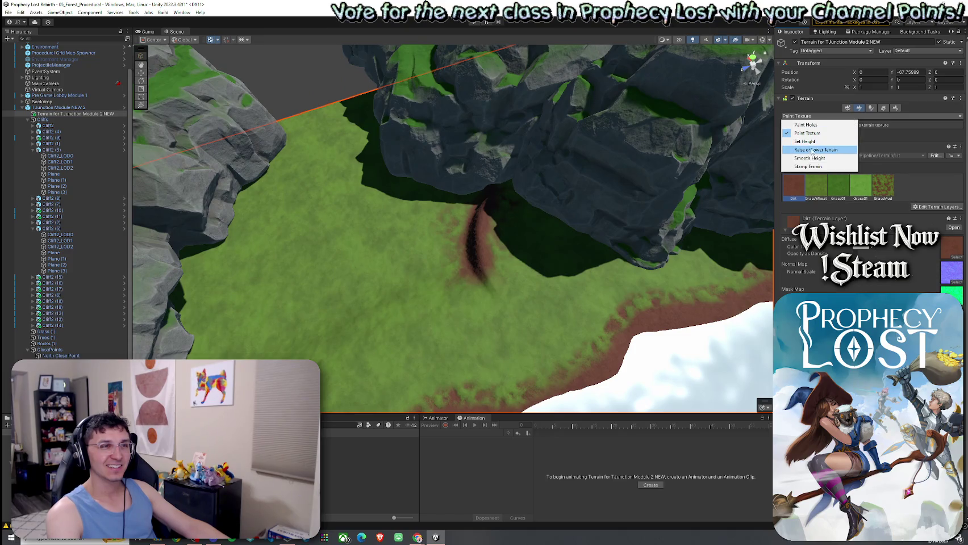
click(808, 167)
click(802, 116)
click(806, 142)
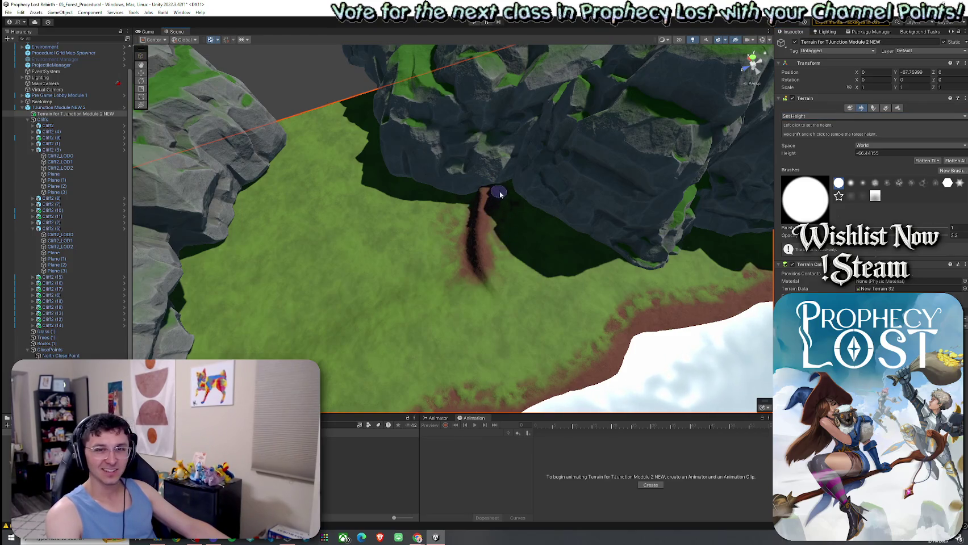
click(802, 116)
click(802, 134)
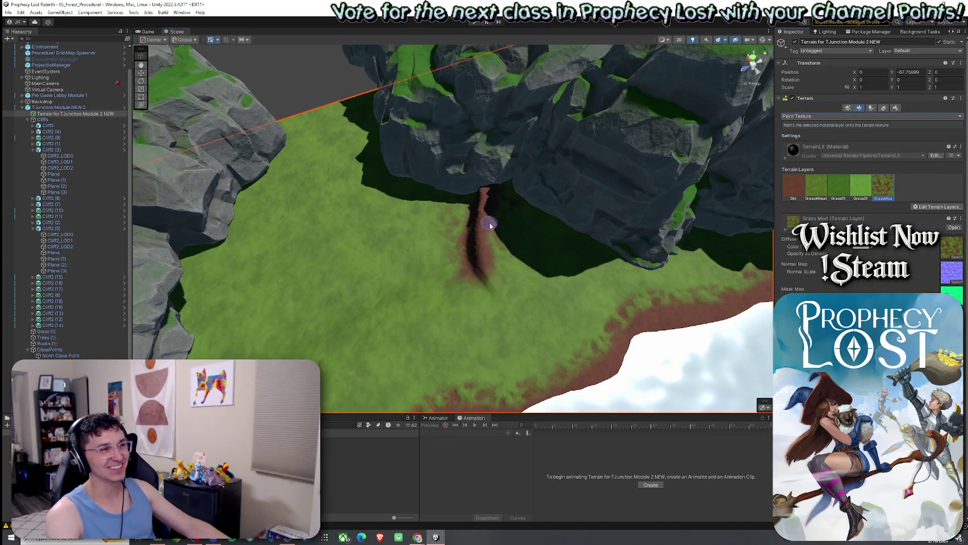
scroll(511, 250, down, 3)
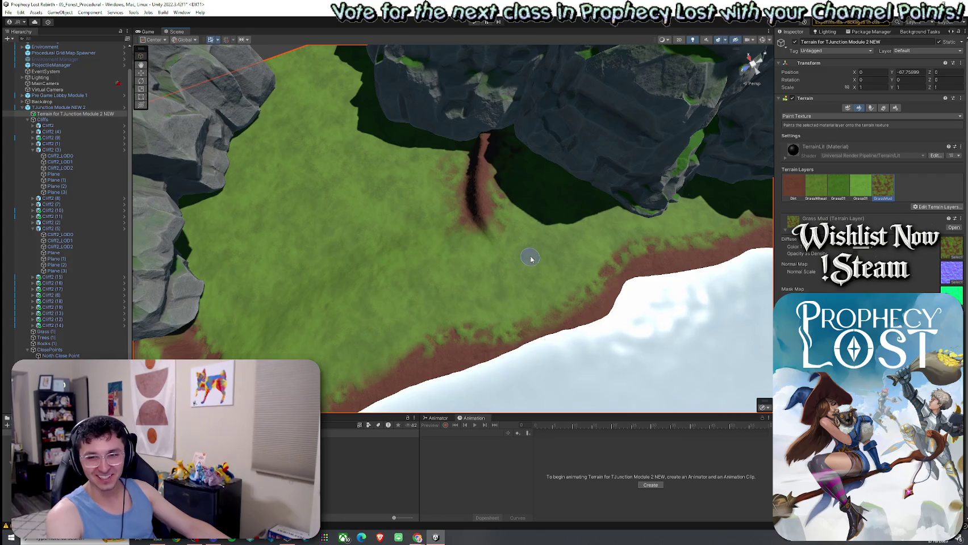
scroll(521, 233, up, 3)
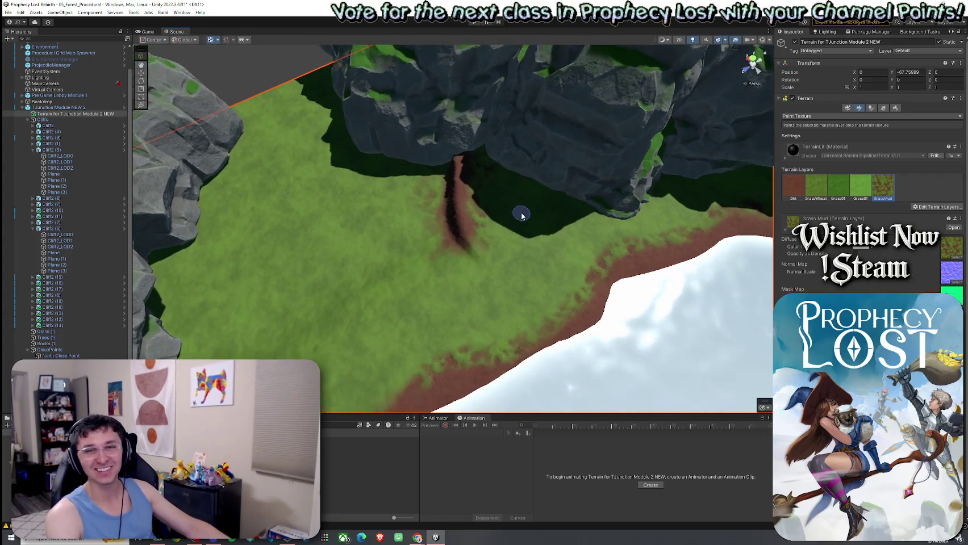
click(793, 186)
scroll(514, 209, up, 5)
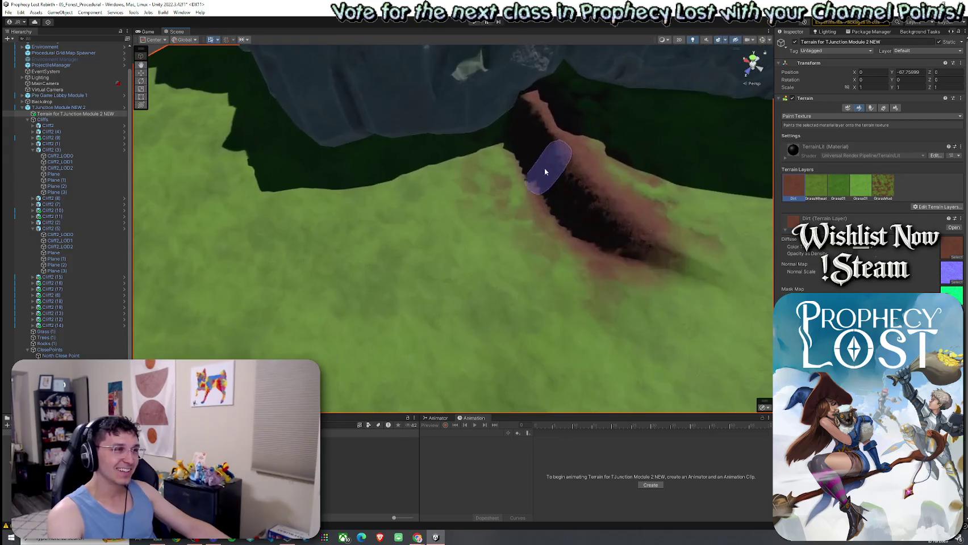
click(818, 116)
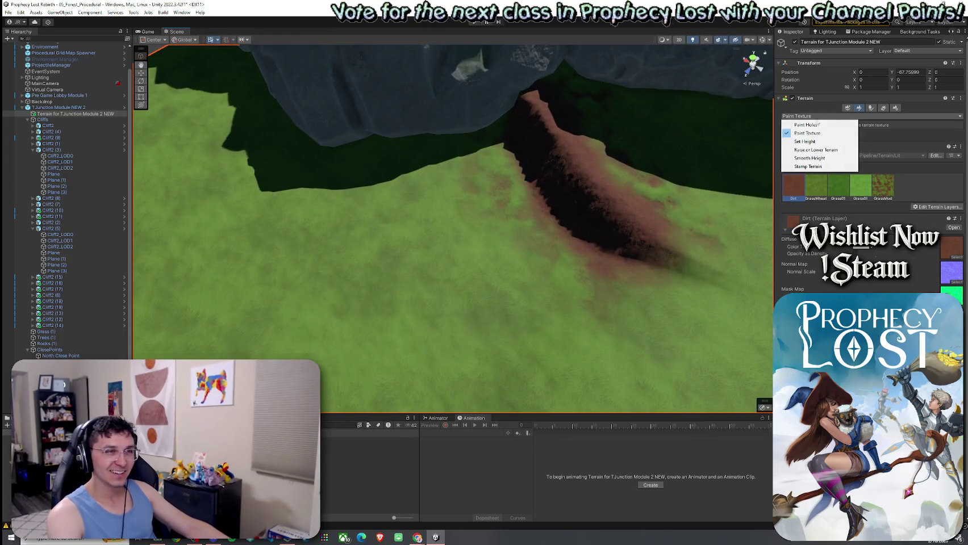
Step: Smooth the ravine's dark wall and the cliff's far end with Smooth Height at about 10 opacity
click(823, 158)
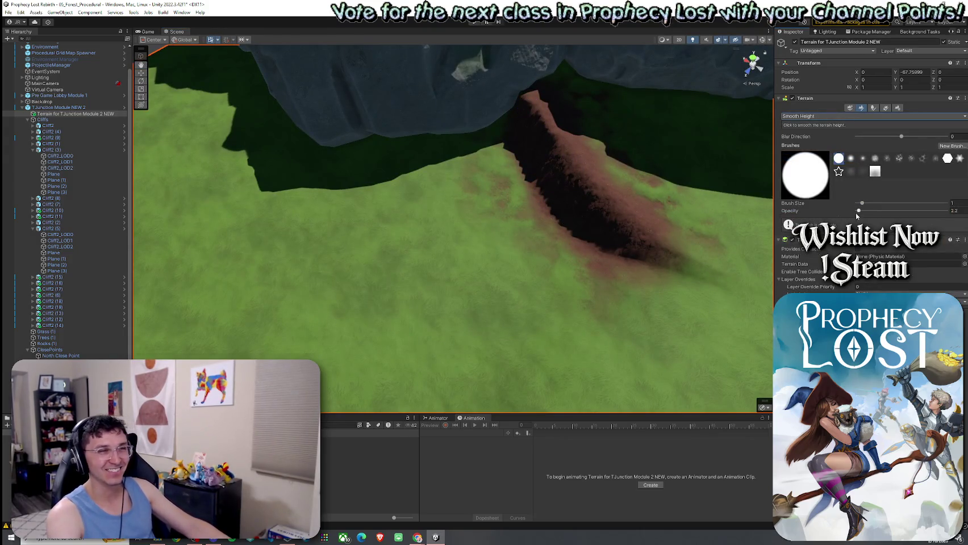
mouse_move(564, 169)
mouse_down()
mouse_move(587, 201)
mouse_move(656, 237)
mouse_move(964, 107)
mouse_move(806, 79)
mouse_move(837, 223)
mouse_up()
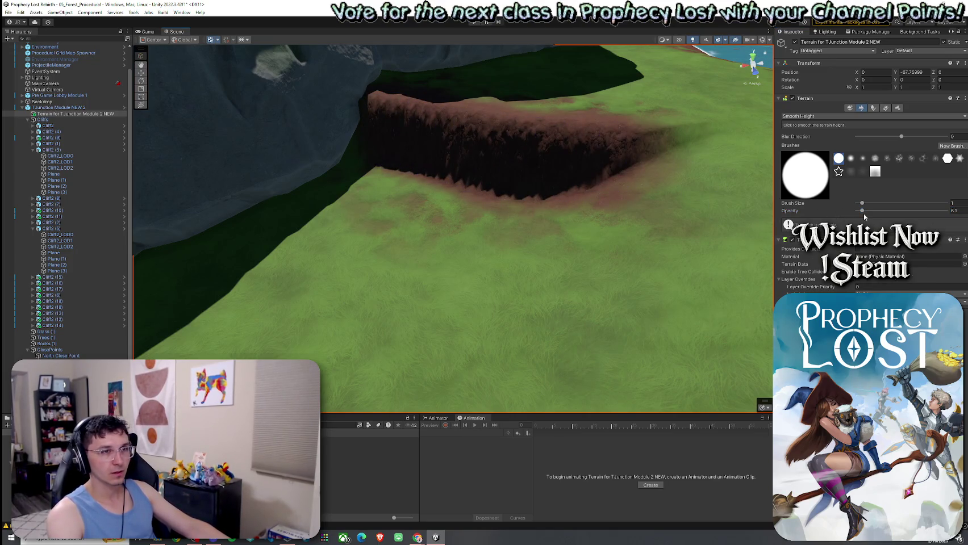
drag(862, 213, 860, 213)
drag(636, 162, 367, 115)
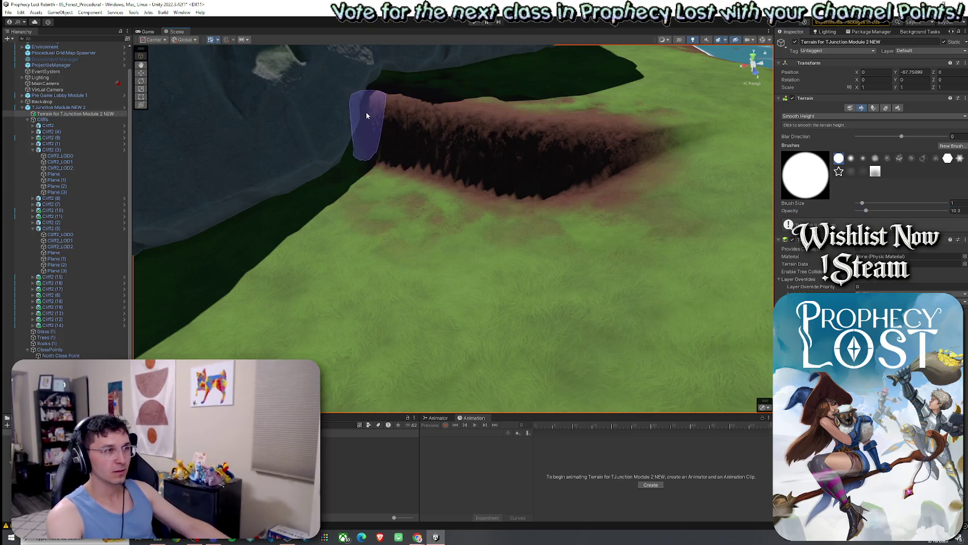
drag(684, 139, 532, 198)
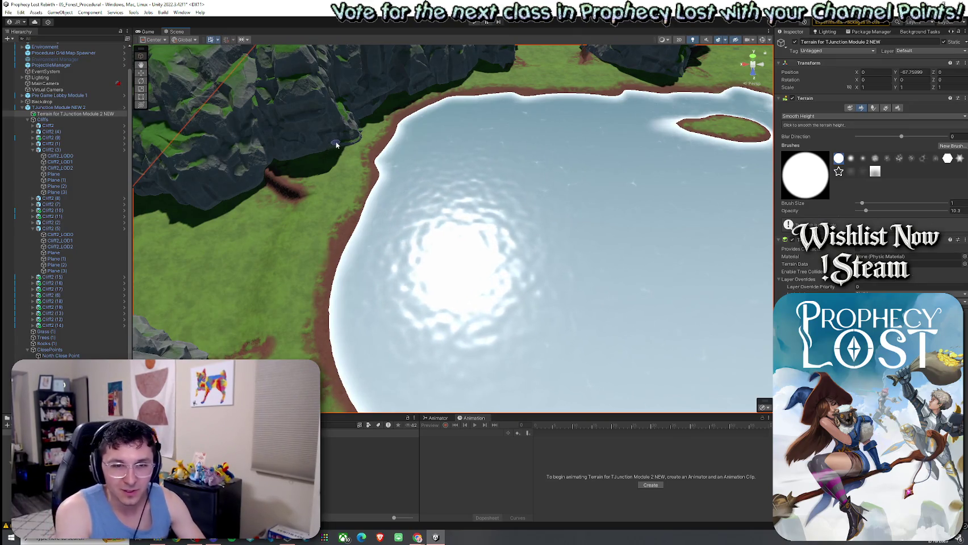
key(alt+f)
key(Escape)
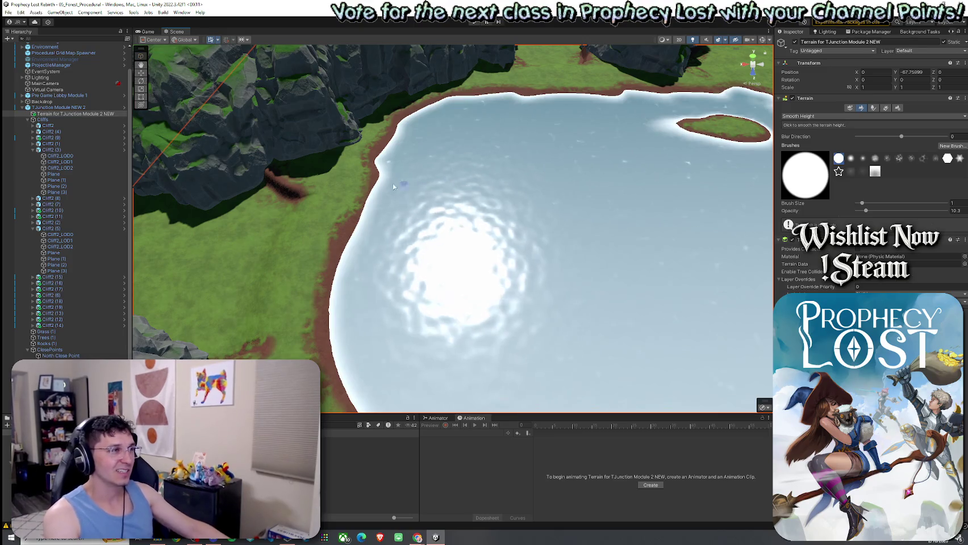
scroll(452, 217, down, 3)
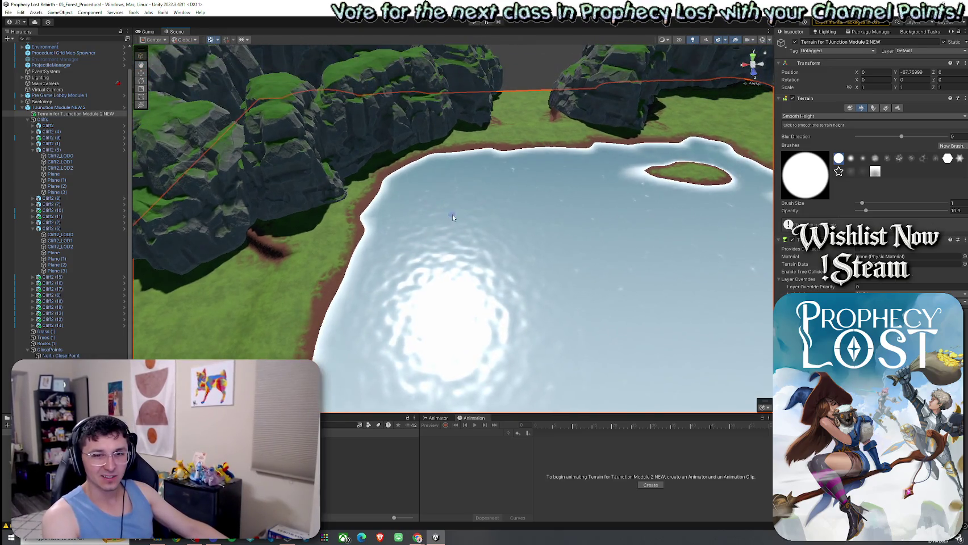
drag(453, 217, 451, 215)
click(24, 21)
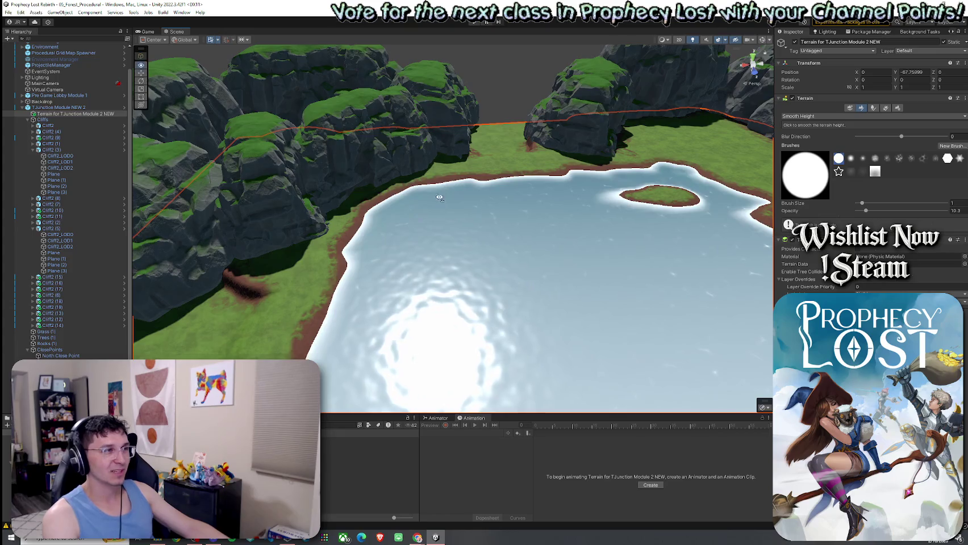
drag(439, 197, 543, 195)
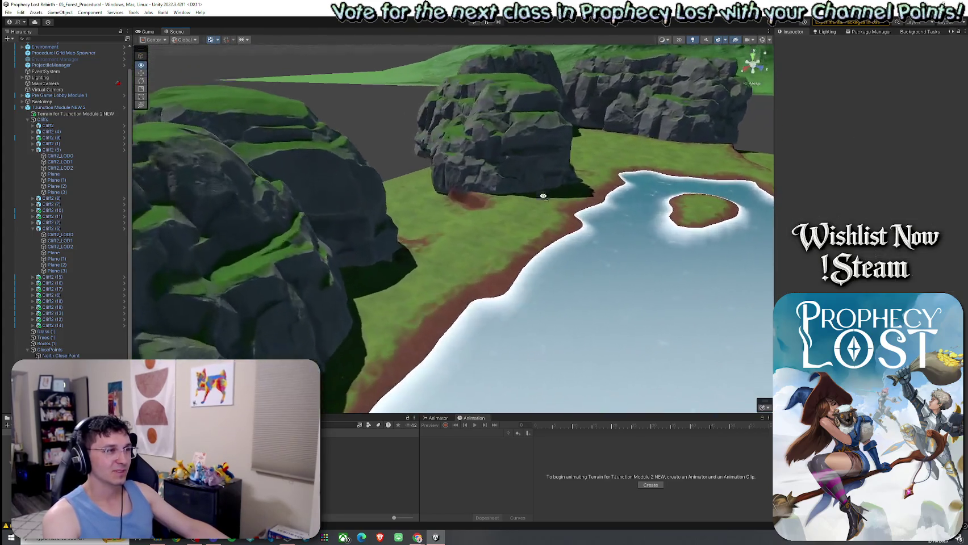
mouse_move(543, 195)
mouse_down()
mouse_move(783, 185)
mouse_move(464, 162)
mouse_move(528, 217)
mouse_up()
drag(543, 248, 595, 268)
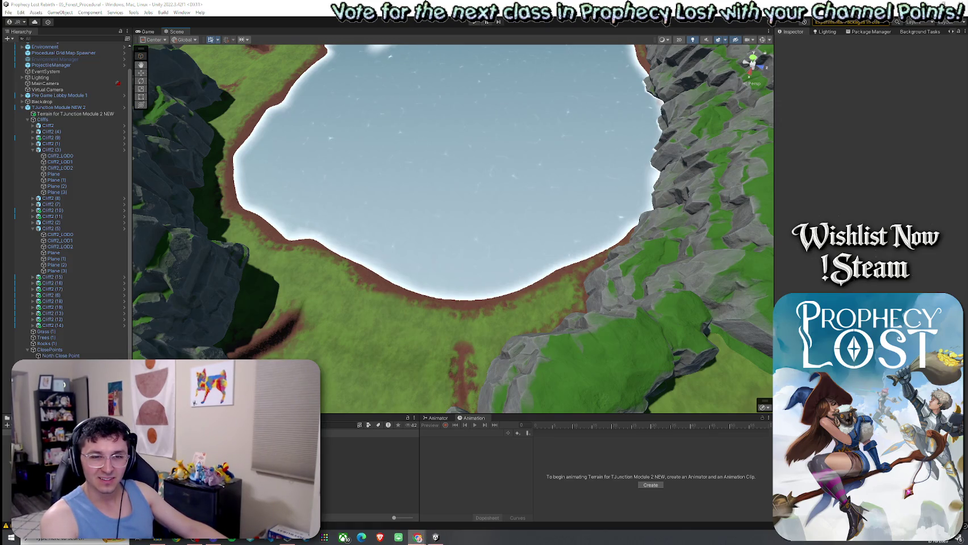
scroll(466, 284, down, 5)
mouse_move(465, 284)
mouse_down()
mouse_move(290, 210)
mouse_move(489, 259)
mouse_up()
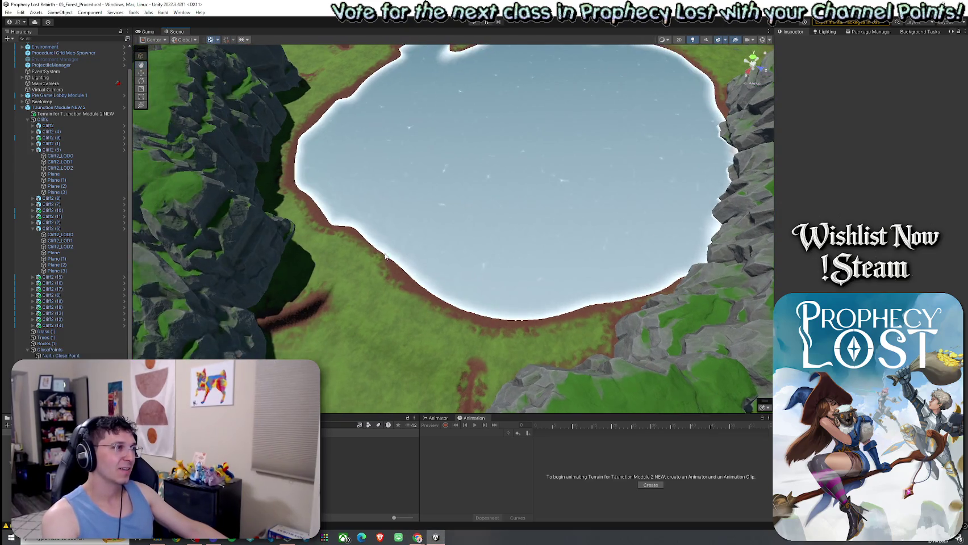
click(489, 259)
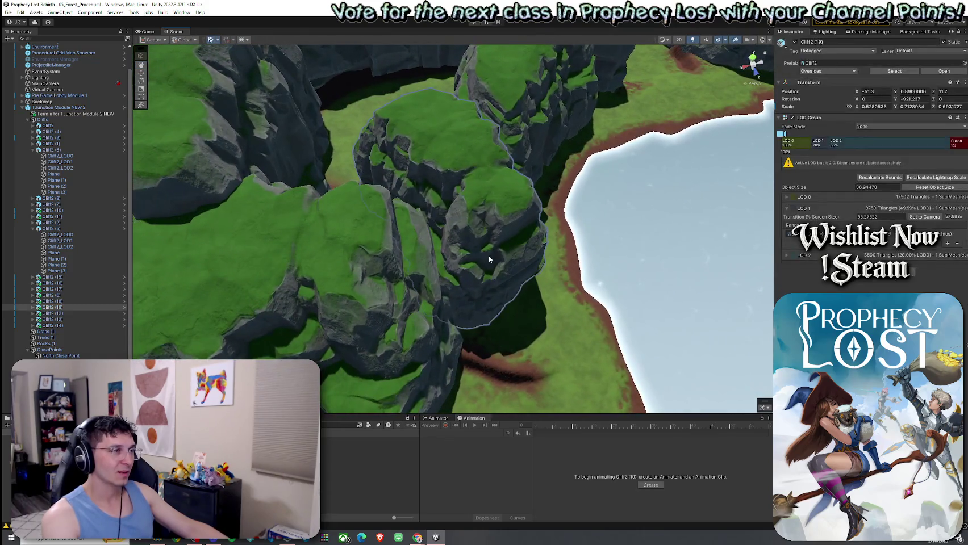
mouse_move(287, 289)
mouse_down()
mouse_move(489, 190)
mouse_move(465, 166)
mouse_move(335, 177)
mouse_move(551, 233)
mouse_move(591, 230)
mouse_move(514, 210)
mouse_move(402, 218)
mouse_move(401, 207)
mouse_move(452, 167)
mouse_up()
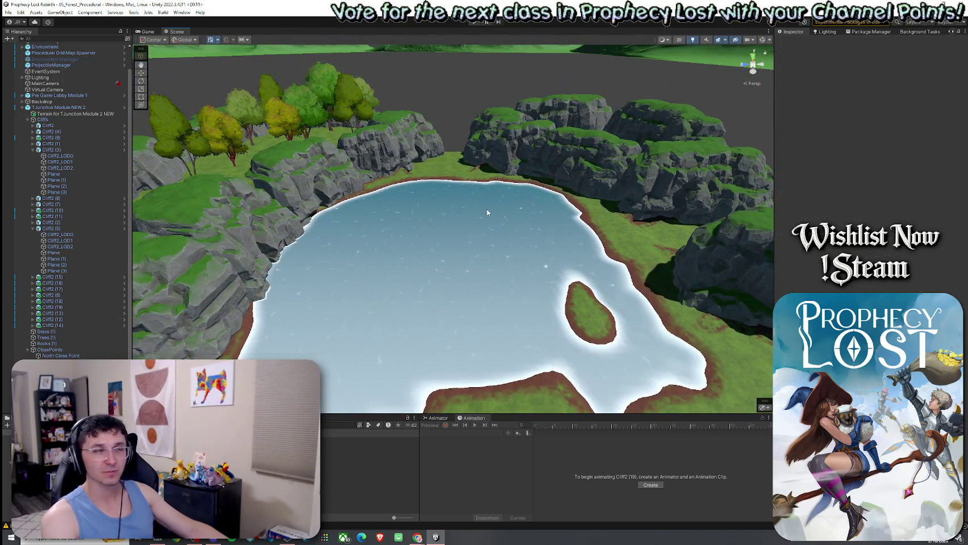
drag(485, 212, 424, 209)
click(9, 12)
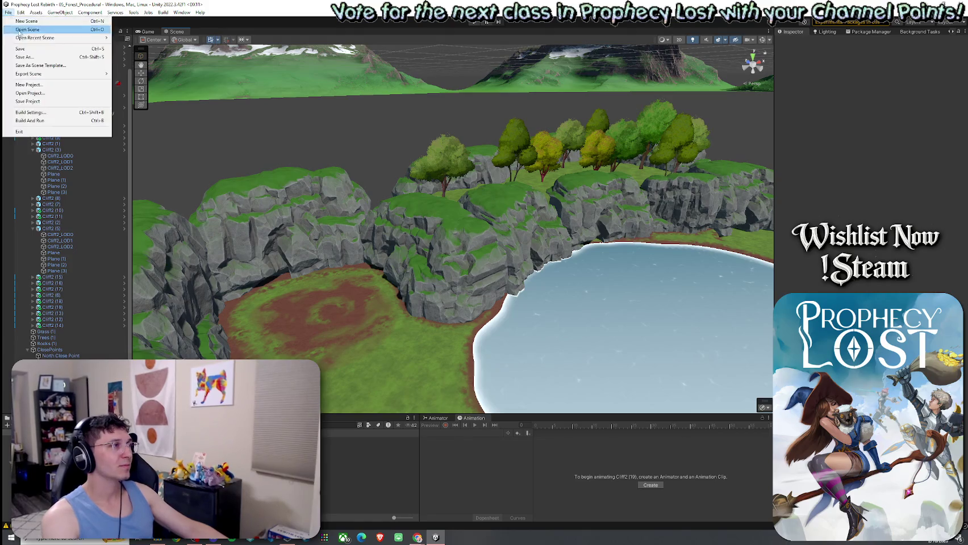
click(327, 213)
drag(427, 199, 467, 220)
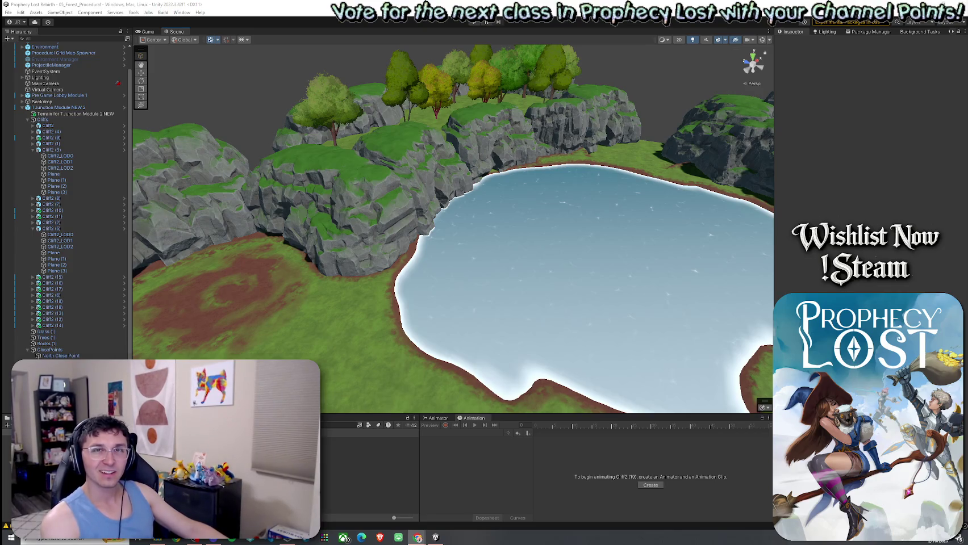
key(super+shift+Left)
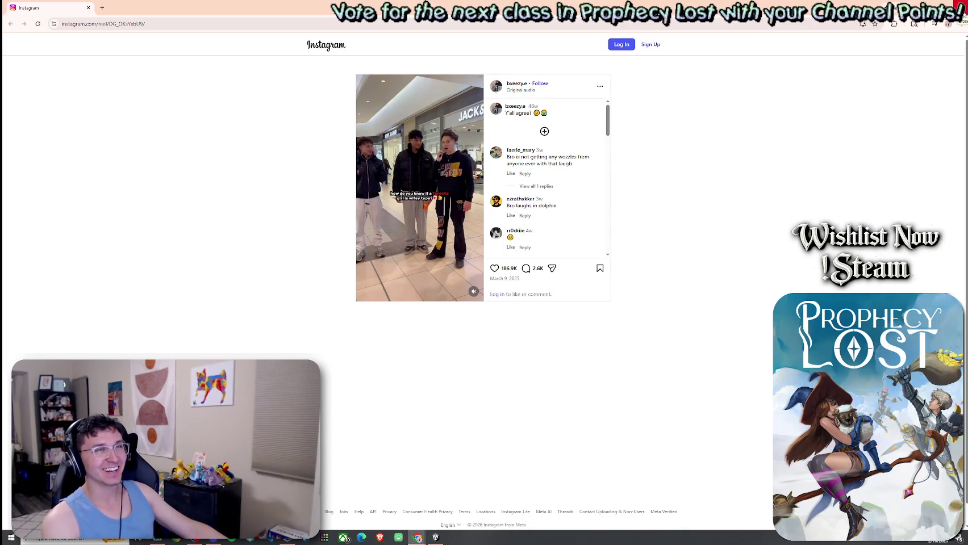
key(alt+Tab)
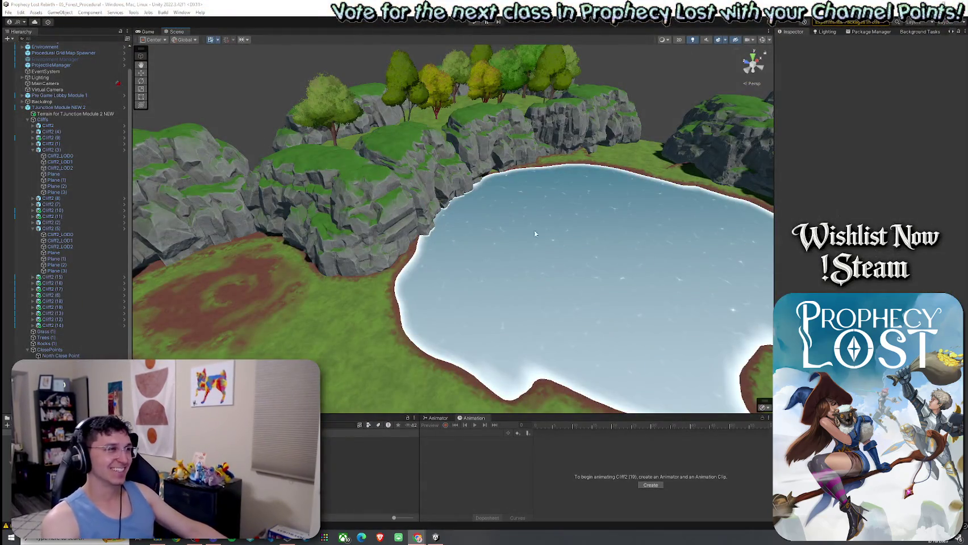
Step: Save the scene with File > Save
click(9, 13)
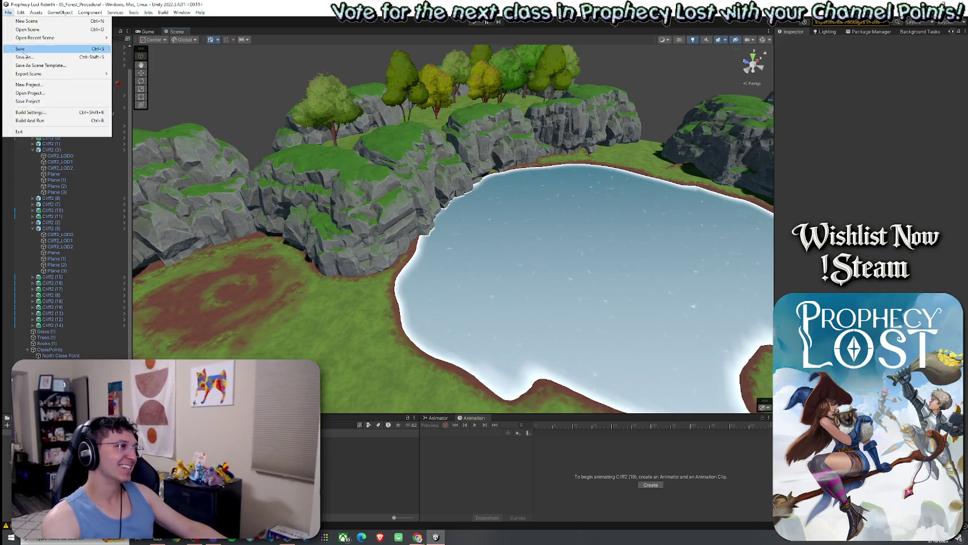
click(282, 104)
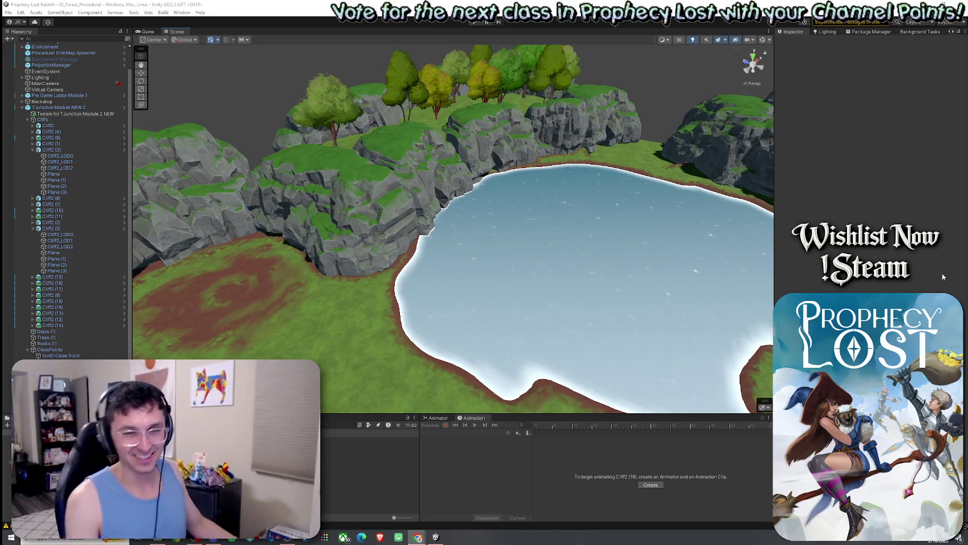
Step: Orbit the Scene view around the lake and cliffs toward the distant mountains
mouse_move(574, 245)
mouse_down()
mouse_move(549, 239)
mouse_move(737, 220)
mouse_move(679, 229)
mouse_move(234, 181)
mouse_move(645, 272)
mouse_up()
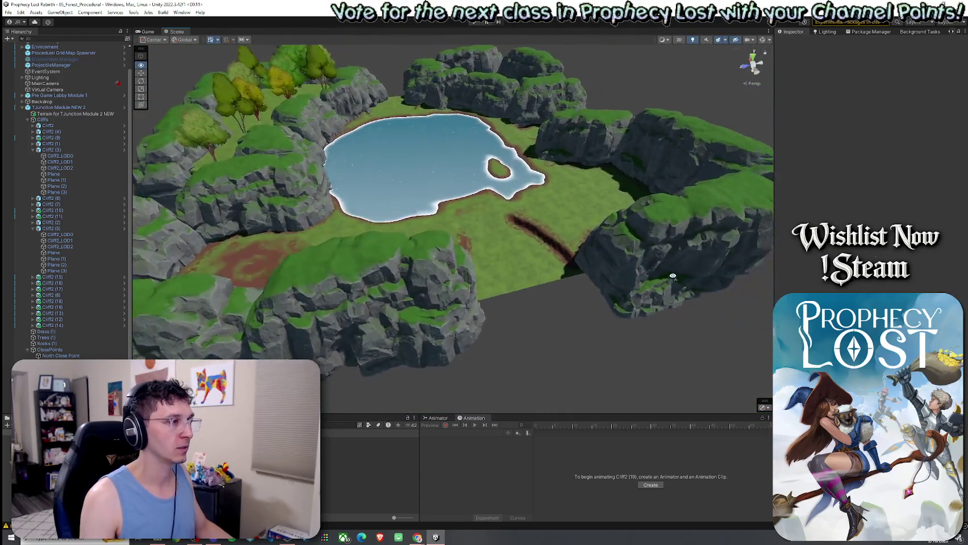
drag(646, 272, 661, 274)
click(8, 12)
click(265, 136)
mouse_move(265, 136)
mouse_down()
mouse_move(182, 115)
mouse_move(404, 231)
mouse_up()
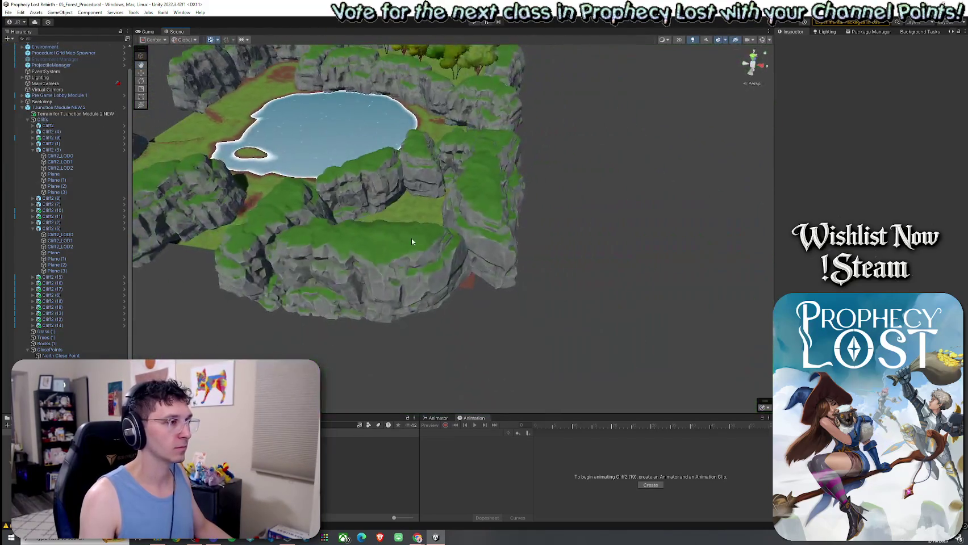
Step: Select the terrain and switch its sculpt tool to Set Height
click(429, 228)
click(800, 116)
click(795, 138)
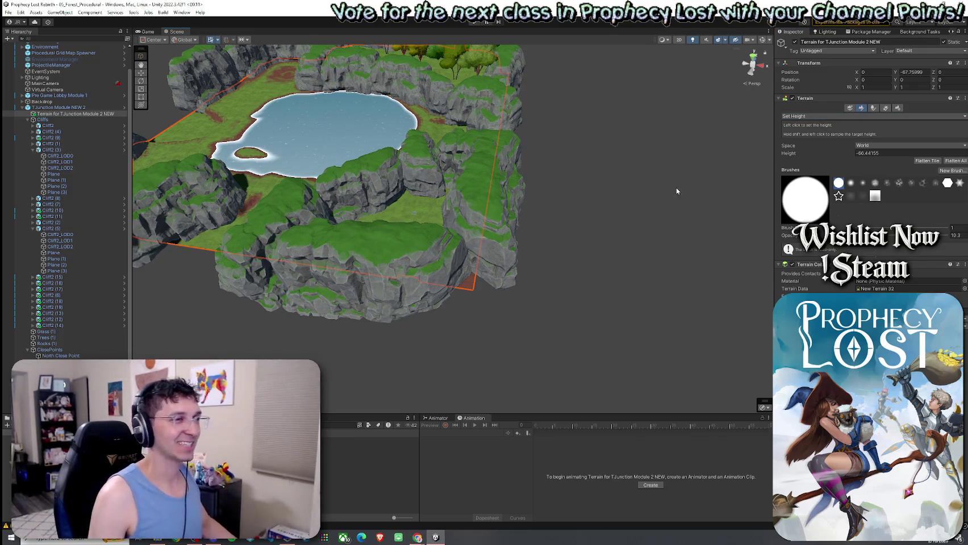
click(814, 116)
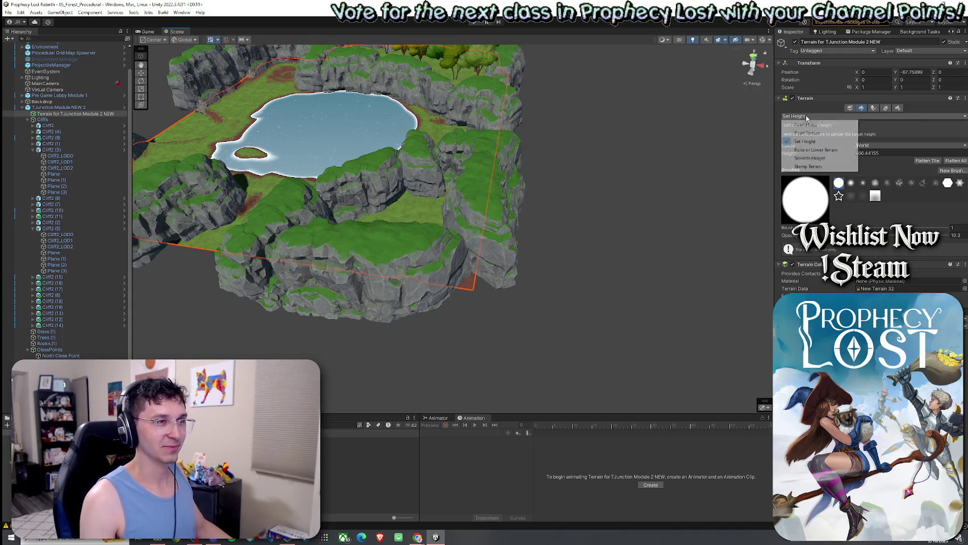
Step: Sample a target height and flatten the mound below the lake into a level pass
click(814, 142)
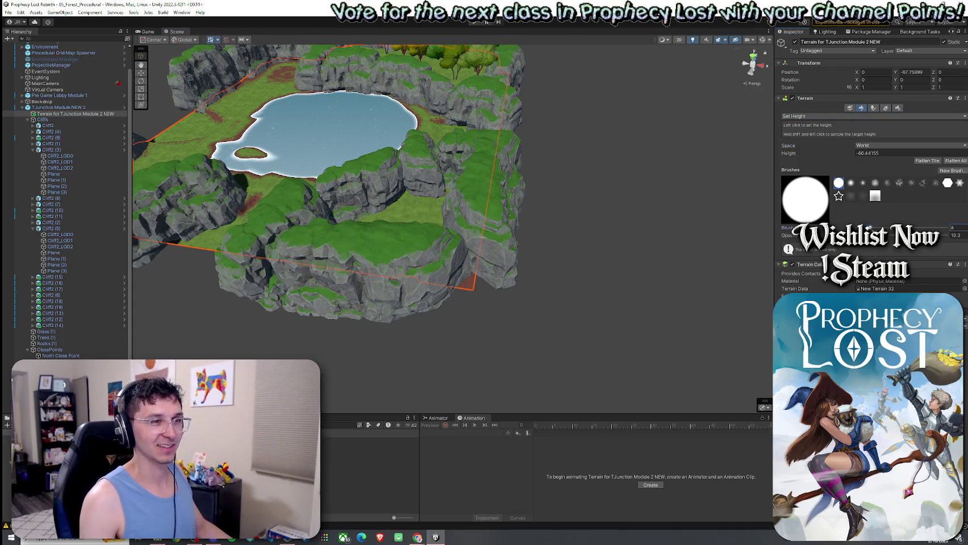
shift+click(460, 77)
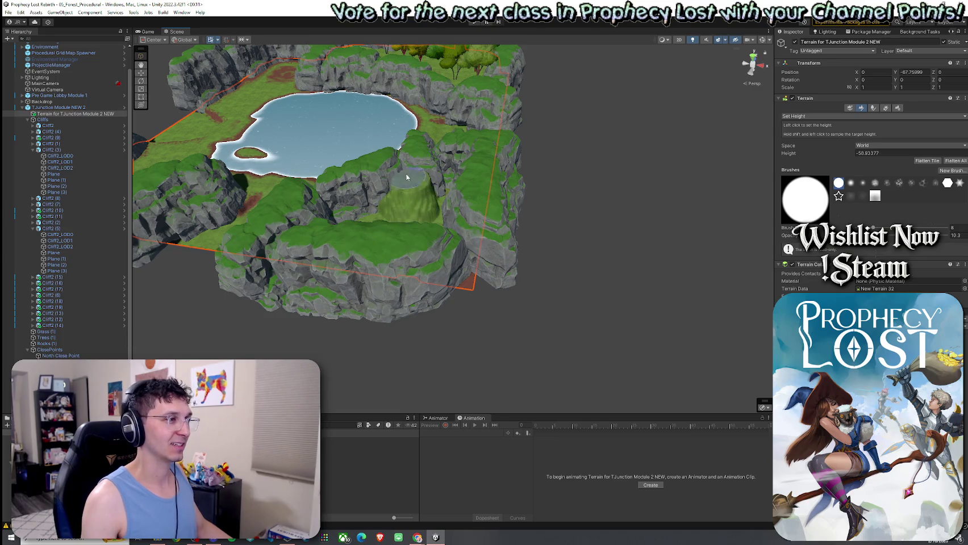
mouse_move(409, 172)
mouse_down()
mouse_move(442, 200)
mouse_move(409, 228)
mouse_move(359, 216)
mouse_up()
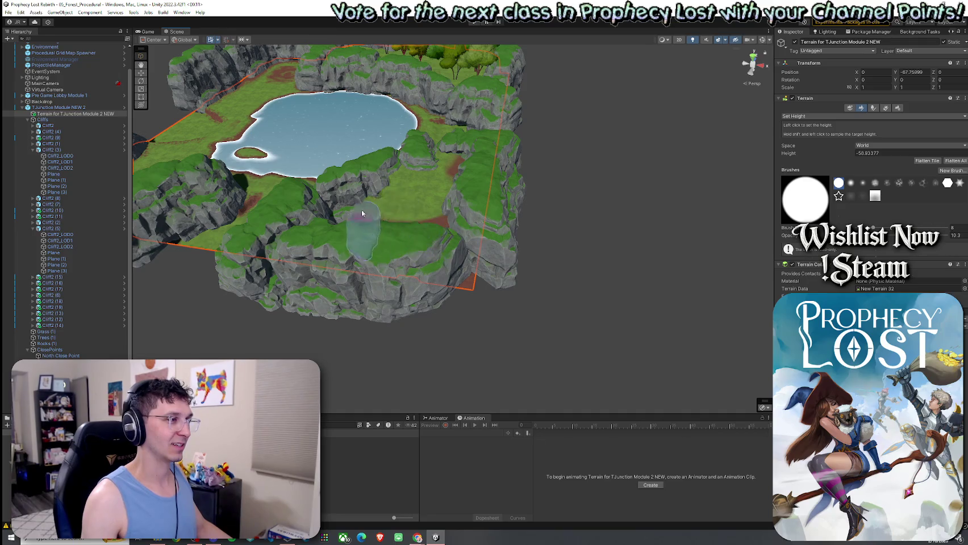
scroll(370, 196, up, 3)
scroll(371, 195, up, 3)
scroll(370, 196, up, 2)
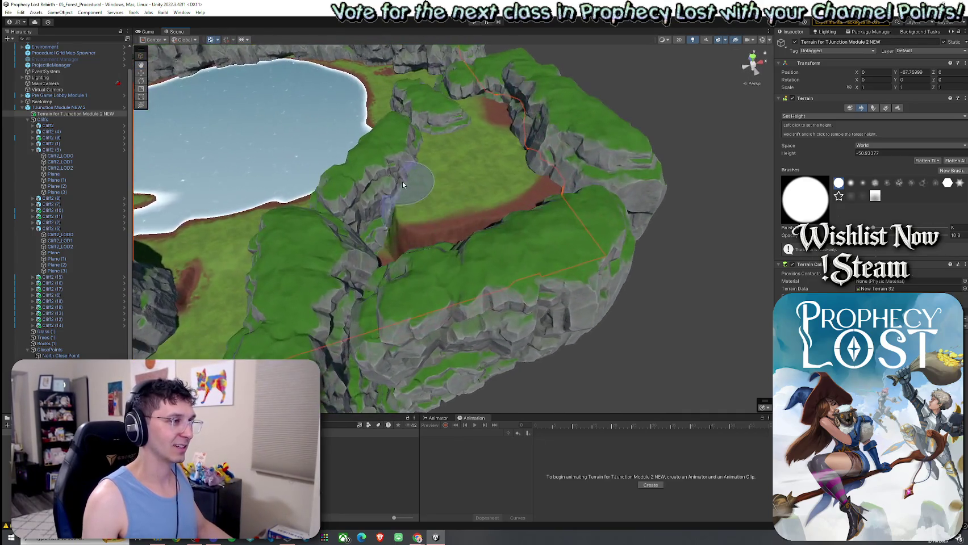
drag(371, 271, 571, 212)
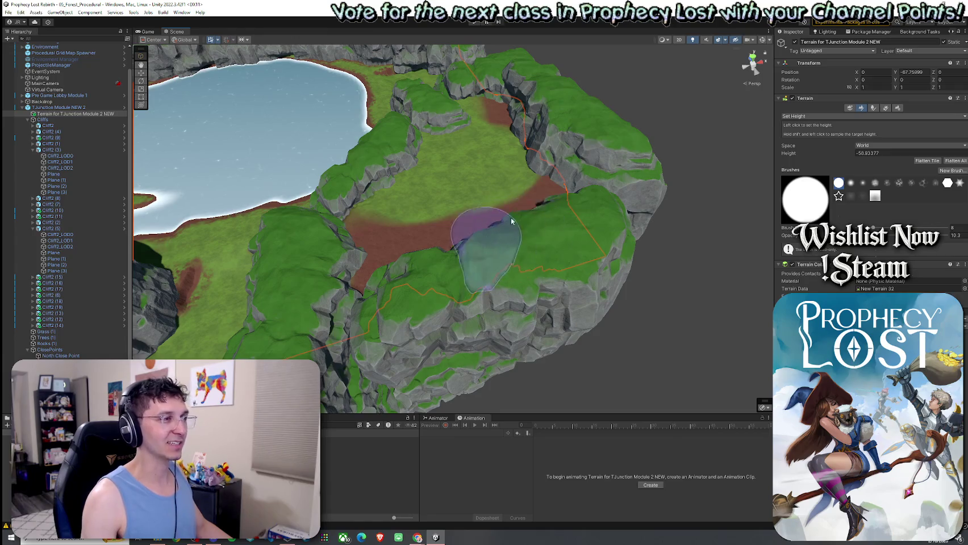
mouse_move(469, 235)
mouse_down()
mouse_move(429, 184)
mouse_move(285, 212)
mouse_move(324, 206)
mouse_up()
Step: Paint the Grass Wheat texture over the bare brown dirt path
click(873, 116)
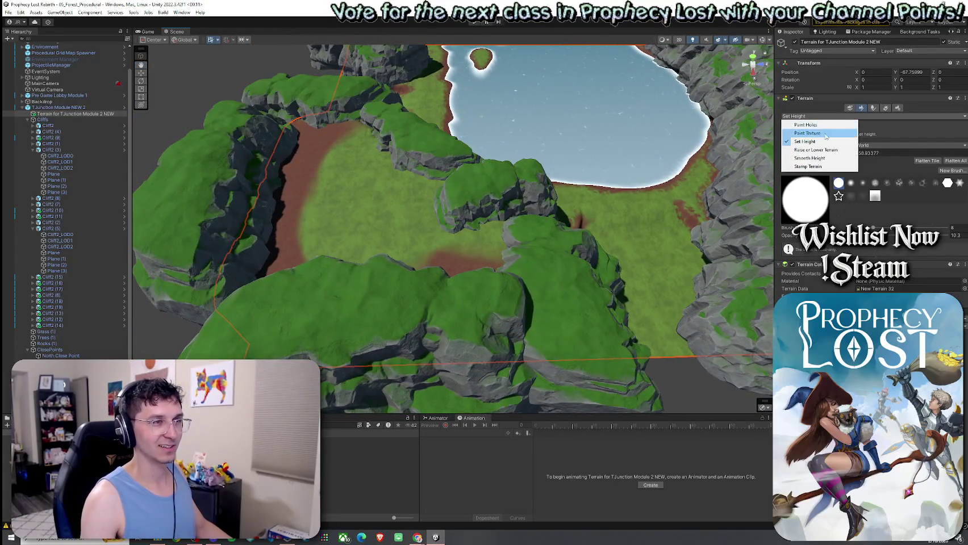
click(801, 143)
click(819, 191)
mouse_move(341, 136)
mouse_down()
mouse_move(302, 162)
mouse_move(278, 258)
mouse_move(454, 259)
mouse_move(471, 253)
mouse_move(424, 245)
mouse_move(421, 234)
mouse_move(452, 197)
mouse_up()
mouse_move(498, 185)
mouse_down()
mouse_move(635, 218)
mouse_move(478, 160)
mouse_move(377, 203)
mouse_up()
Step: Collapse the Cliffs and ClosePoints groups and select Billboard Group in the Hierarchy
click(28, 119)
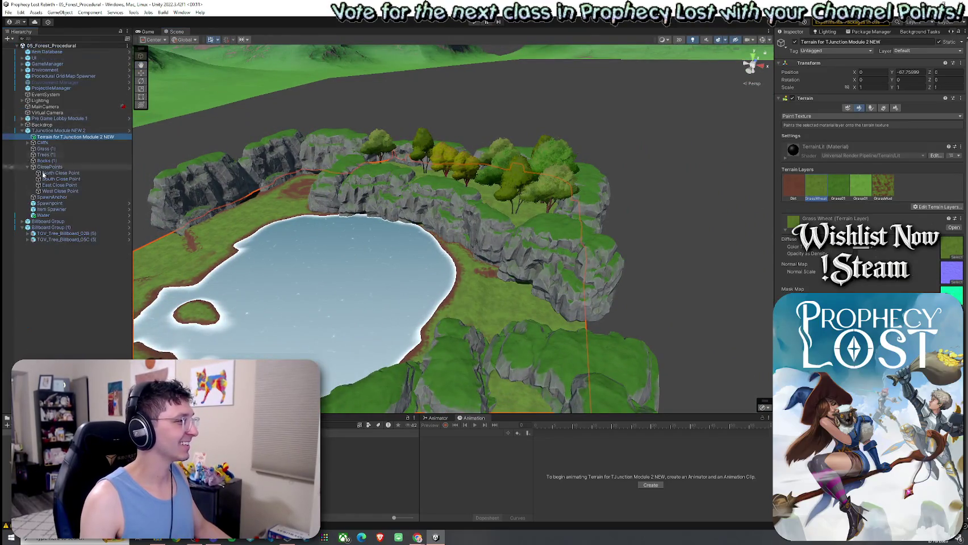
click(28, 167)
click(57, 203)
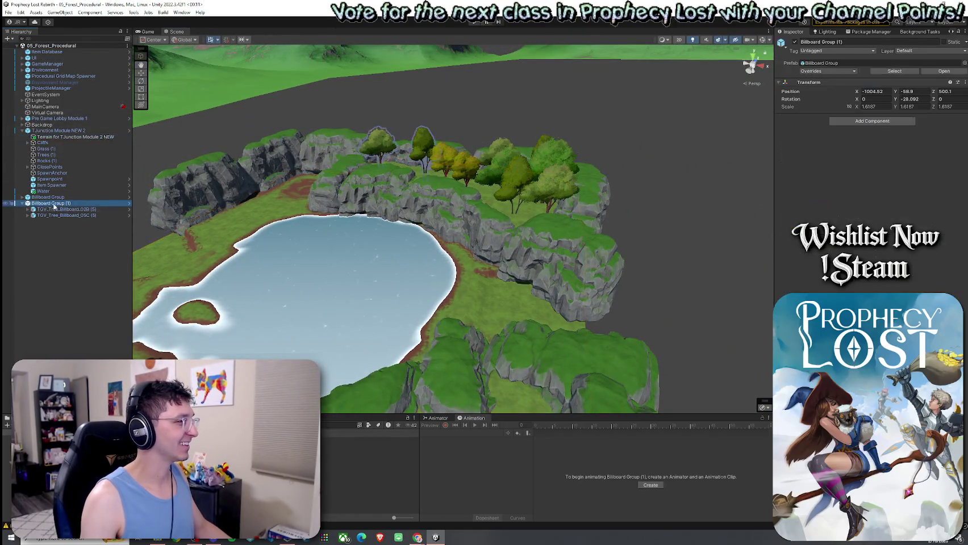
click(43, 198)
drag(199, 216, 265, 218)
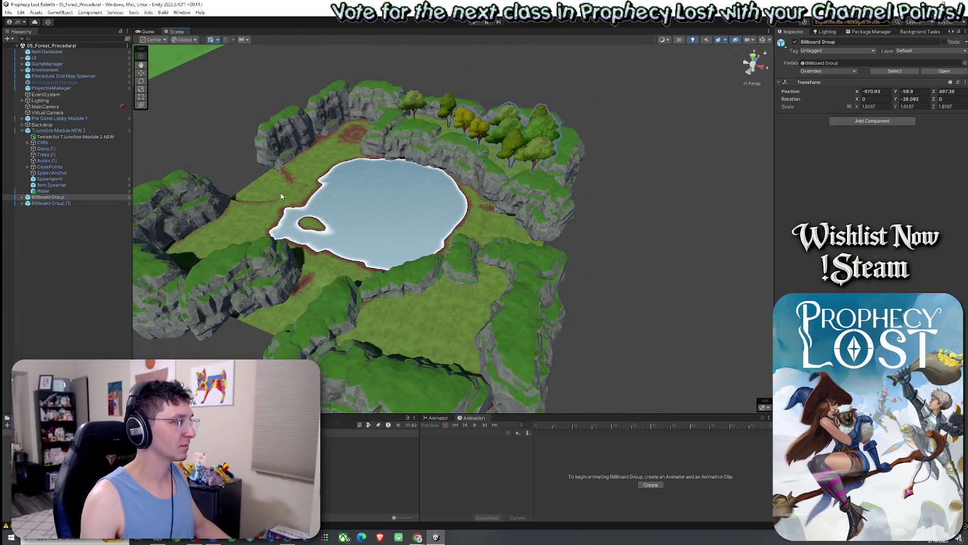
Step: Duplicate Billboard Group and move the copy onto the flat ground south of the lake
key(ctrl+d)
mouse_move(520, 139)
mouse_down()
mouse_move(429, 289)
mouse_move(506, 318)
mouse_move(489, 315)
mouse_up()
key(e)
key(w)
drag(423, 287, 404, 318)
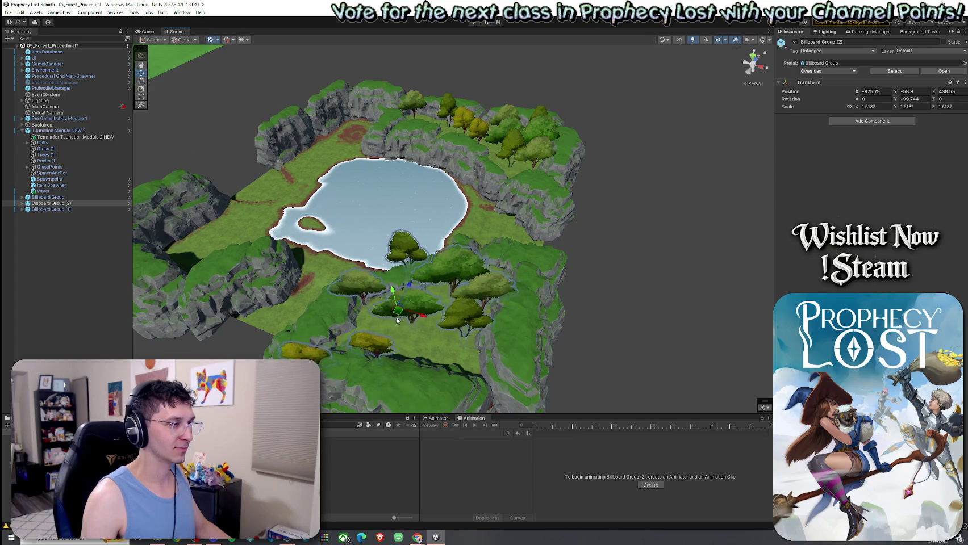
scroll(404, 318, up, 5)
Step: Reposition trees in the copied group and delete trees 03C (5) and 05C (5)
click(422, 334)
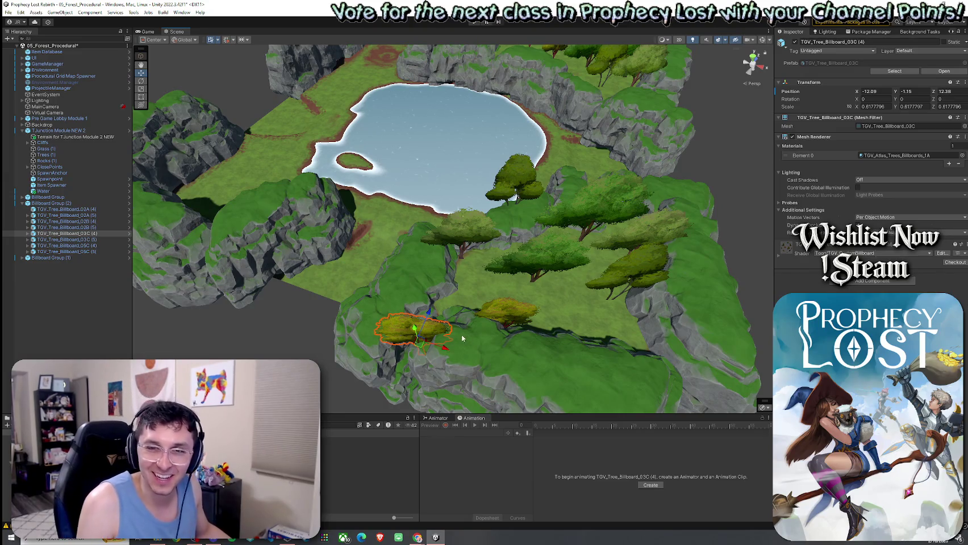
drag(419, 347, 472, 294)
click(506, 308)
drag(510, 321, 559, 313)
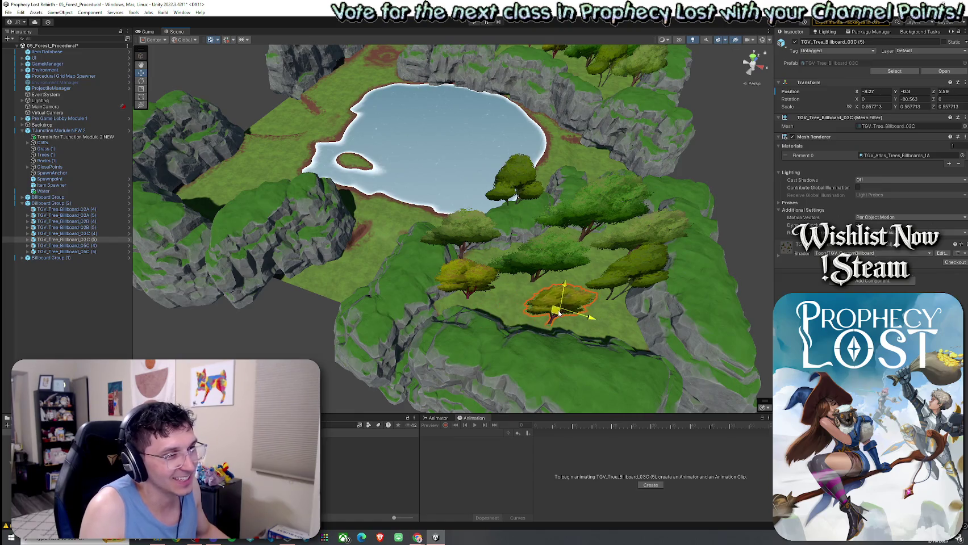
key(Delete)
click(516, 179)
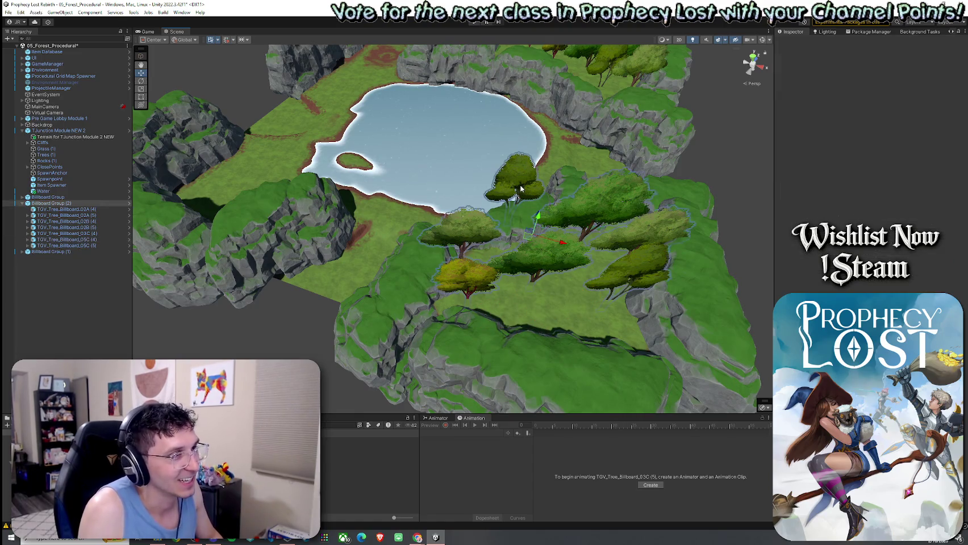
key(Delete)
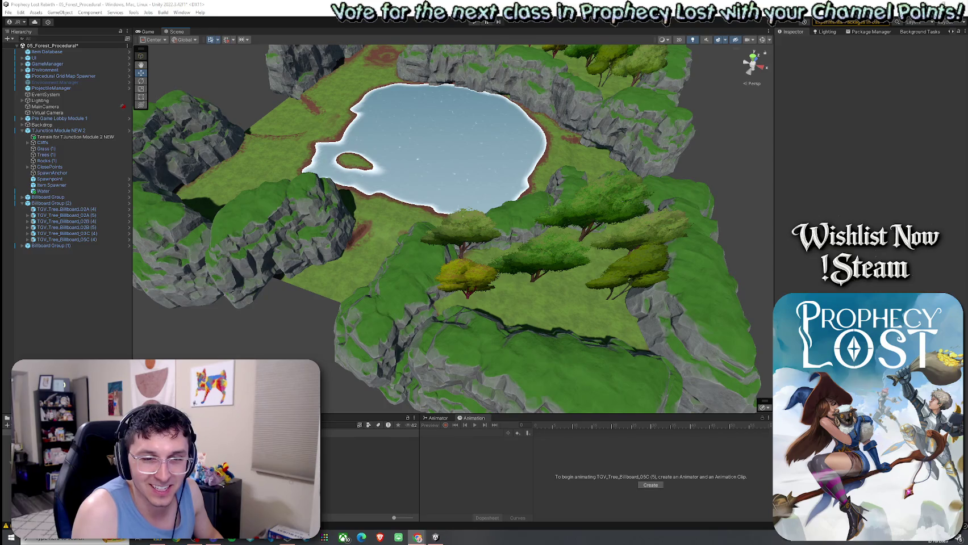
Step: Spread out trees 02A (5) and 02B (5), then frame the whole group
click(550, 256)
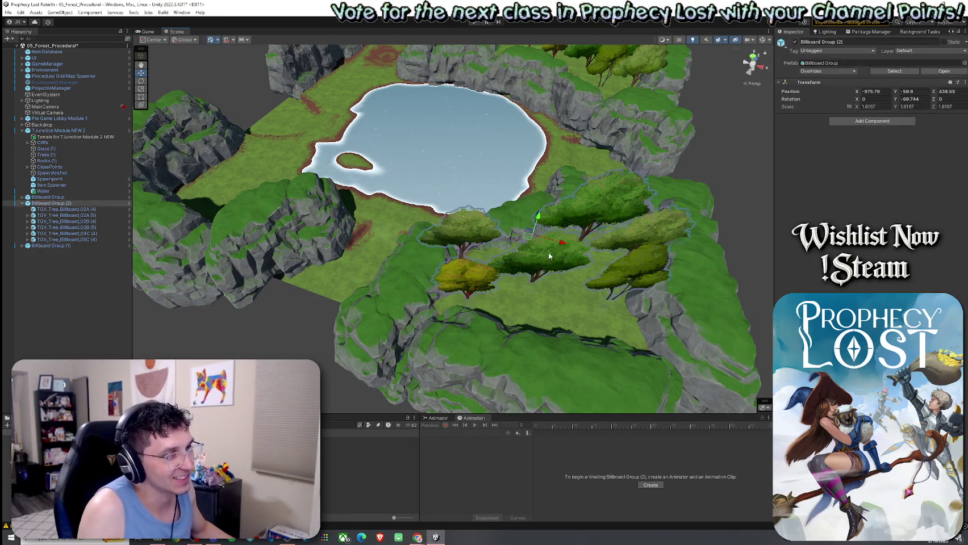
click(556, 267)
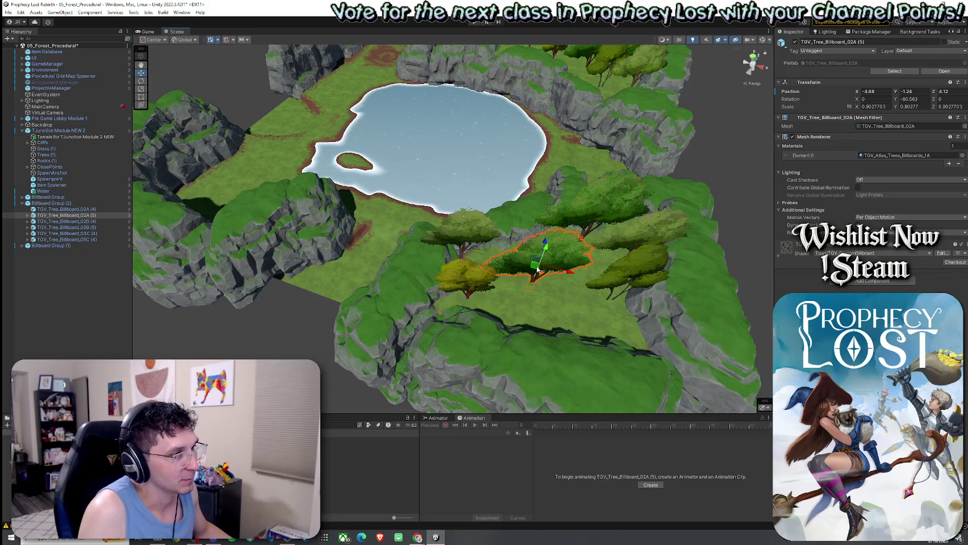
drag(539, 272, 563, 304)
click(454, 241)
mouse_move(454, 242)
mouse_down()
mouse_move(499, 257)
mouse_move(525, 224)
mouse_move(153, 191)
mouse_up()
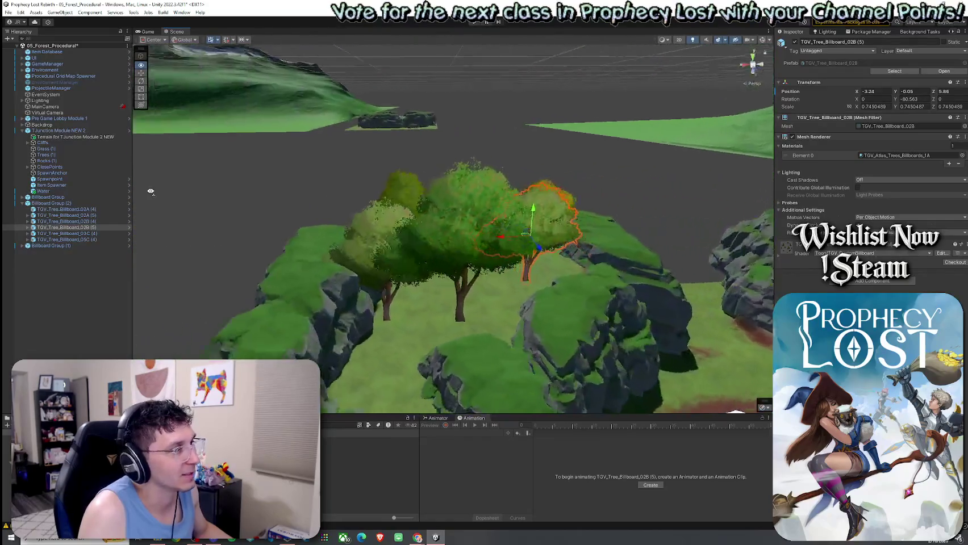
double_click(111, 202)
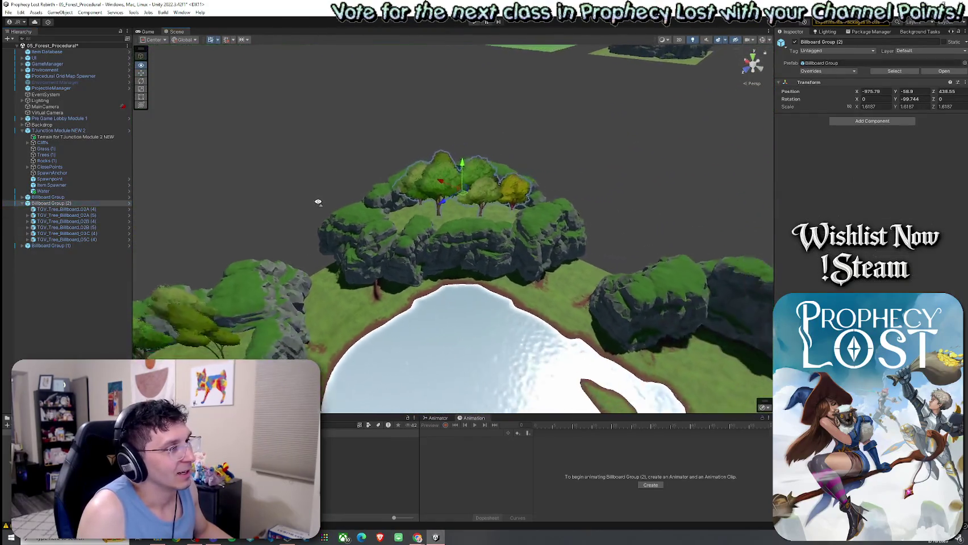
Step: Orbit around the island, lake and cliffs to inspect the finished layout
drag(318, 203, 377, 211)
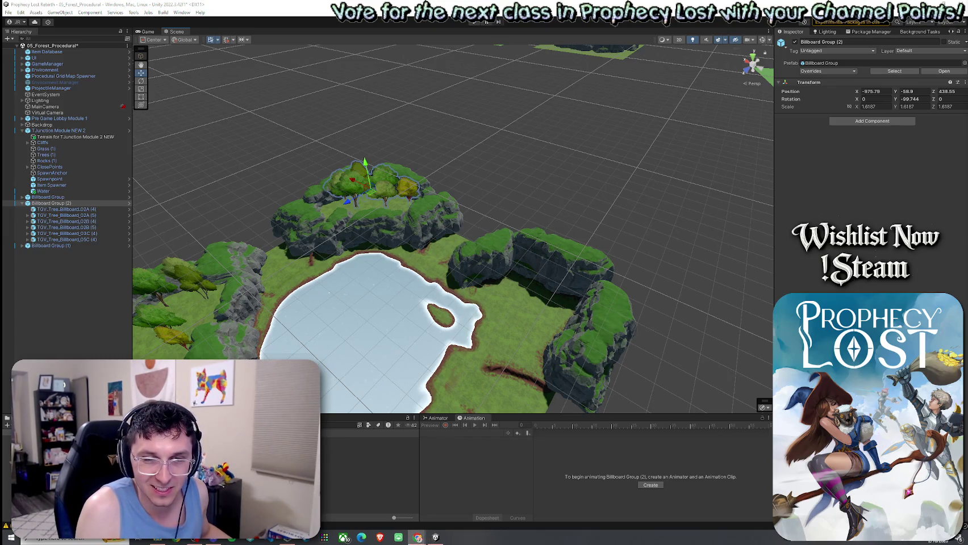
drag(608, 255, 585, 245)
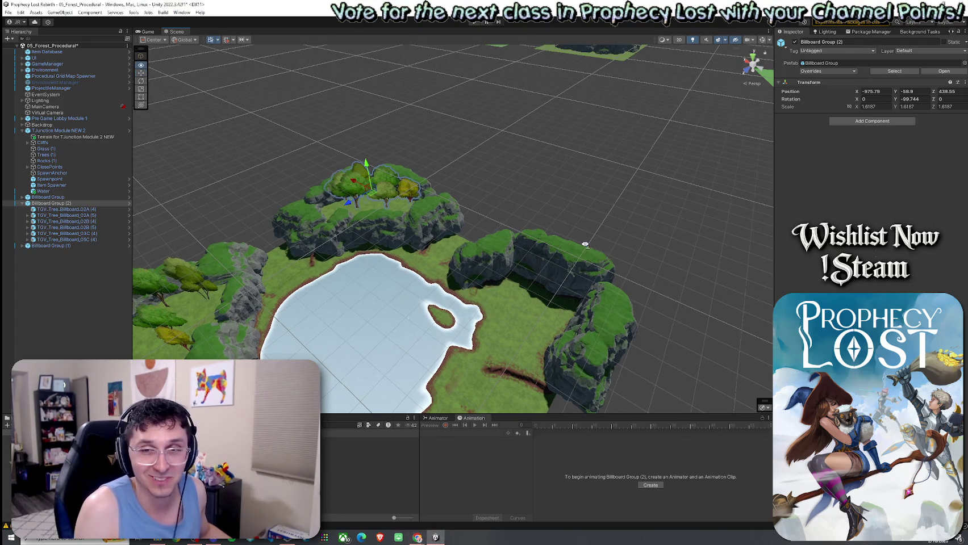
scroll(535, 254, down, 2)
click(512, 242)
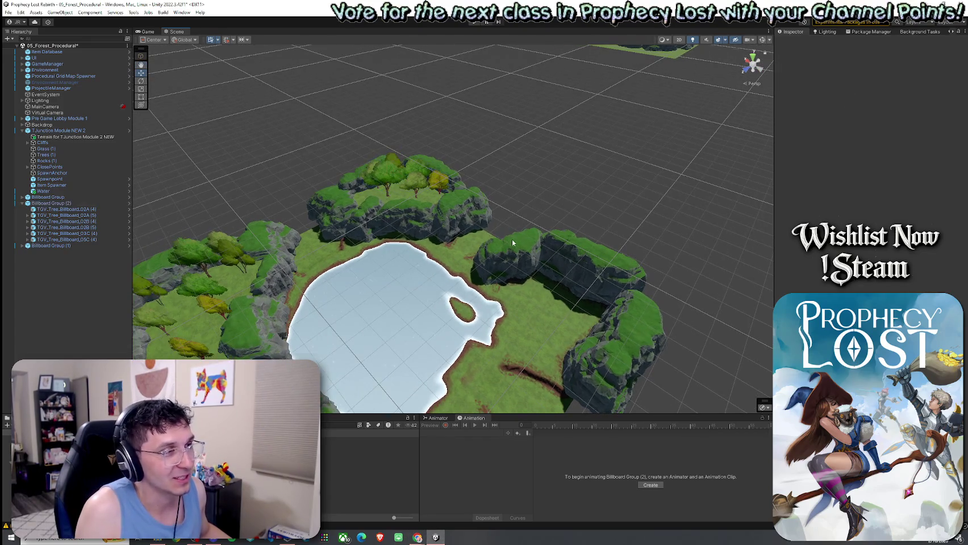
mouse_move(484, 223)
mouse_down()
mouse_move(467, 222)
mouse_move(571, 215)
mouse_move(332, 197)
mouse_up()
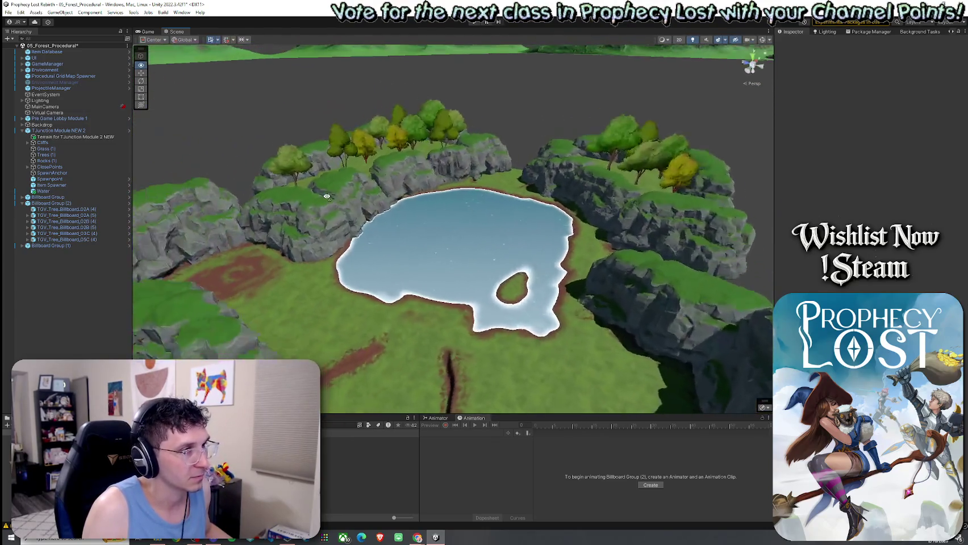
drag(332, 197, 278, 195)
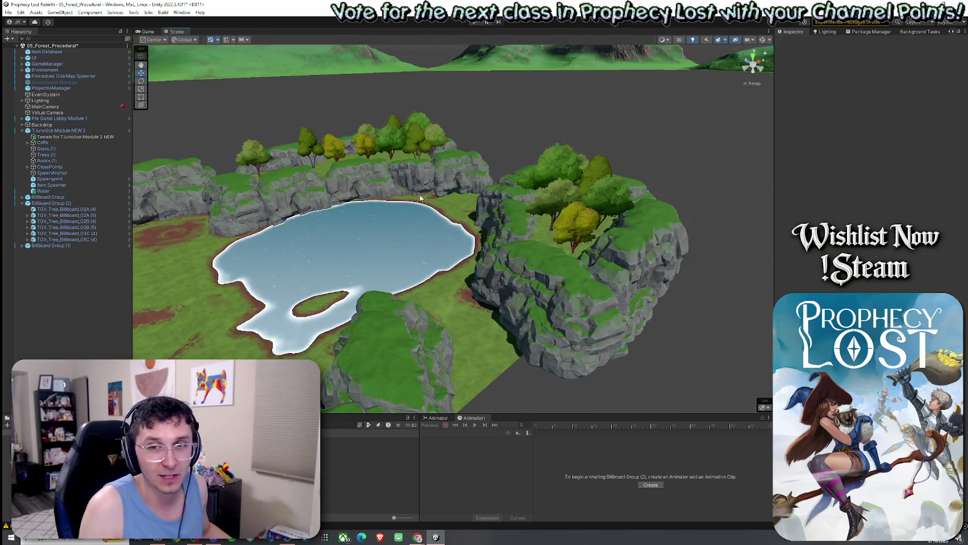
Step: Save the scene and collapse Billboard Group (2) in the Hierarchy
click(8, 12)
click(22, 50)
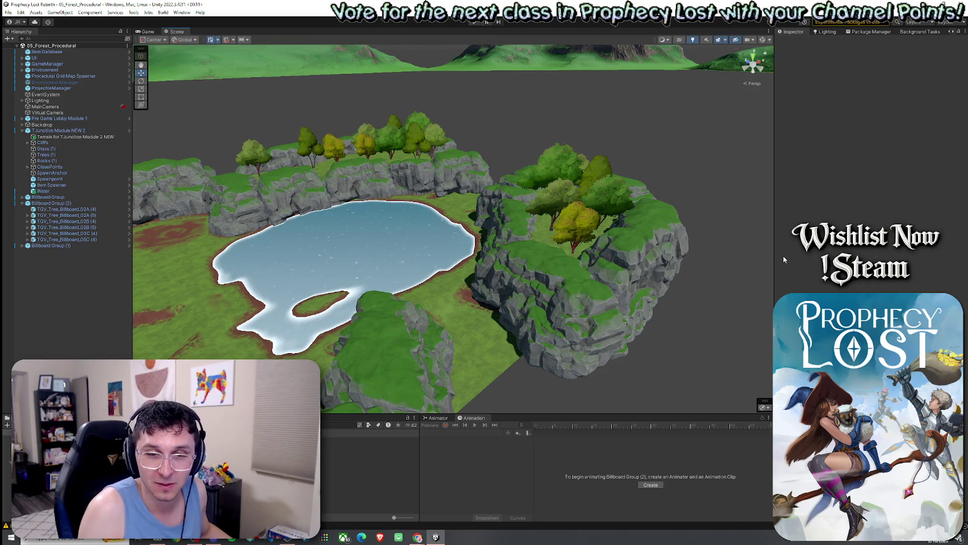
mouse_move(449, 247)
mouse_down()
mouse_move(576, 280)
mouse_move(436, 295)
mouse_up()
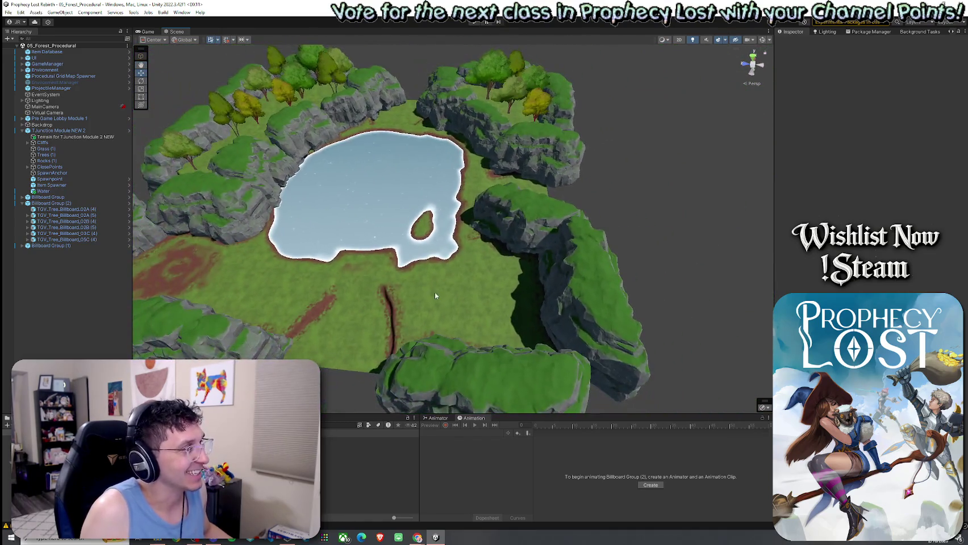
click(22, 202)
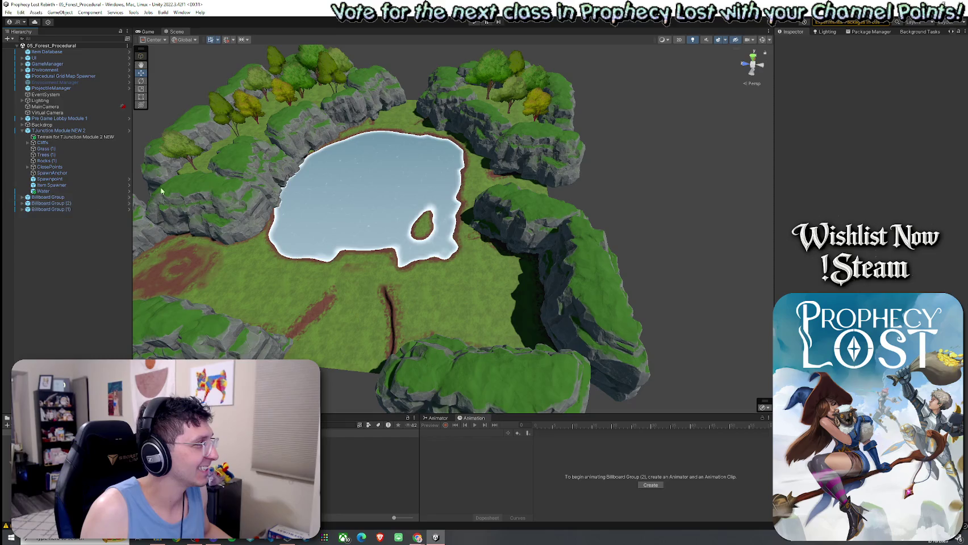
Step: Duplicate the top-right cliff, move the copy to mid-terrain and make it thinner
click(503, 135)
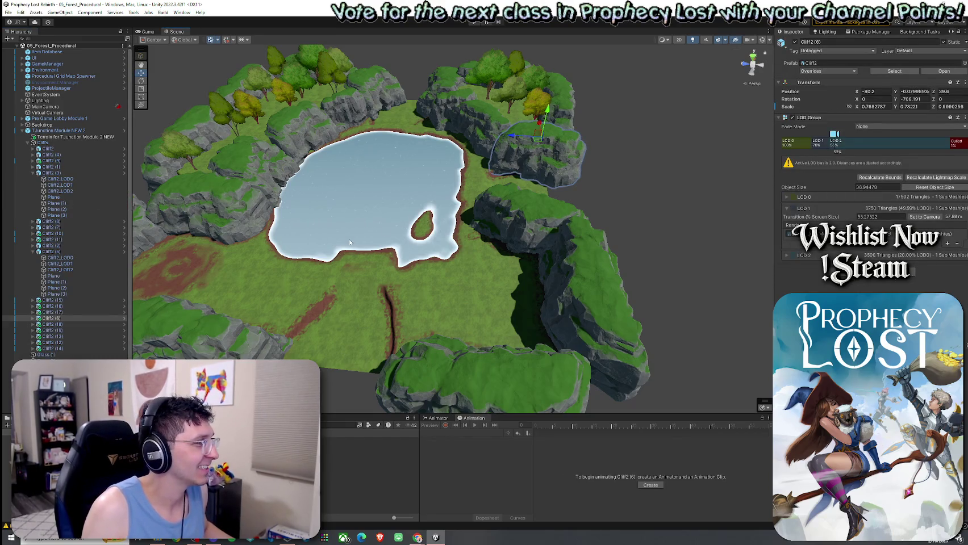
click(32, 172)
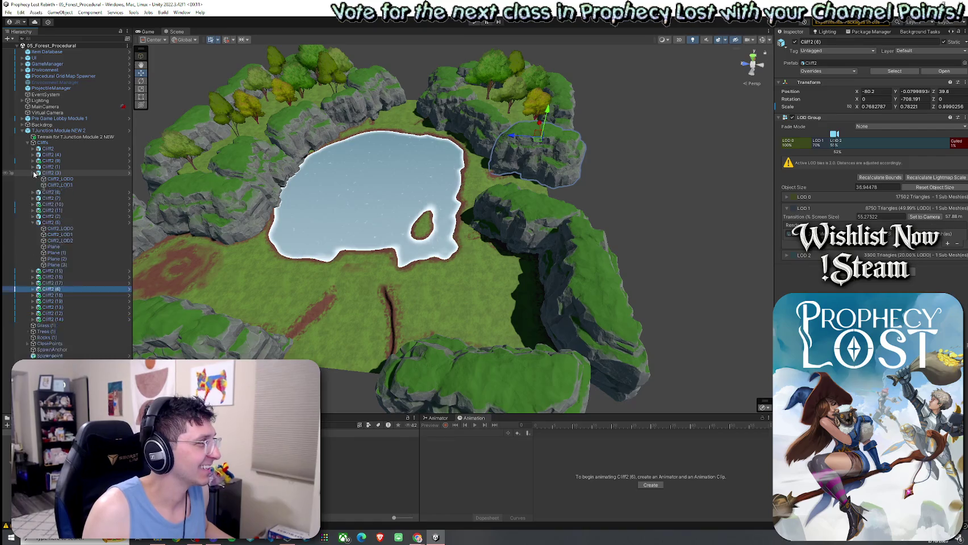
click(33, 210)
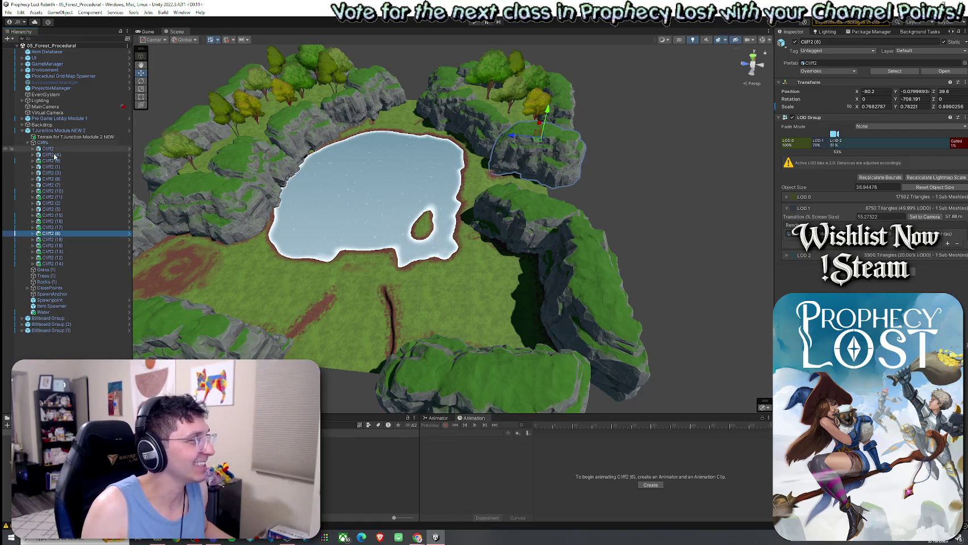
key(ctrl+d)
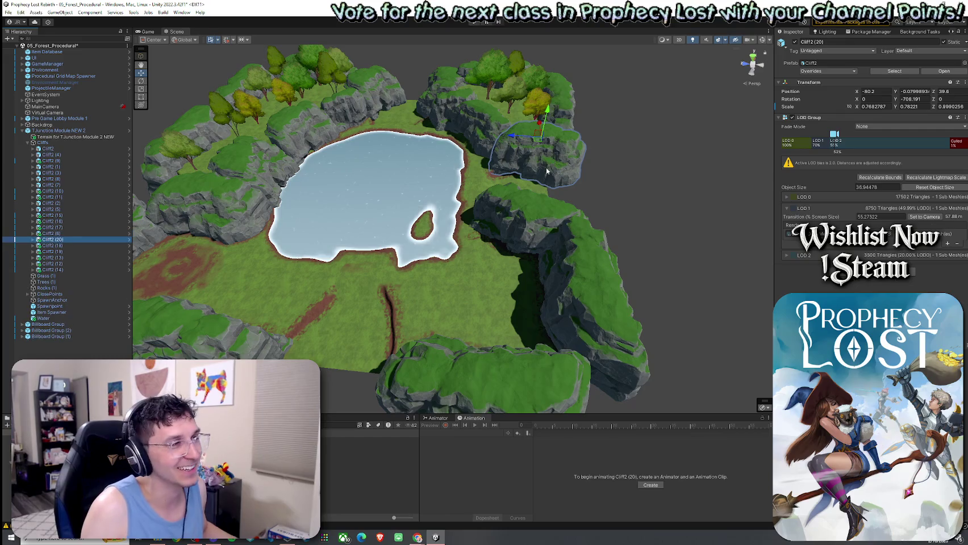
mouse_move(538, 141)
mouse_down()
mouse_move(483, 238)
mouse_move(598, 269)
mouse_up()
key(e)
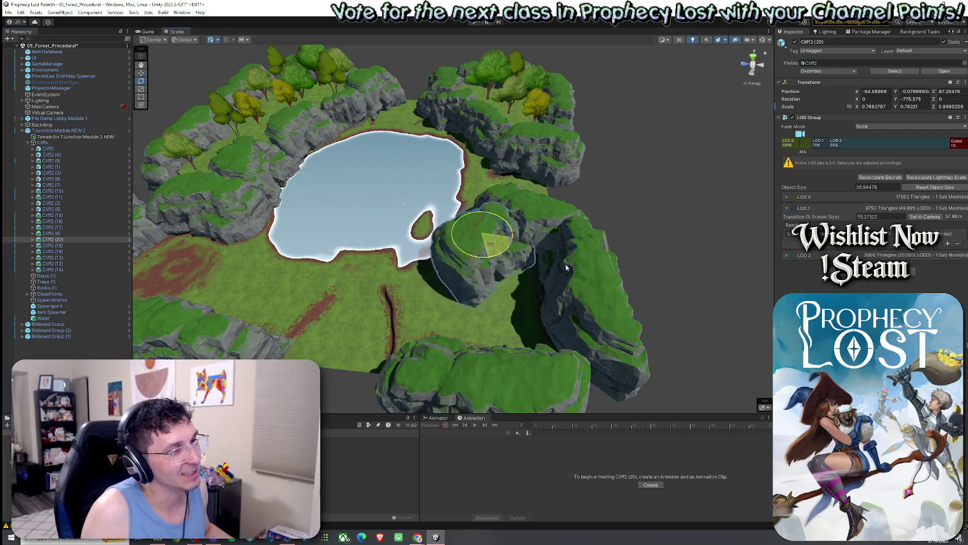
key(r)
mouse_move(508, 231)
mouse_down()
mouse_move(493, 230)
mouse_move(506, 252)
mouse_move(528, 238)
mouse_up()
key(w)
mouse_move(529, 183)
mouse_down()
mouse_move(455, 183)
mouse_move(449, 262)
mouse_move(558, 304)
mouse_move(441, 271)
mouse_up()
Step: Duplicate that copy again, rotate it and narrow its width
key(ctrl+d)
key(e)
key(w)
mouse_move(453, 229)
mouse_down()
mouse_move(423, 254)
mouse_move(468, 289)
mouse_move(460, 265)
mouse_up()
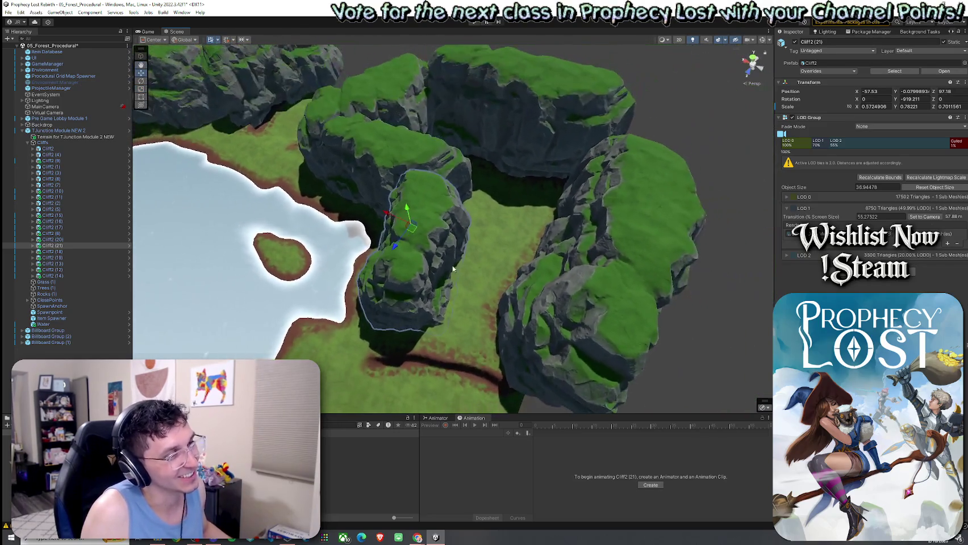
Step: Make a third cliff copy, turn it to a new heading, shrink and lower it
key(ctrl+d)
key(e)
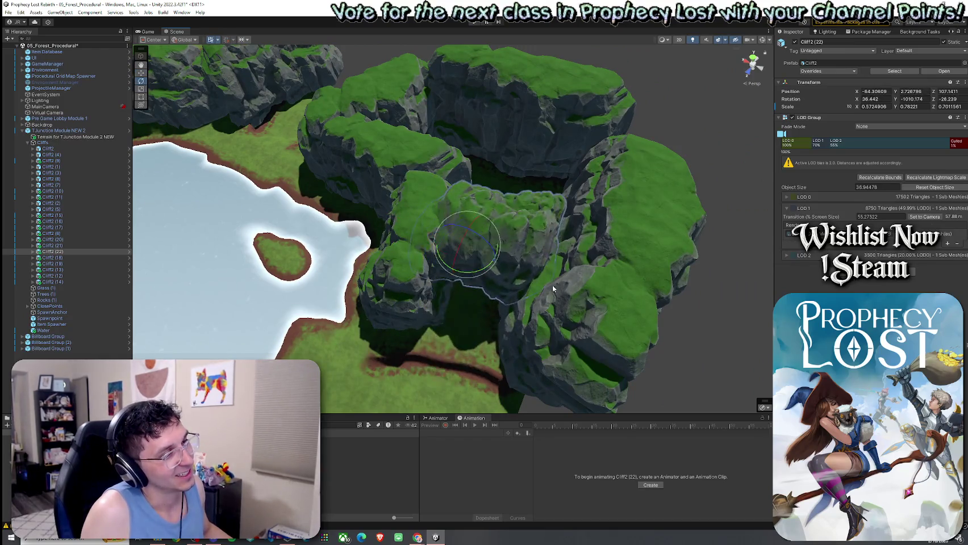
scroll(450, 228, up, 3)
key(r)
drag(385, 151, 444, 160)
key(r)
mouse_move(368, 136)
mouse_down()
mouse_move(441, 215)
mouse_move(403, 182)
mouse_move(407, 171)
mouse_up()
key(e)
key(w)
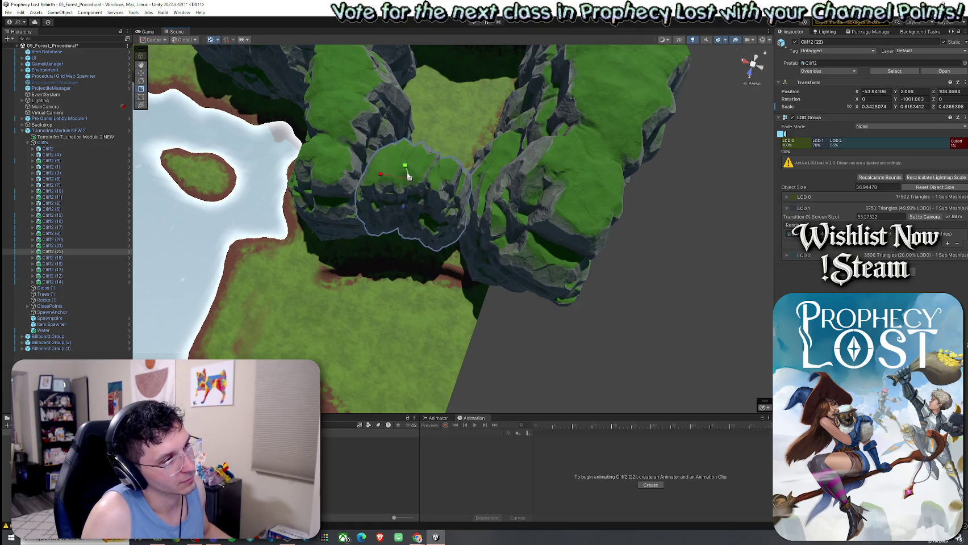
drag(355, 209, 358, 216)
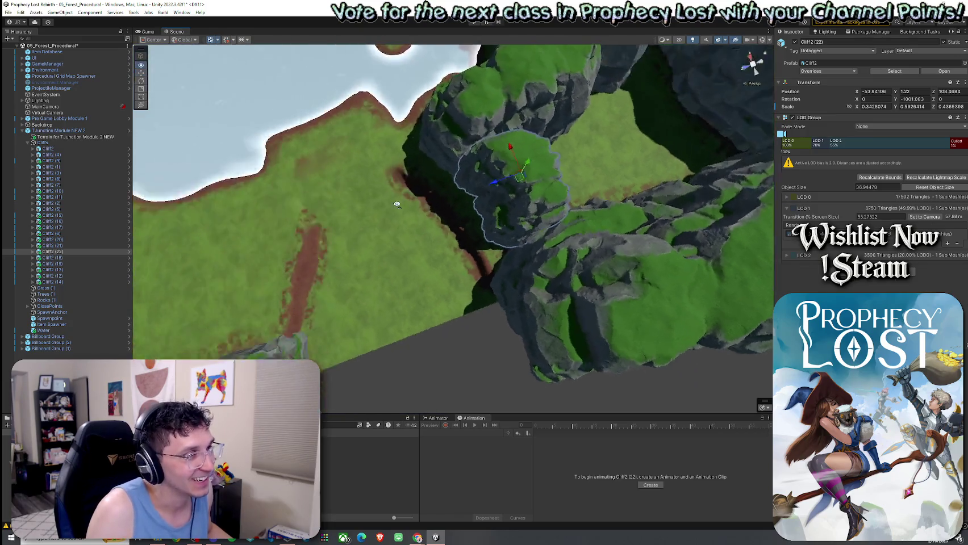
Step: Reduce the newest copy's height and widen it to 0.55 × 0.78 × 0.44 scale
drag(527, 196, 541, 97)
key(f)
mouse_move(452, 104)
mouse_down()
mouse_move(457, 125)
mouse_move(465, 87)
mouse_up()
key(f)
key(r)
mouse_move(440, 158)
mouse_down()
mouse_move(426, 153)
mouse_move(415, 182)
mouse_up()
key(w)
scroll(415, 182, down, 5)
key(r)
drag(381, 155, 441, 168)
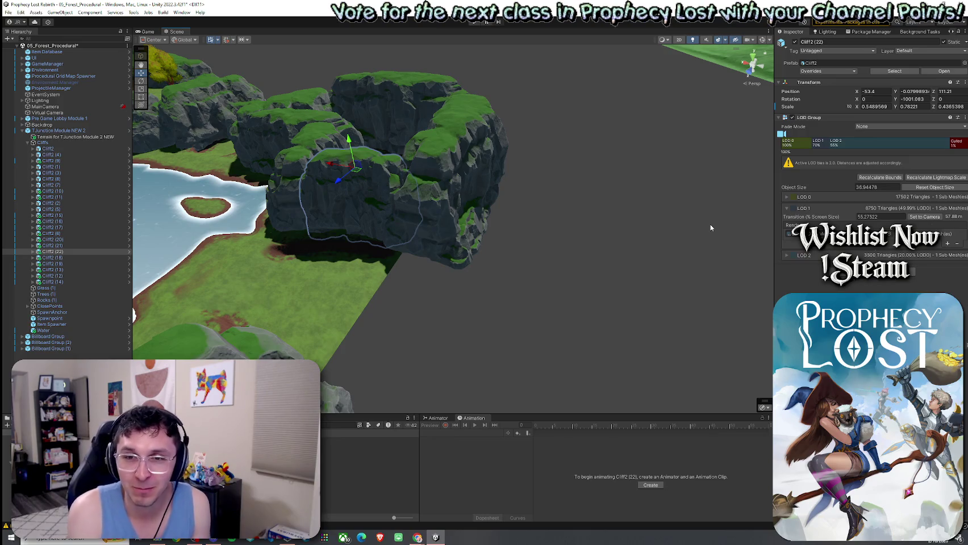
drag(659, 219, 465, 266)
Step: Select the terrain and, with Set Height, fill the narrow ravine to flat ground
click(465, 266)
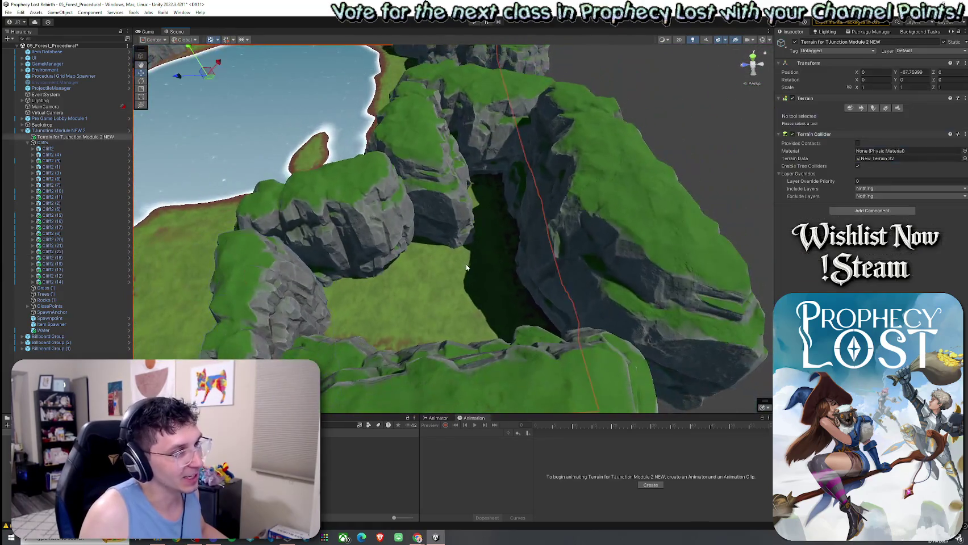
click(862, 108)
click(818, 115)
click(795, 142)
key(f)
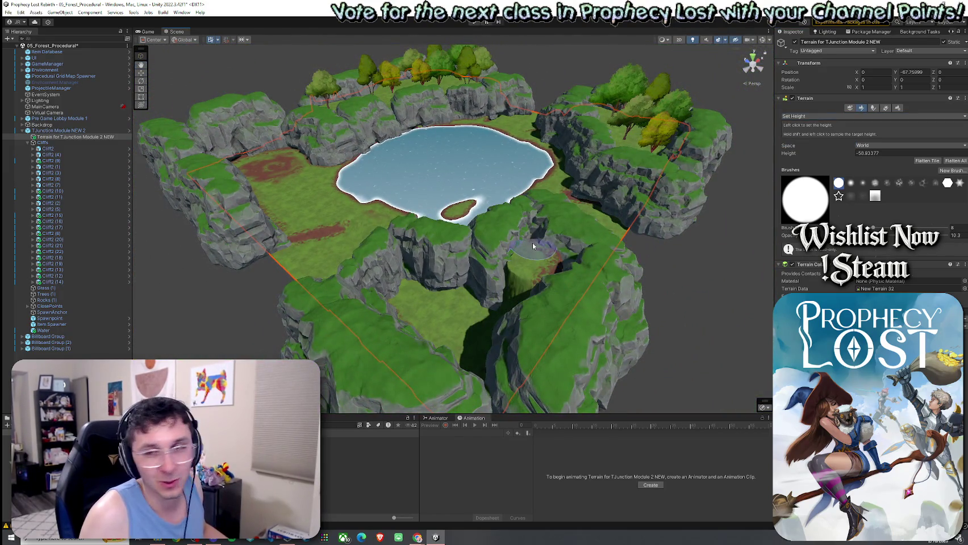
mouse_move(548, 254)
mouse_down()
mouse_move(573, 270)
mouse_move(492, 298)
mouse_move(496, 273)
mouse_move(375, 273)
mouse_move(387, 304)
mouse_move(463, 347)
mouse_move(518, 301)
mouse_up()
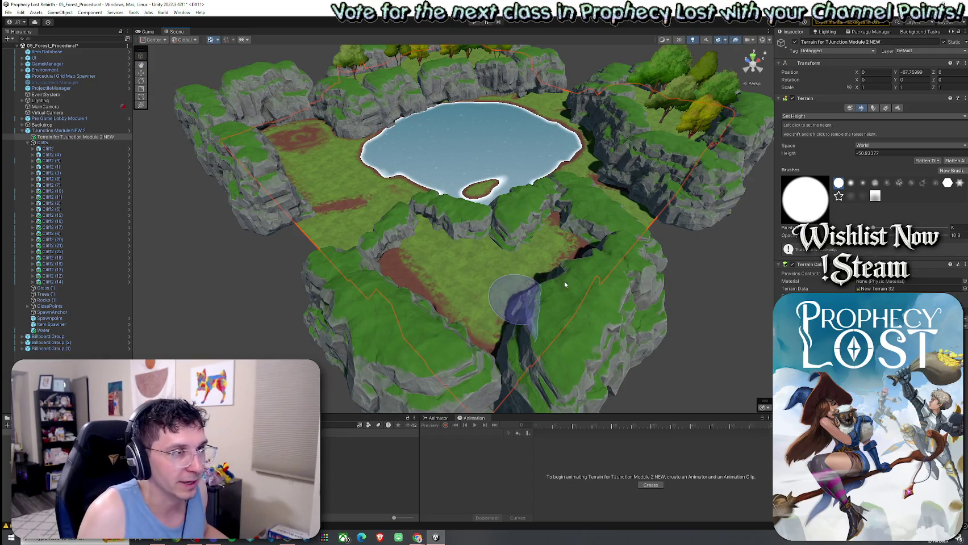
Step: Switch the terrain tool to Paint Texture and back to Set Height
click(813, 116)
click(804, 136)
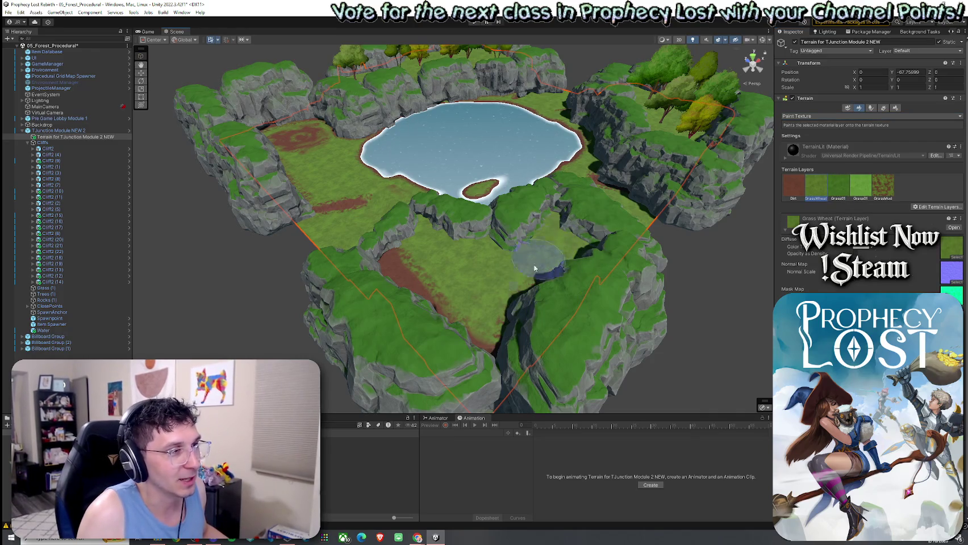
scroll(400, 267, up, 5)
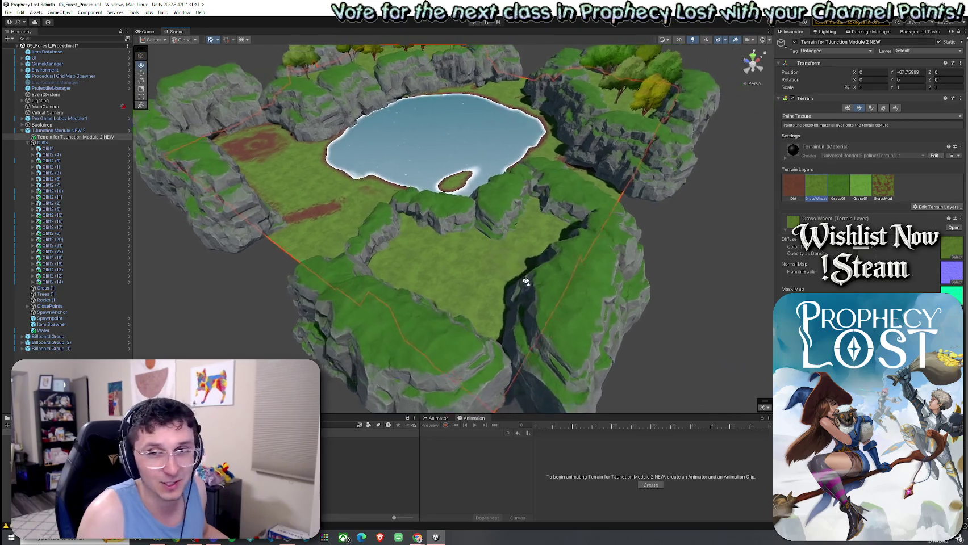
click(812, 116)
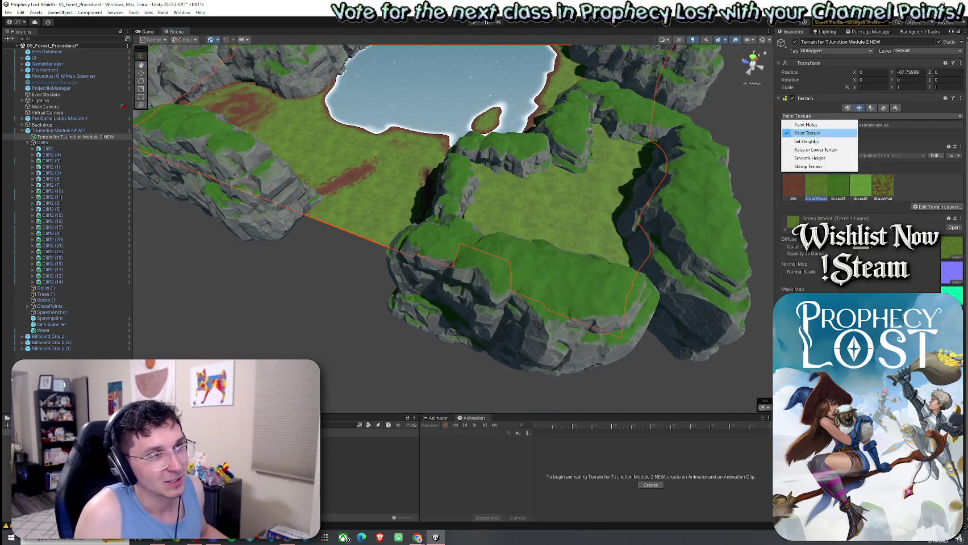
click(806, 142)
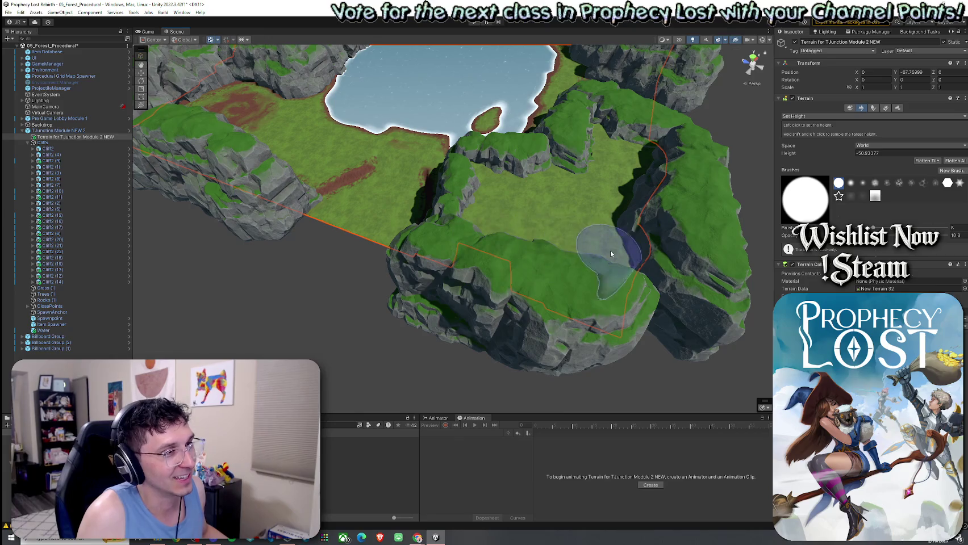
Step: Orbit to view the whole lake and meadow, then save the scene
drag(626, 251, 532, 222)
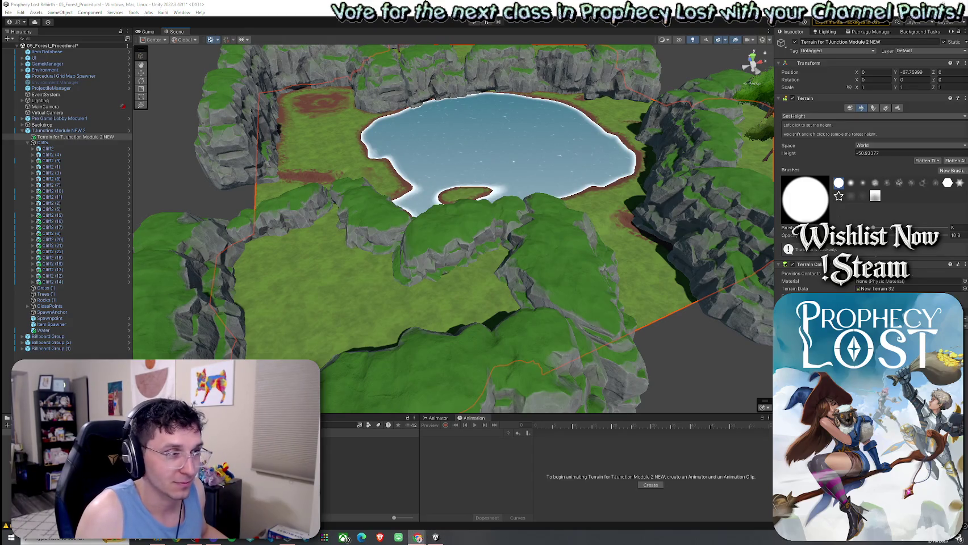
mouse_move(724, 201)
mouse_down()
mouse_move(695, 151)
mouse_move(737, 161)
mouse_move(731, 120)
mouse_move(780, 182)
mouse_up()
scroll(722, 155, down, 3)
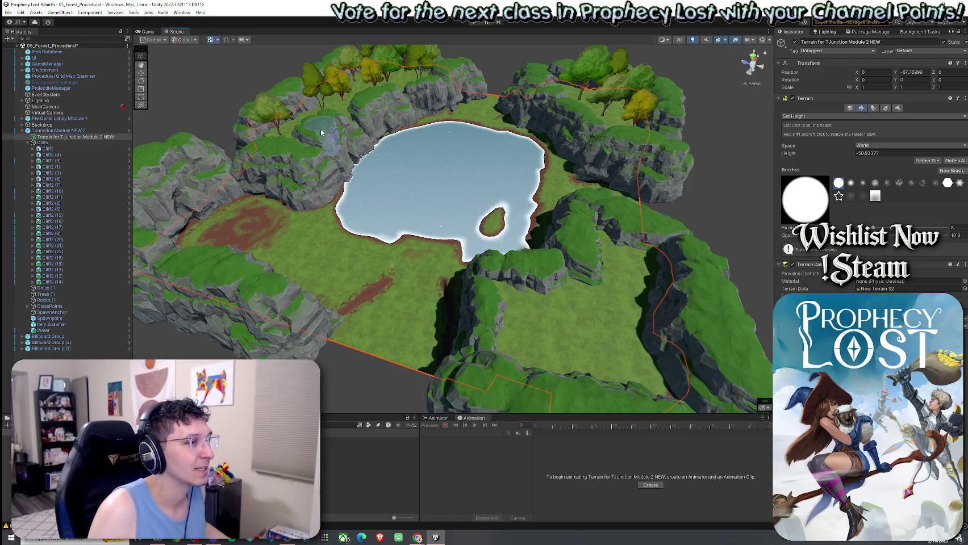
click(8, 12)
click(23, 49)
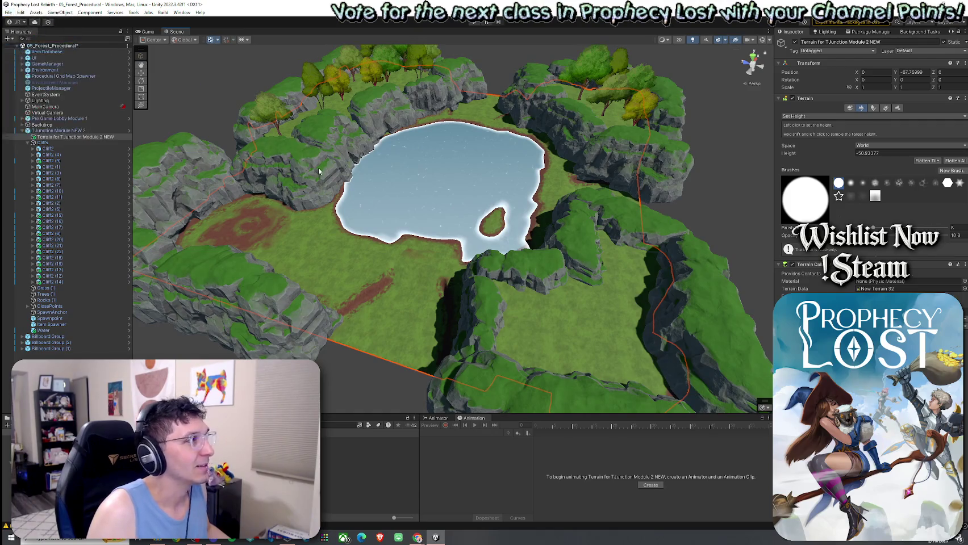
mouse_move(443, 244)
mouse_down()
mouse_move(463, 256)
mouse_move(323, 236)
mouse_up()
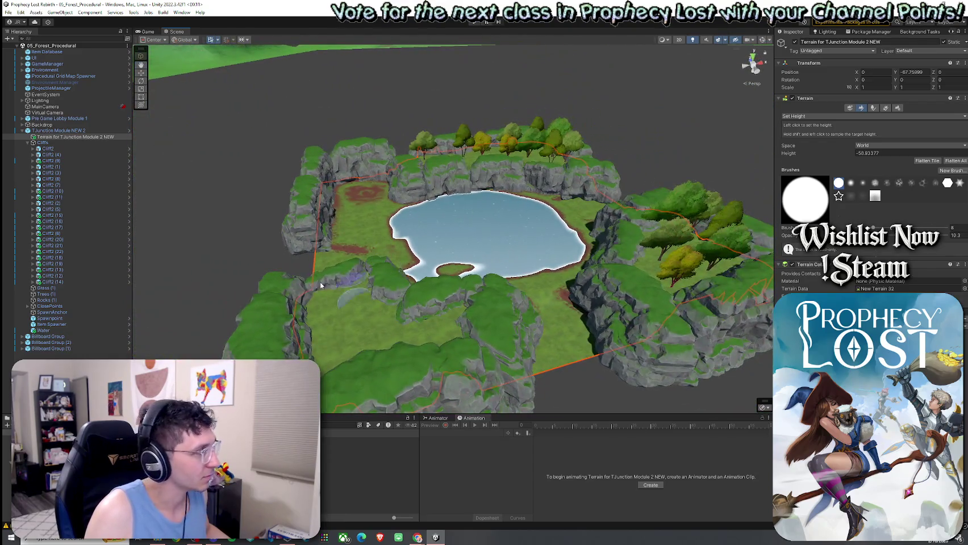
click(28, 144)
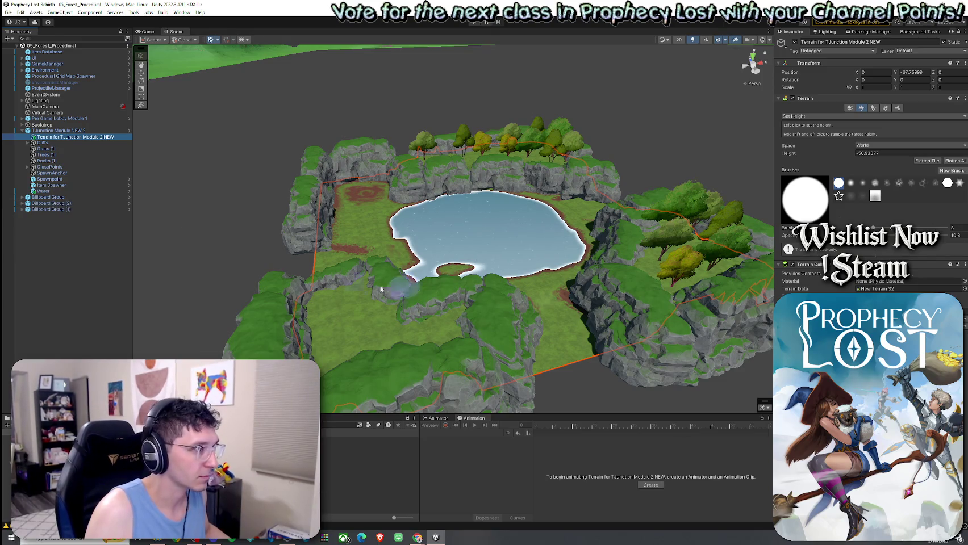
drag(307, 307, 318, 312)
click(66, 198)
click(78, 203)
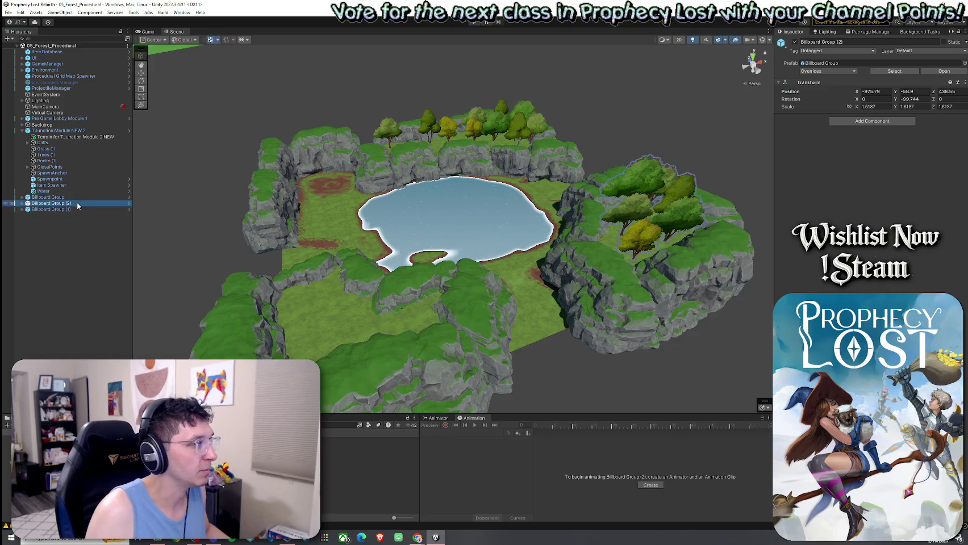
key(ctrl+d)
key(w)
mouse_move(642, 210)
mouse_down()
mouse_move(343, 318)
mouse_move(230, 312)
mouse_move(345, 316)
mouse_move(662, 240)
mouse_move(541, 192)
mouse_move(534, 176)
mouse_move(549, 213)
mouse_up()
key(e)
click(411, 116)
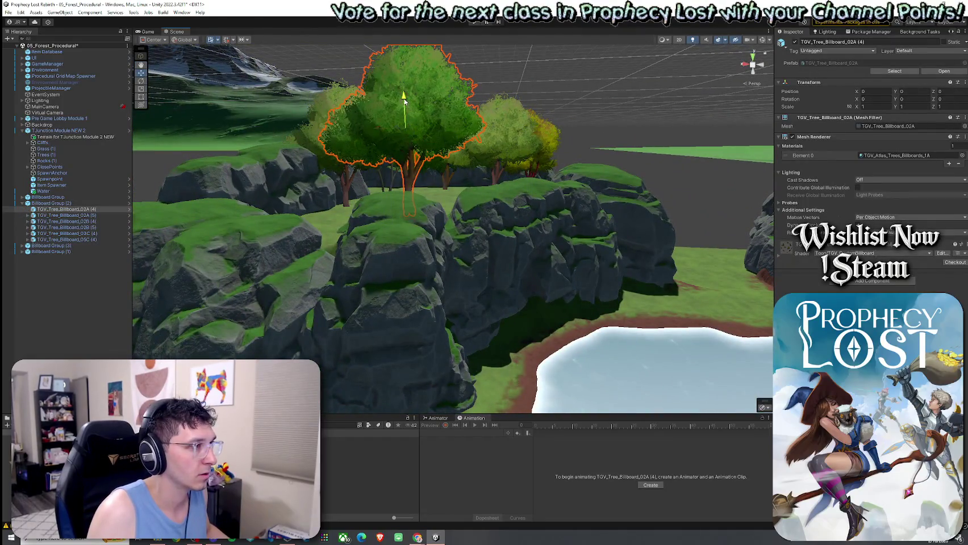
click(404, 99)
drag(403, 99, 424, 125)
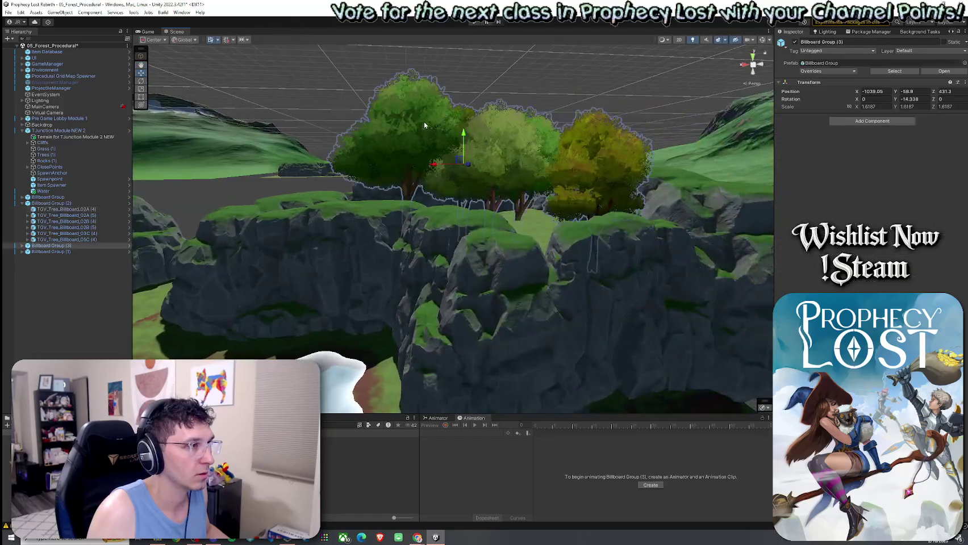
click(424, 125)
mouse_move(546, 147)
mouse_down()
mouse_move(569, 153)
mouse_move(565, 136)
mouse_move(862, 146)
mouse_up()
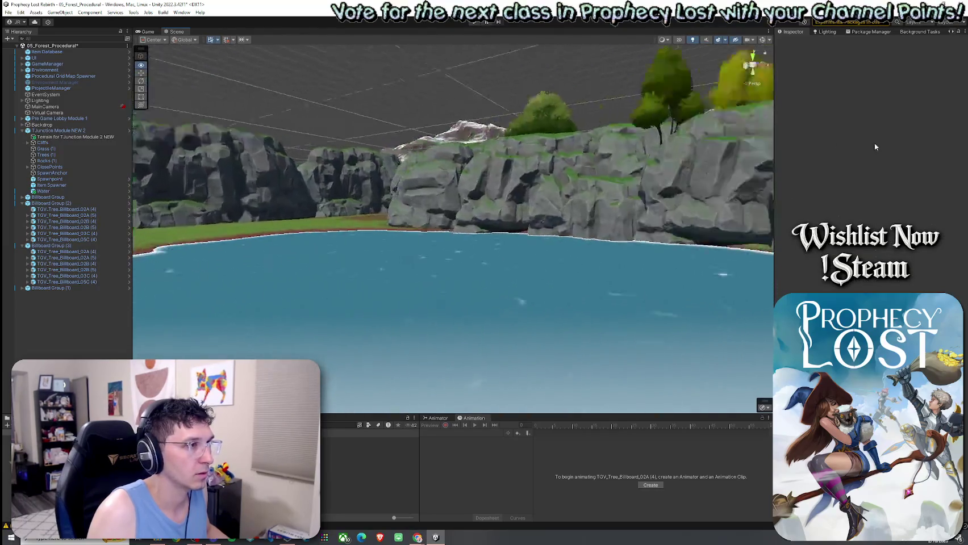
mouse_move(862, 146)
mouse_down()
mouse_move(447, 109)
mouse_move(594, 211)
mouse_up()
click(466, 114)
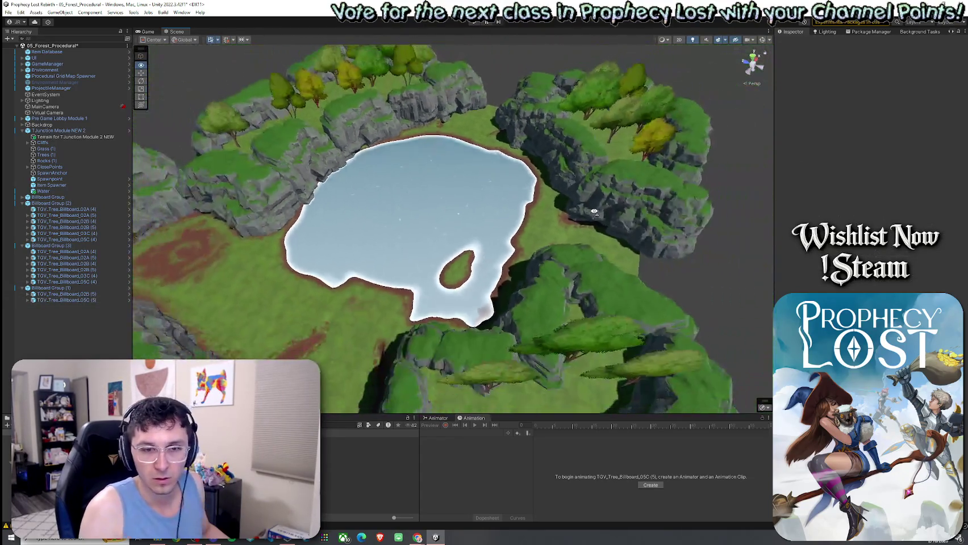
scroll(594, 211, down, 2)
scroll(597, 219, down, 2)
scroll(601, 226, down, 2)
scroll(604, 235, down, 2)
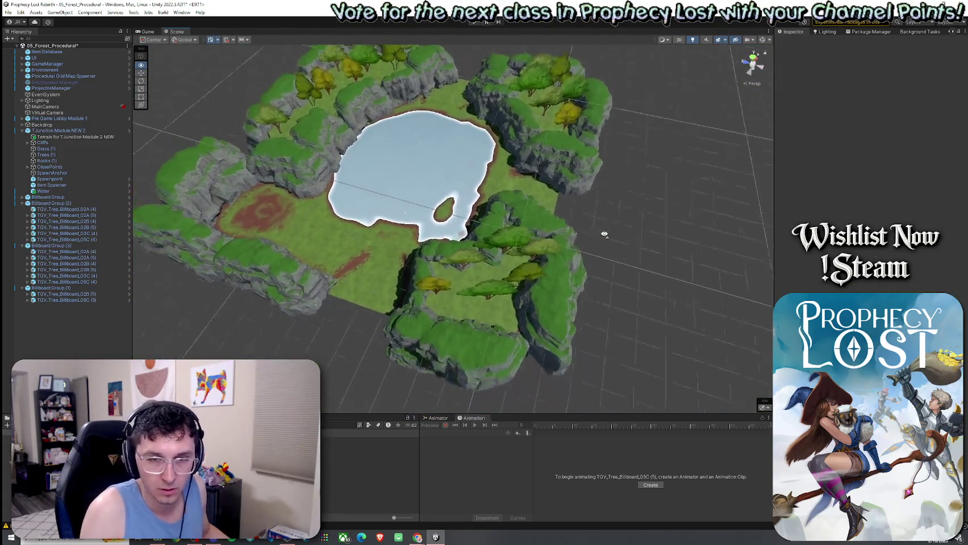
drag(605, 235, 568, 215)
scroll(561, 212, up, 3)
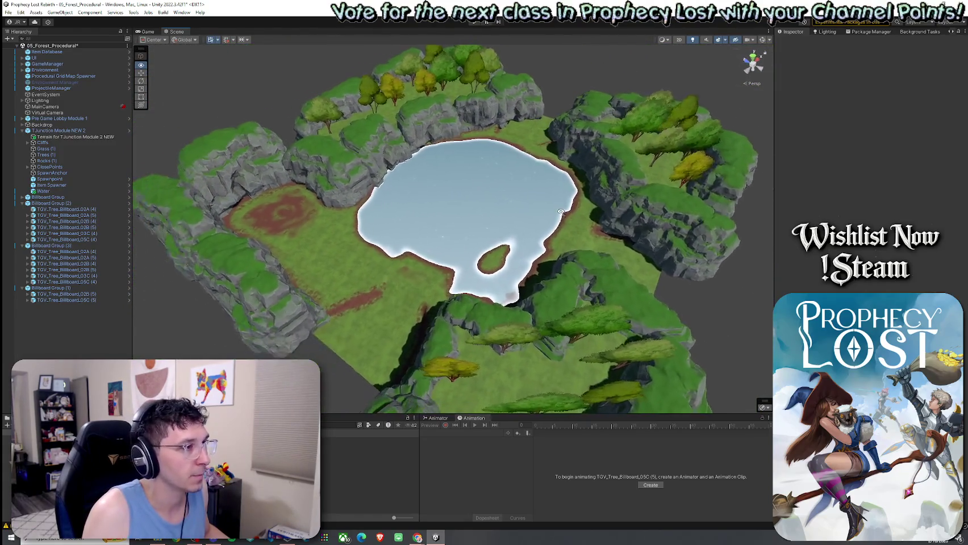
click(15, 12)
Step: Save the scene via File > Save, then orbit closer to face the lake squarely
click(22, 49)
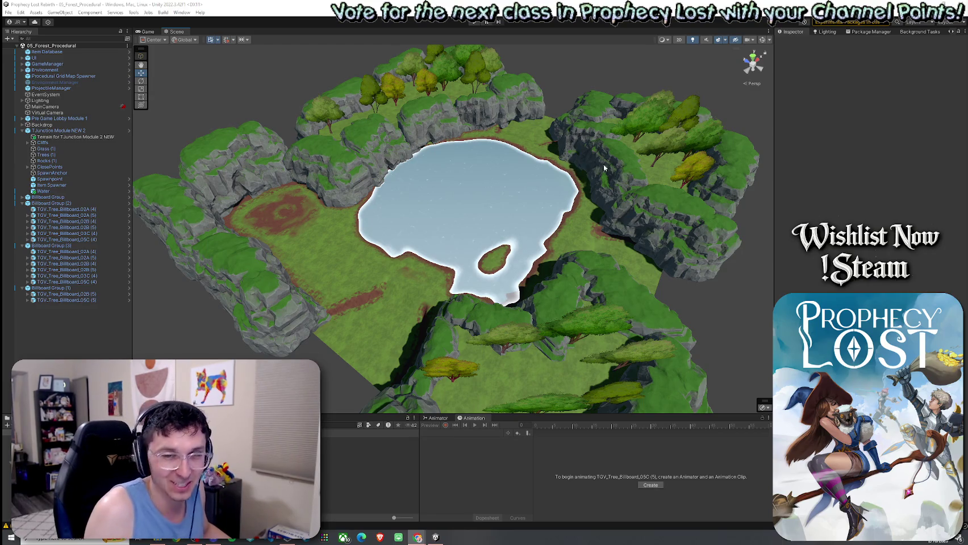
click(8, 12)
click(8, 11)
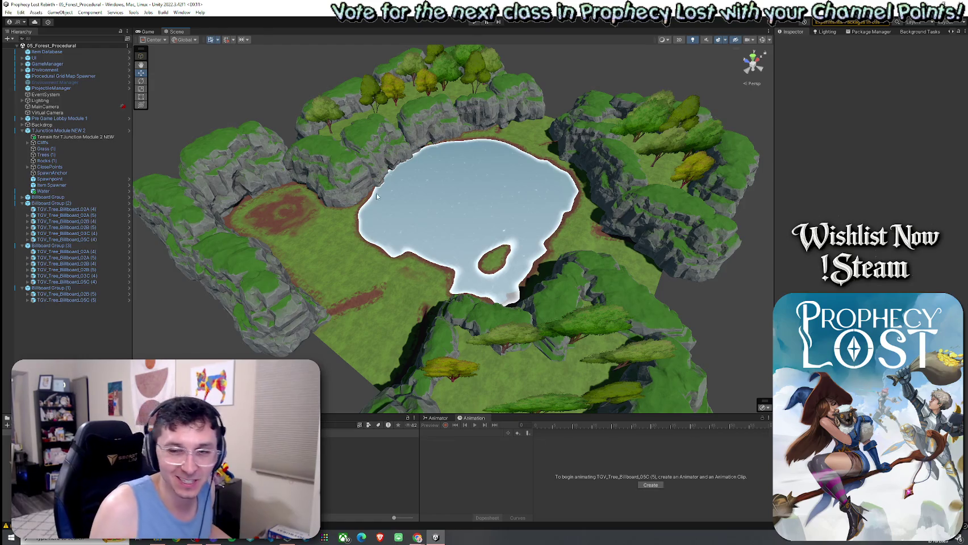
mouse_move(331, 263)
mouse_down()
mouse_move(433, 289)
mouse_move(384, 298)
mouse_move(584, 216)
mouse_move(304, 191)
mouse_move(521, 214)
mouse_move(384, 272)
mouse_up()
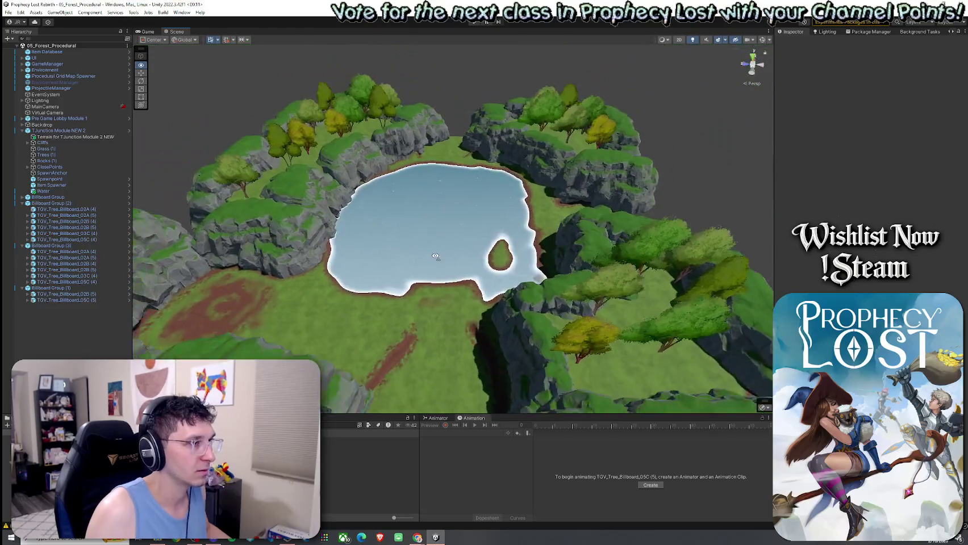
drag(383, 273, 319, 267)
Step: Collapse Billboard Groups (1), (2) and (3) in the Hierarchy
click(8, 12)
key(Escape)
click(21, 202)
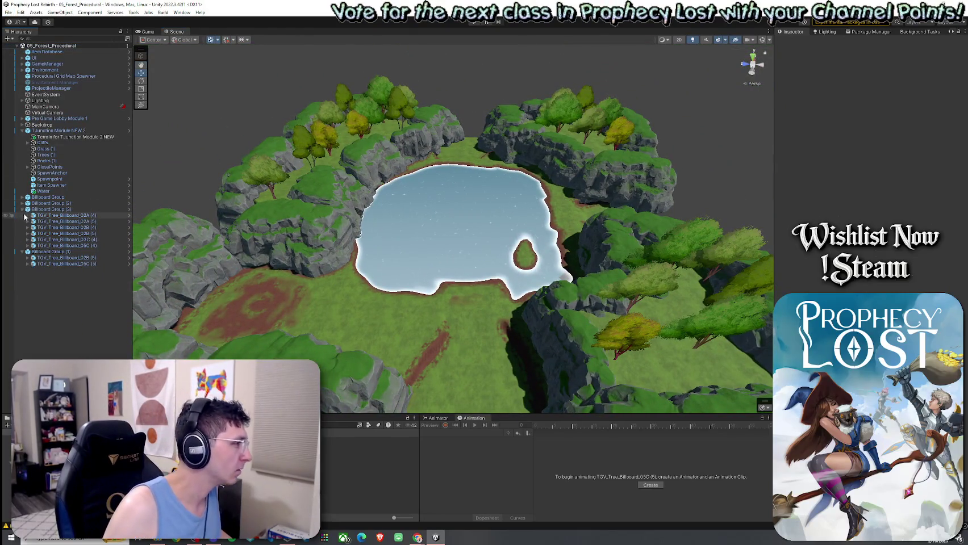
click(21, 209)
click(22, 215)
Step: Select all four Billboard Groups and parent them under Trees (1)
click(47, 203)
click(45, 197)
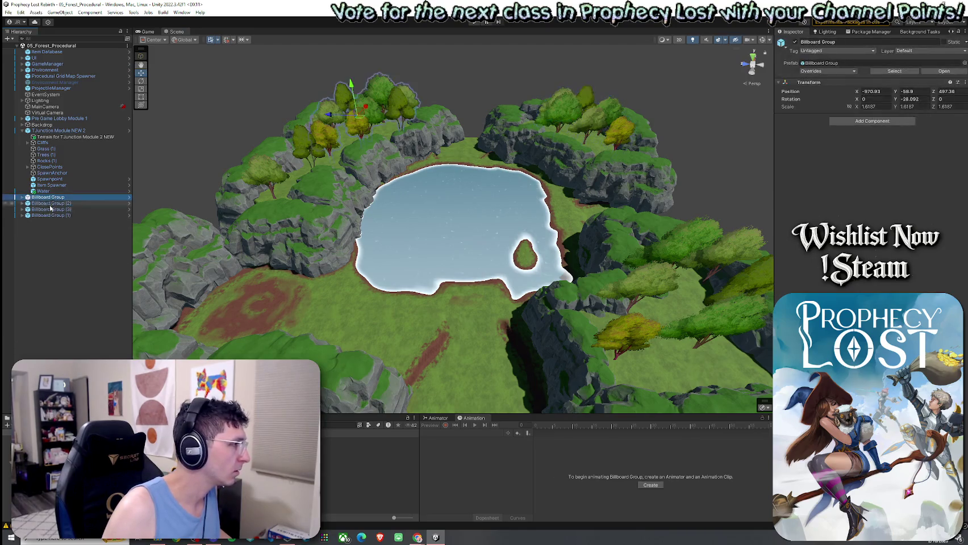
shift+click(49, 216)
drag(55, 178, 57, 191)
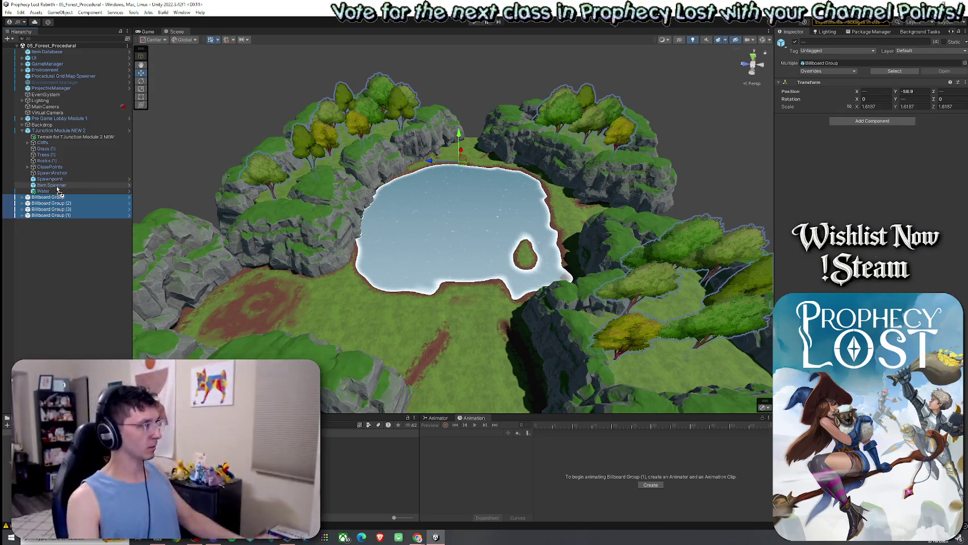
drag(56, 188, 48, 157)
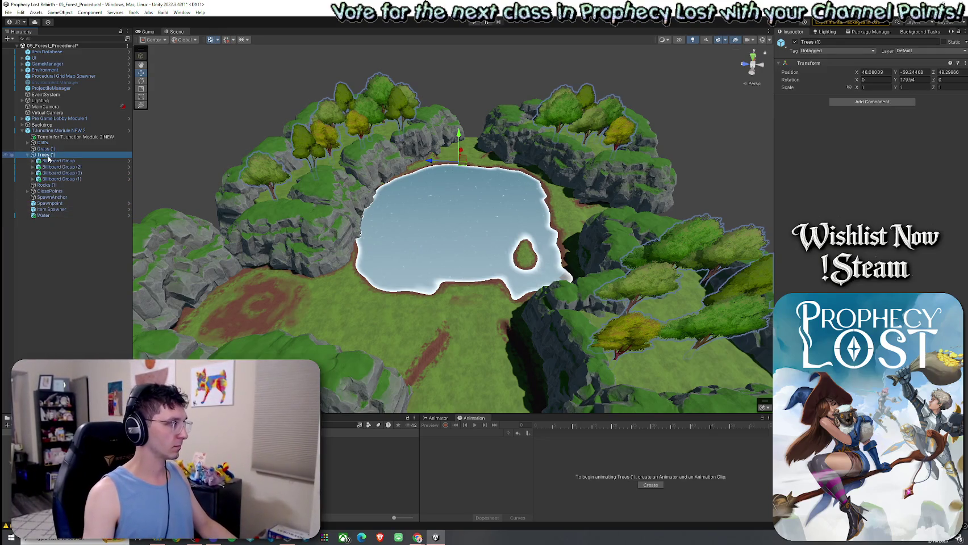
click(28, 155)
Step: Review the prefab overrides of TJunction Module NEW 2, then clear the selection
click(58, 130)
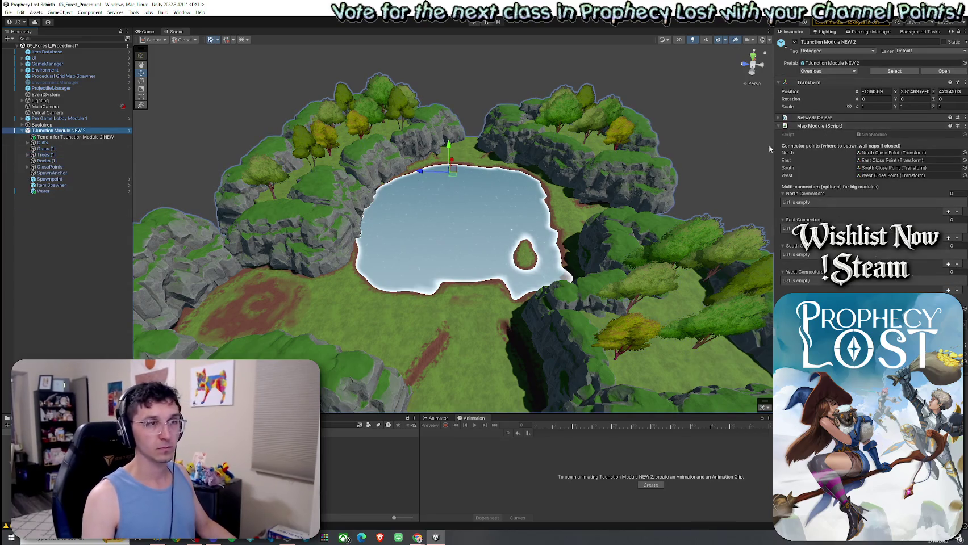
click(840, 71)
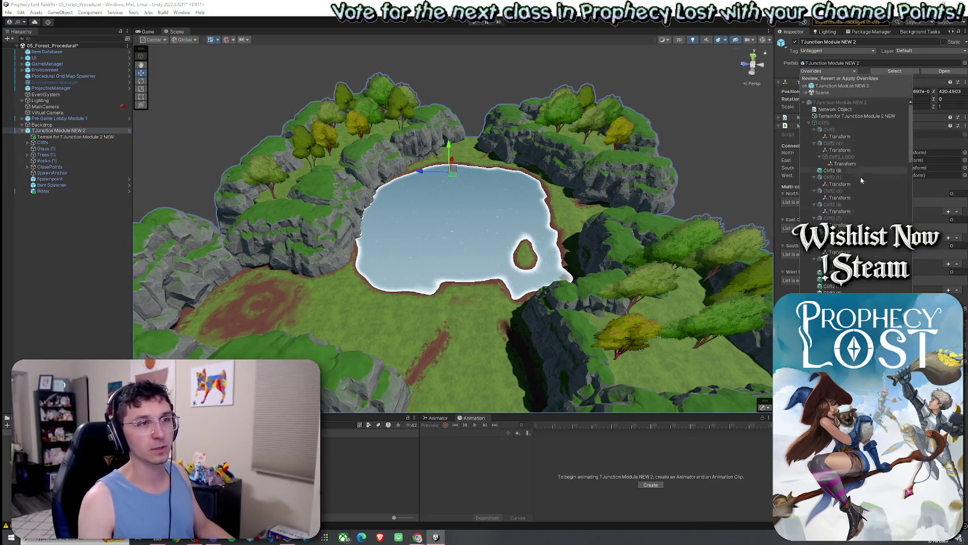
key(Escape)
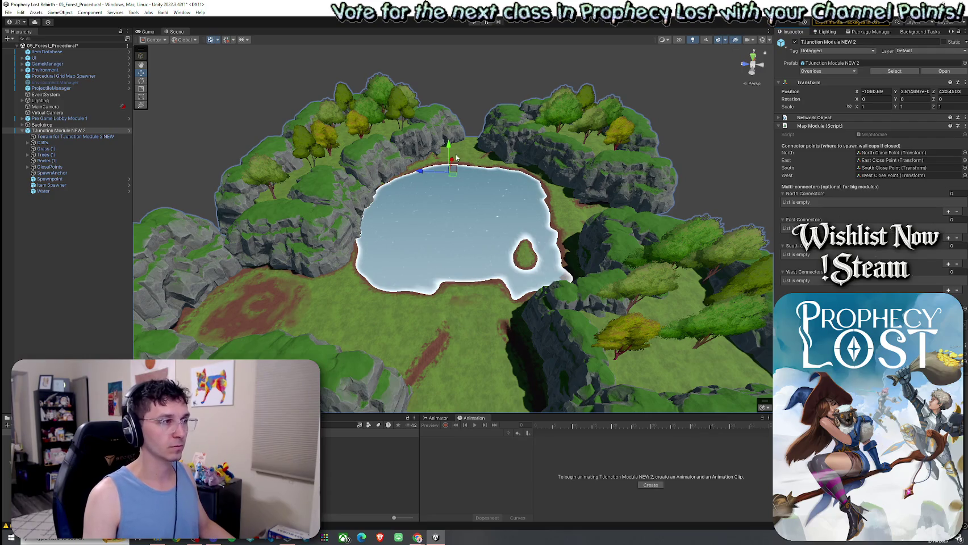
click(462, 202)
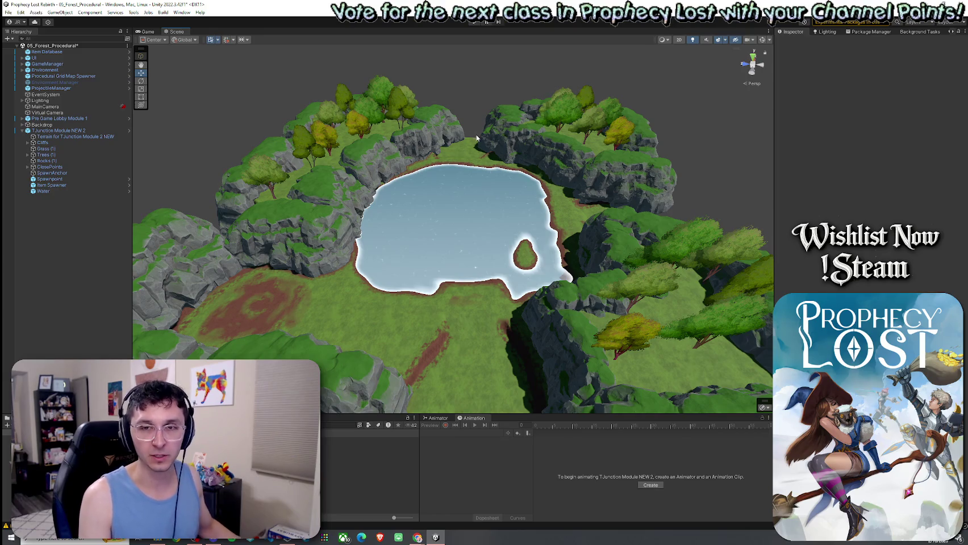
Step: Select TJunction Module NEW 2 and its terrain, then save the scene
click(398, 280)
click(453, 342)
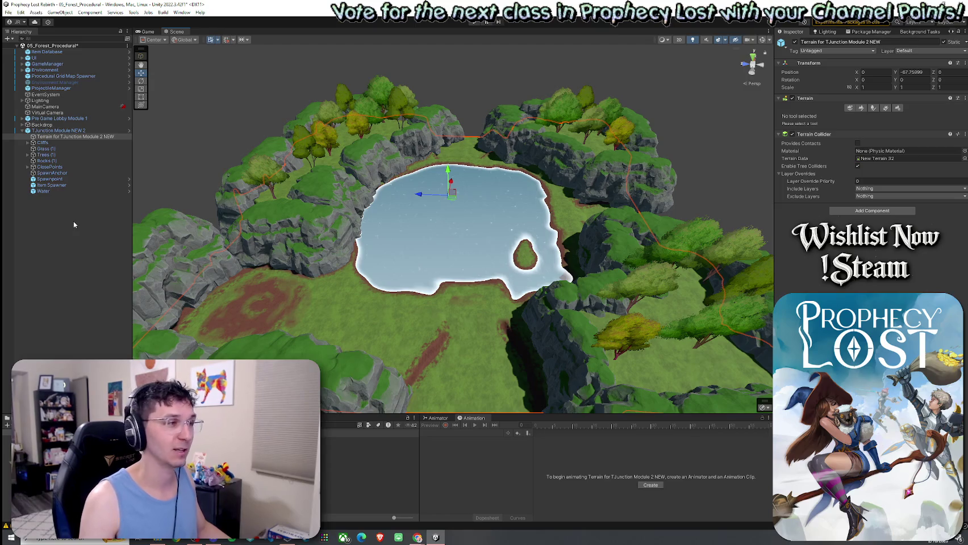
click(8, 12)
click(31, 50)
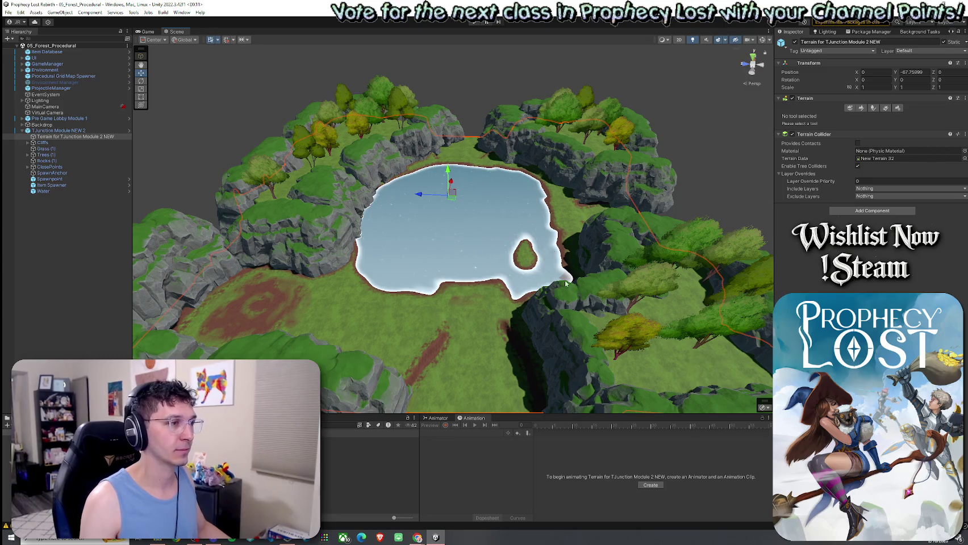
Step: Review the module's prefab overrides and inspect the Cliffs group, saving the scene again
click(348, 132)
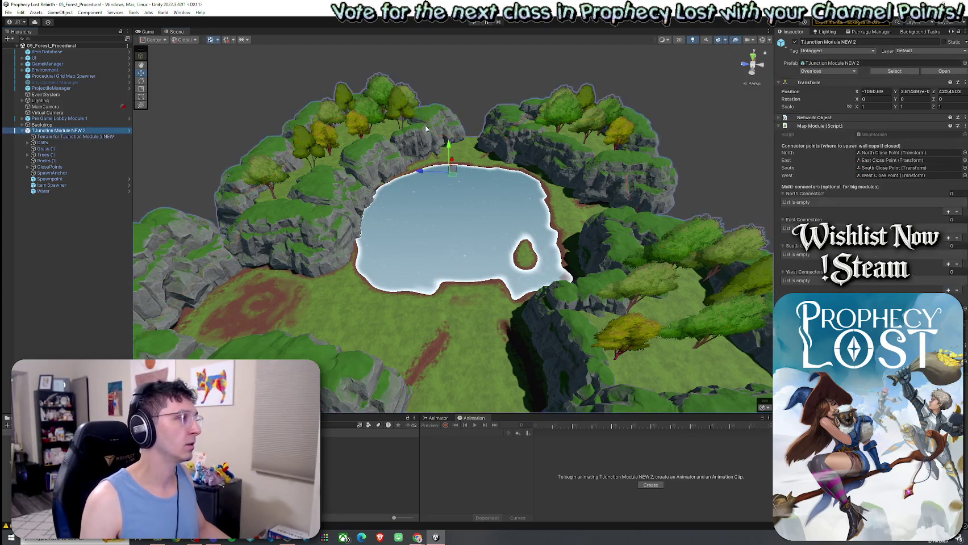
click(839, 72)
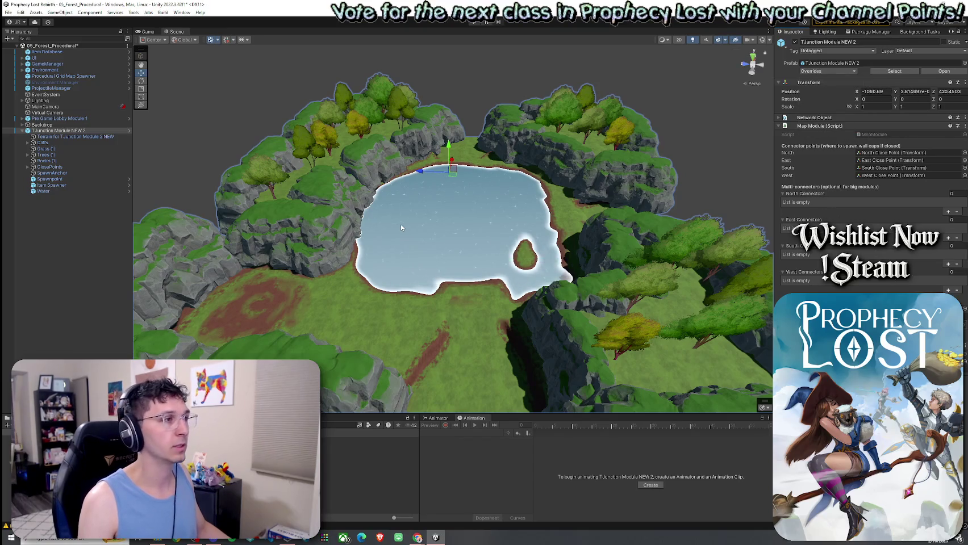
click(475, 107)
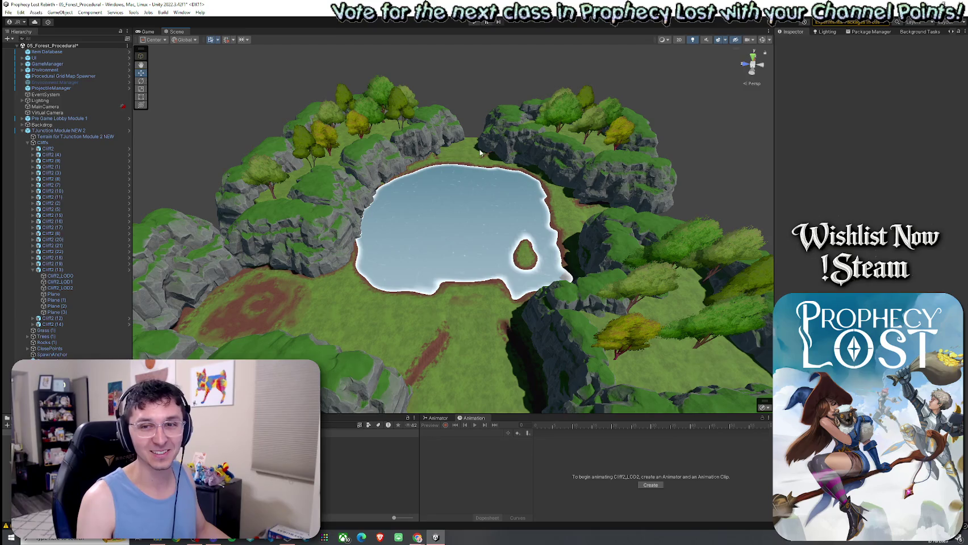
click(8, 12)
click(34, 49)
click(28, 143)
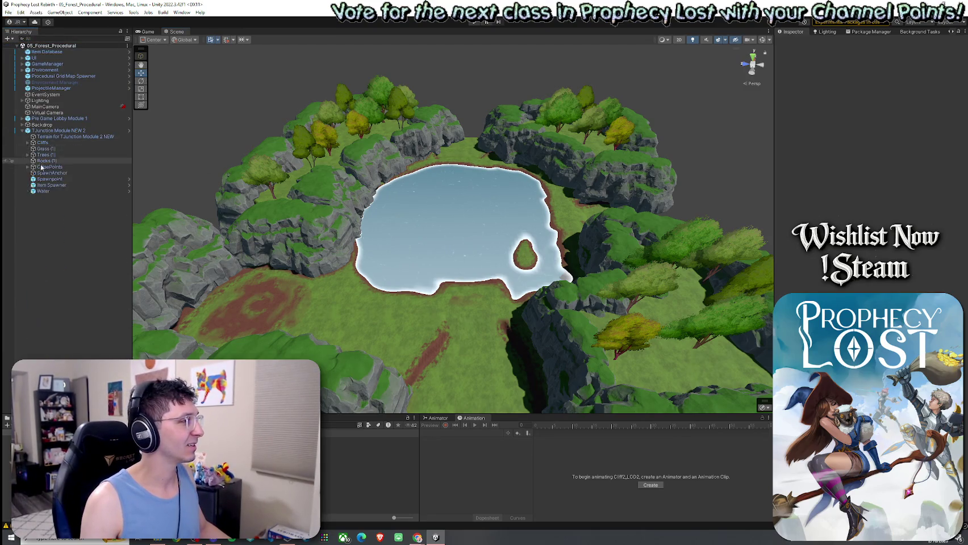
Step: Apply all of TJunction Module NEW 2's overrides to its prefab
click(55, 131)
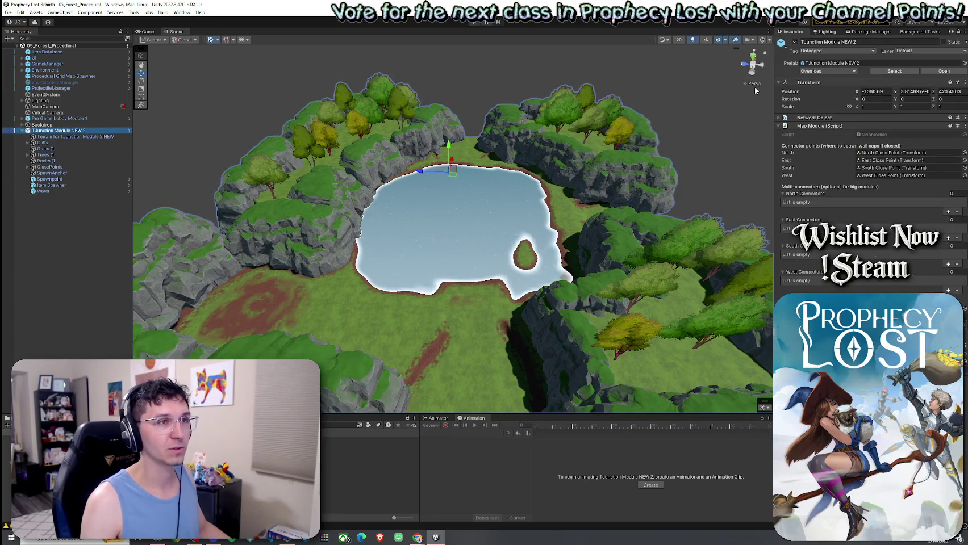
click(831, 72)
click(888, 131)
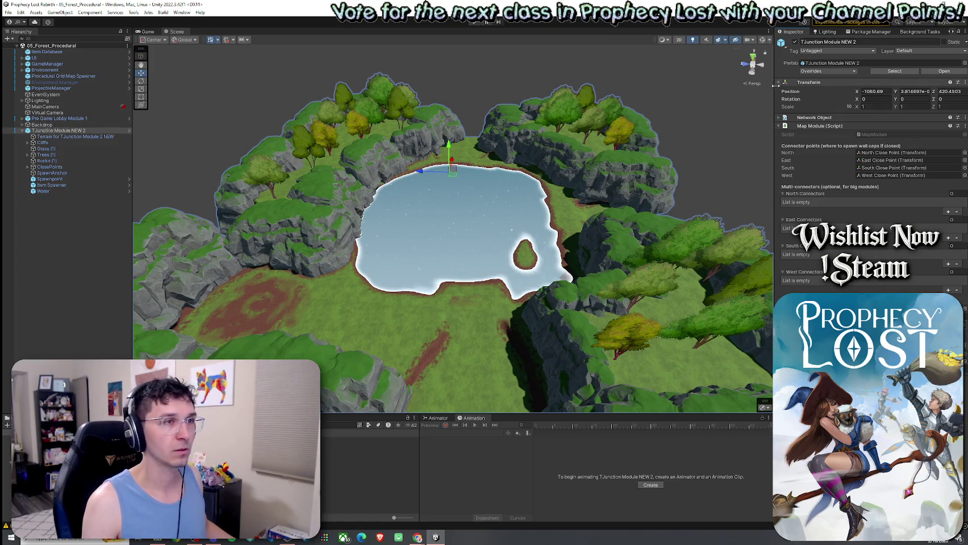
click(807, 72)
click(902, 132)
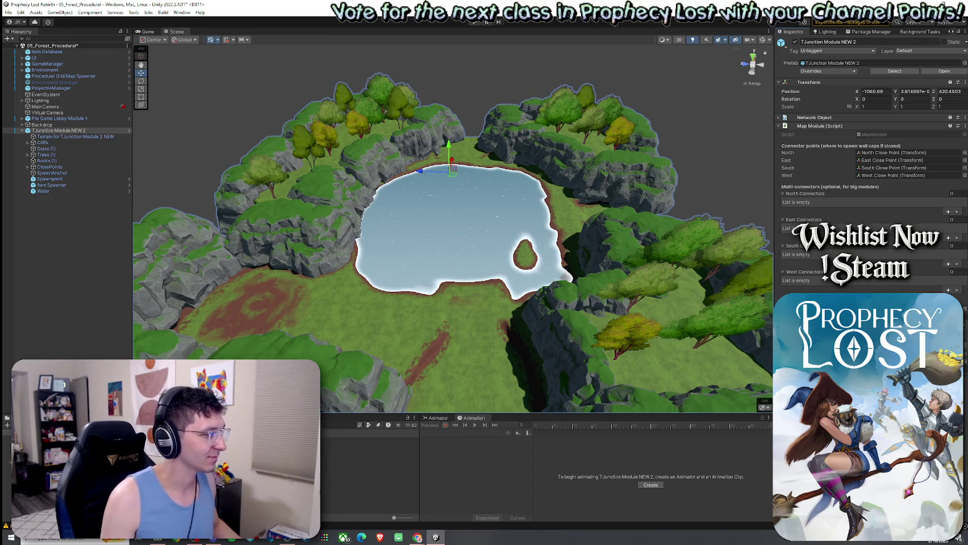
drag(221, 414, 221, 391)
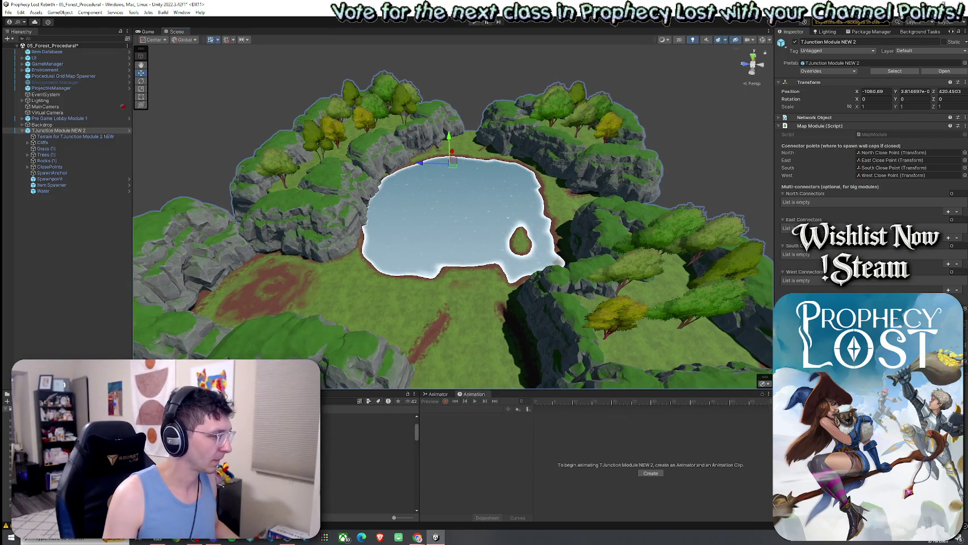
Step: Open 03_Foothills from the Scenes folder, saving the forest scene at the prompt
click(341, 487)
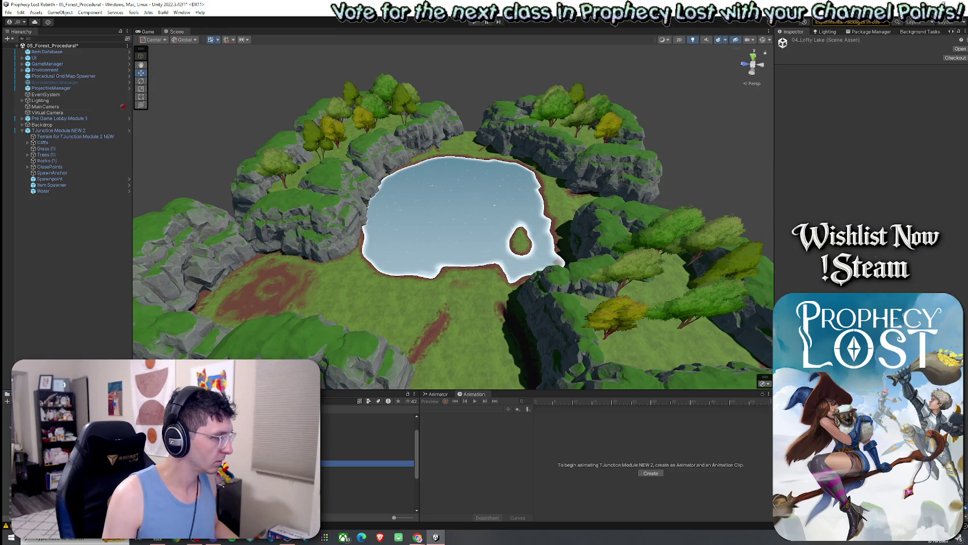
double_click(367, 457)
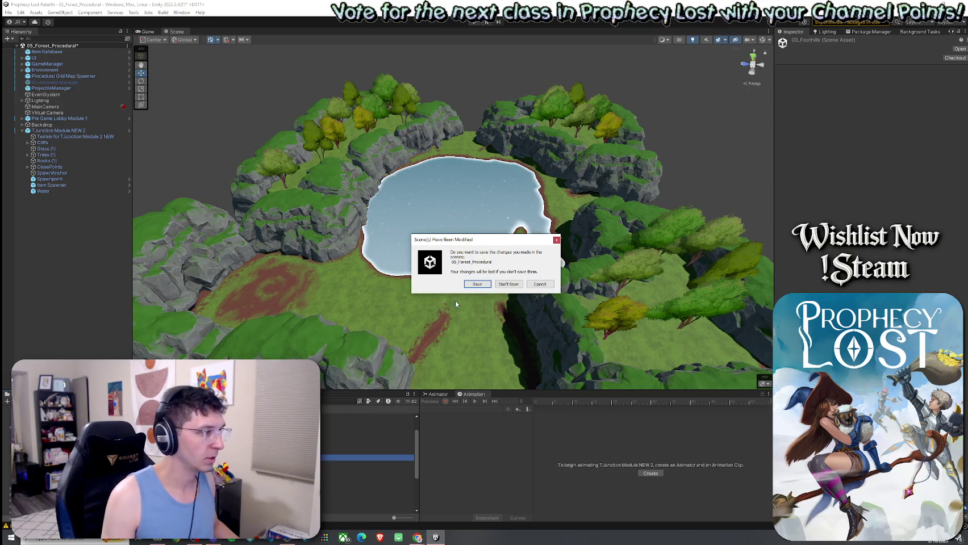
key(Return)
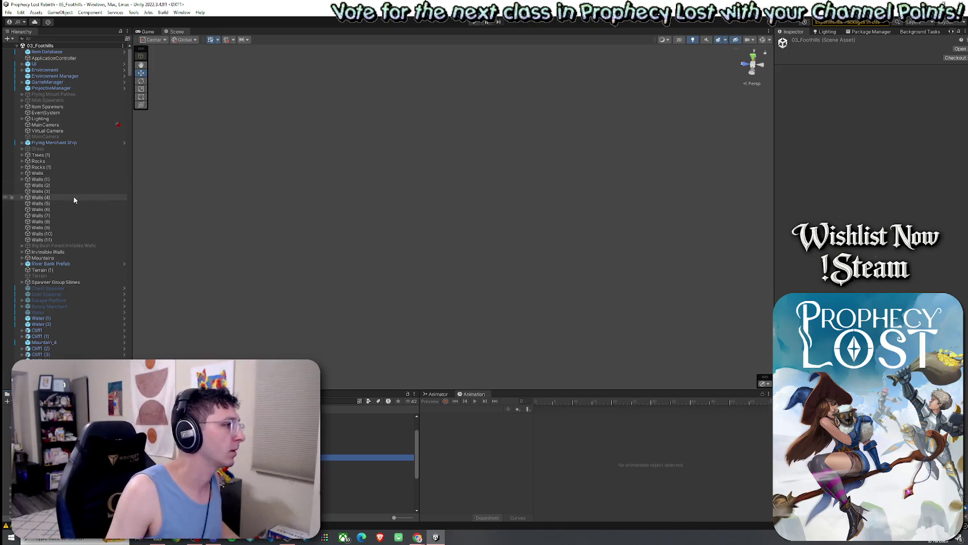
Step: Frame River Bank Prefab, orbit to the waterfall cliff, and box-select its boulders and pieces
click(56, 259)
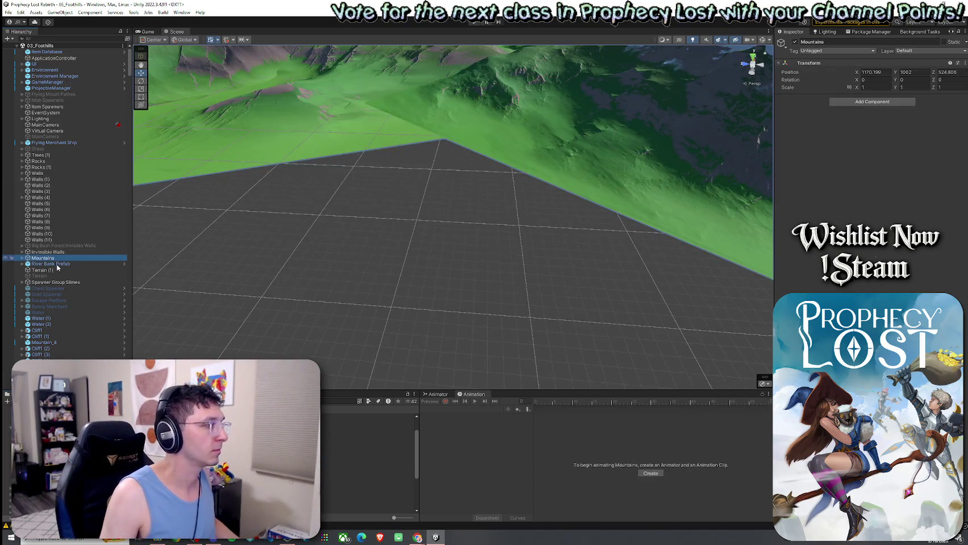
click(57, 264)
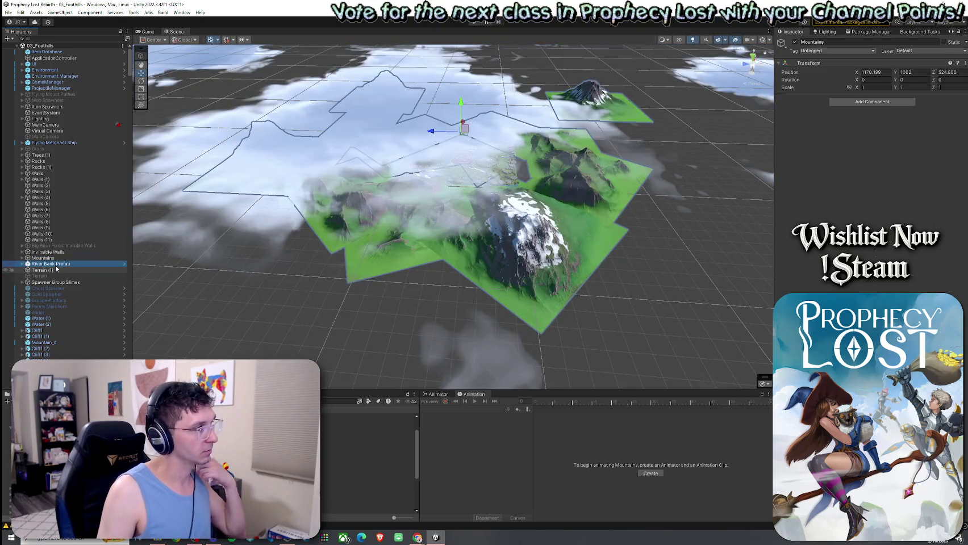
double_click(51, 264)
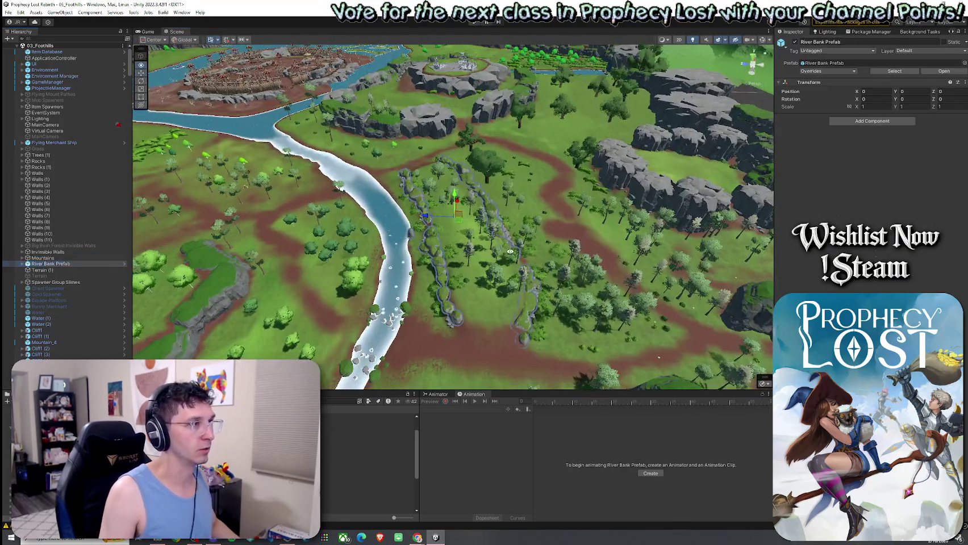
mouse_move(510, 251)
mouse_down()
mouse_move(557, 194)
mouse_move(534, 180)
mouse_move(723, 210)
mouse_up()
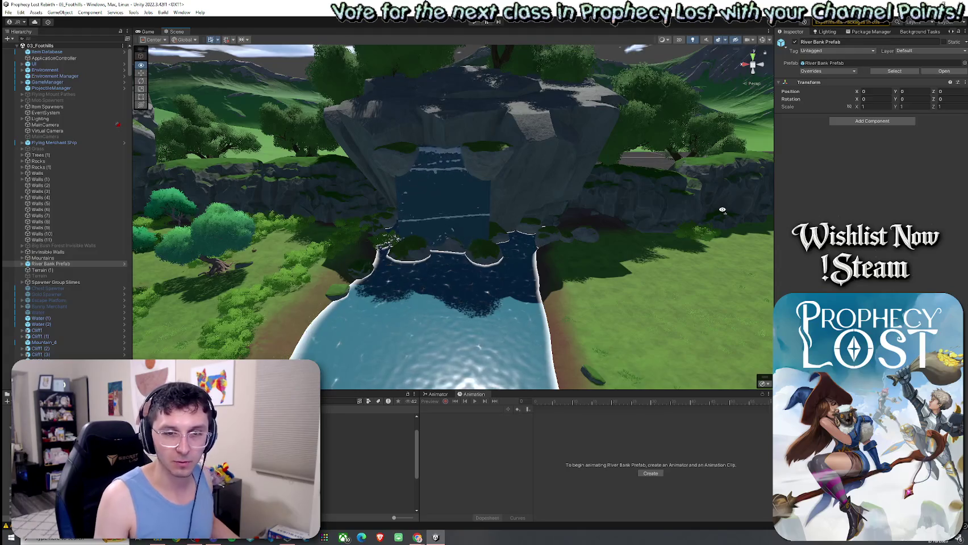
mouse_move(723, 210)
mouse_down()
mouse_move(25, 139)
mouse_move(42, 171)
mouse_move(185, 176)
mouse_move(130, 167)
mouse_move(126, 210)
mouse_move(100, 190)
mouse_move(71, 197)
mouse_move(492, 149)
mouse_move(529, 173)
mouse_up()
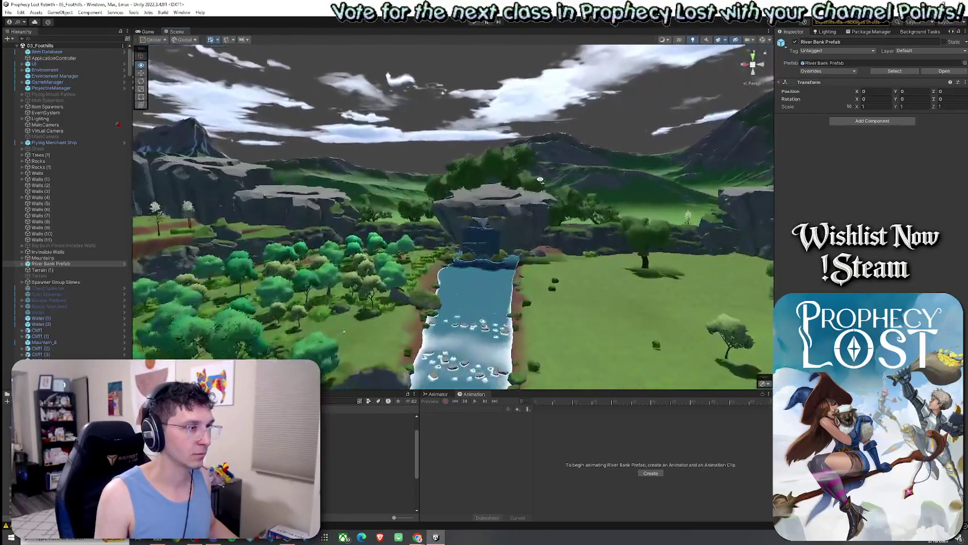
mouse_move(529, 173)
mouse_down()
mouse_move(585, 196)
mouse_move(372, 167)
mouse_up()
drag(278, 100, 594, 354)
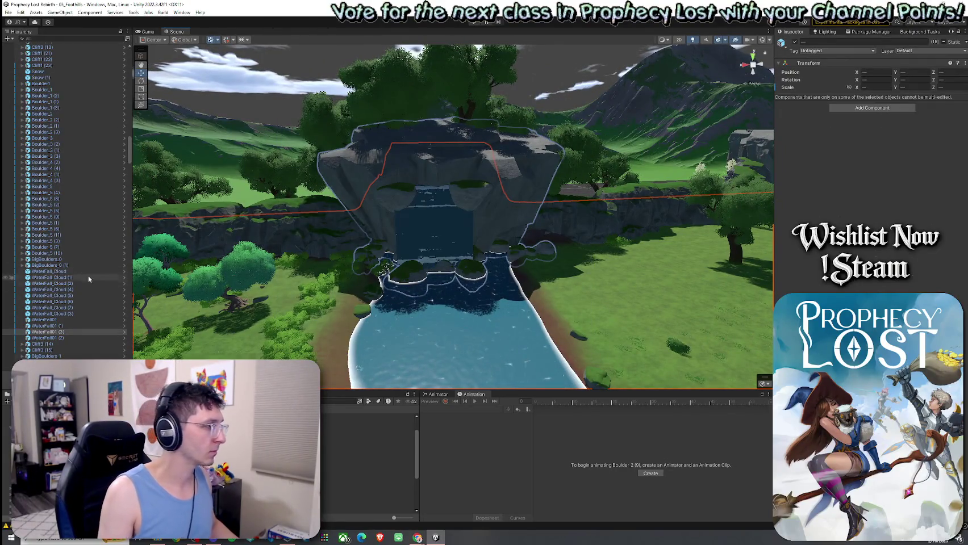
Step: Select just the waterfall boulders in the Hierarchy, leaving out the terrain, and copy them
scroll(121, 164, up, 15)
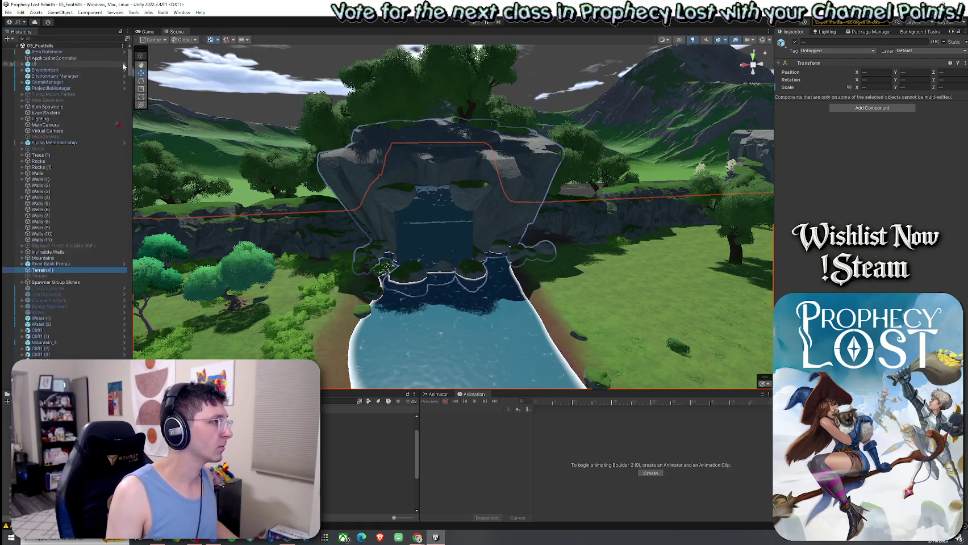
ctrl+click(57, 270)
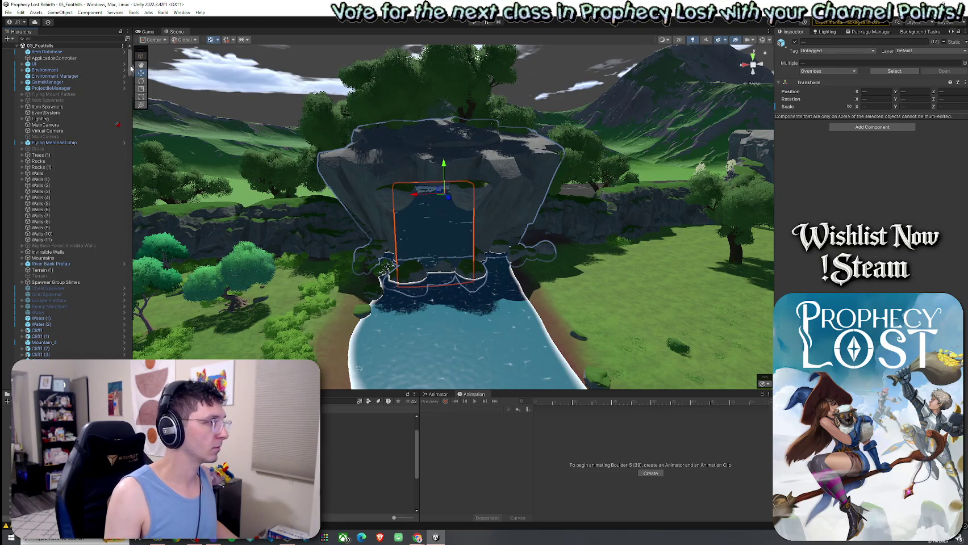
drag(130, 69, 130, 172)
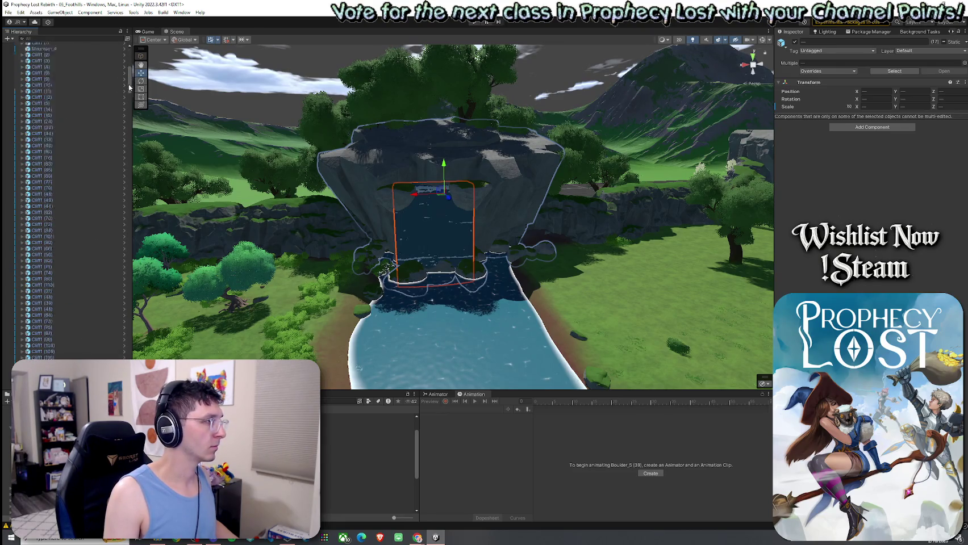
scroll(130, 172, down, 10)
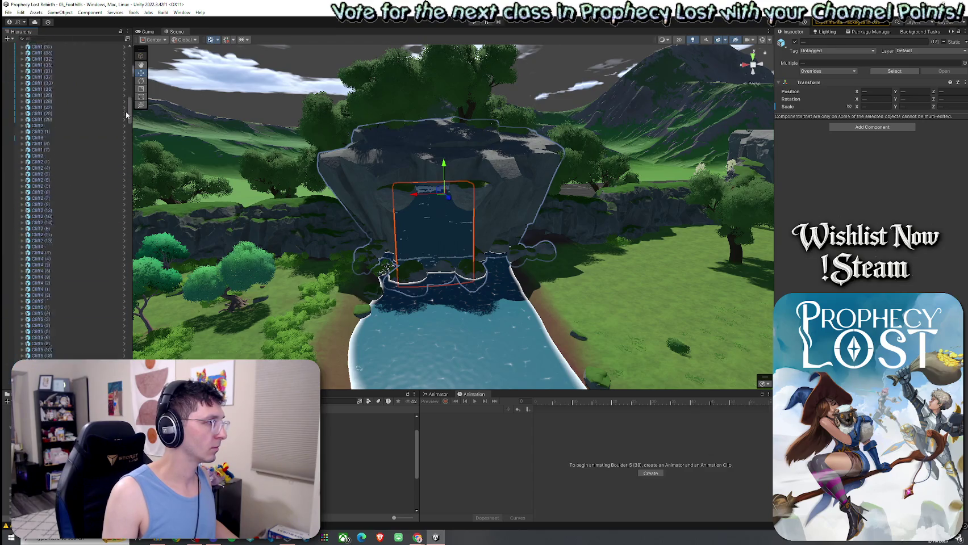
drag(125, 96, 134, 186)
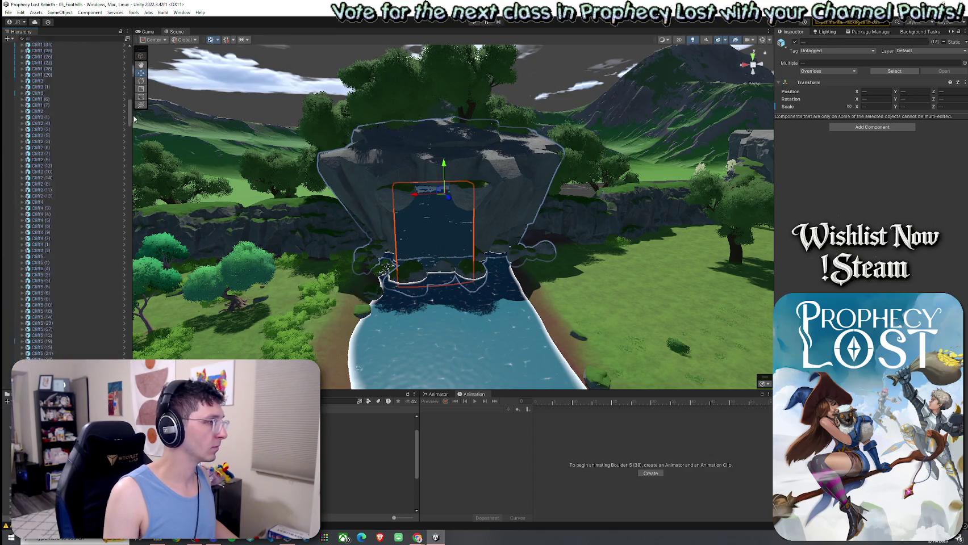
right_click(80, 93)
click(146, 173)
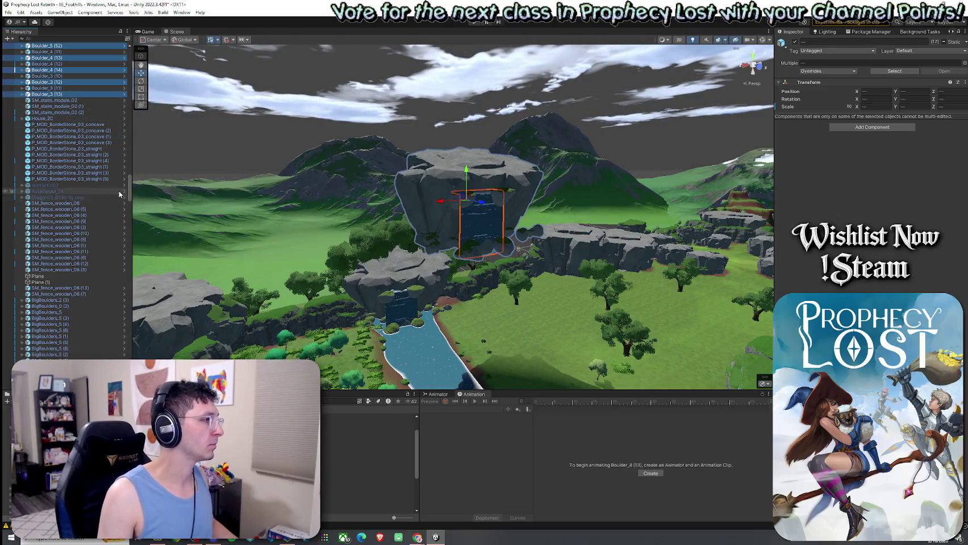
Step: Add a new empty GameObject to the 03_Foothills scene
mouse_move(130, 190)
mouse_down()
mouse_move(130, 306)
mouse_move(212, 307)
mouse_up()
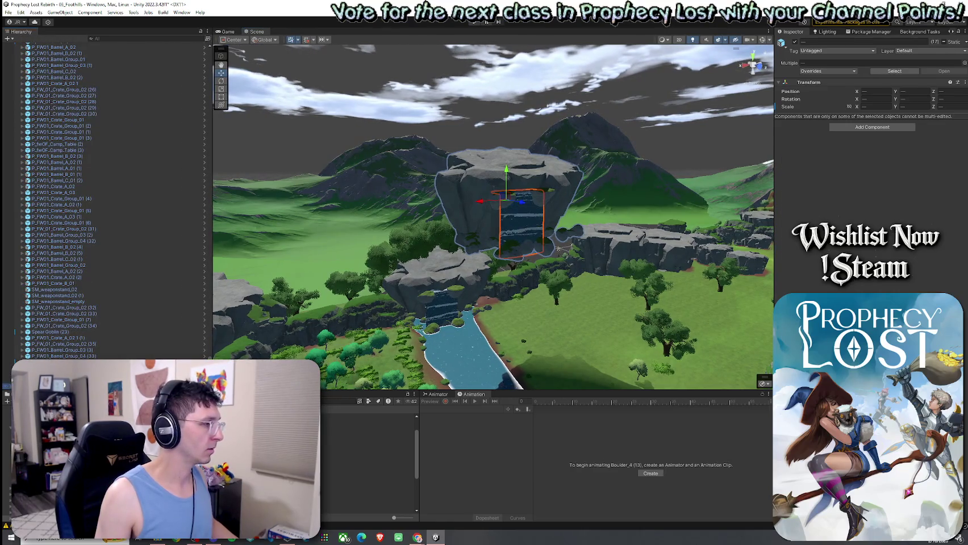
right_click(145, 310)
click(148, 168)
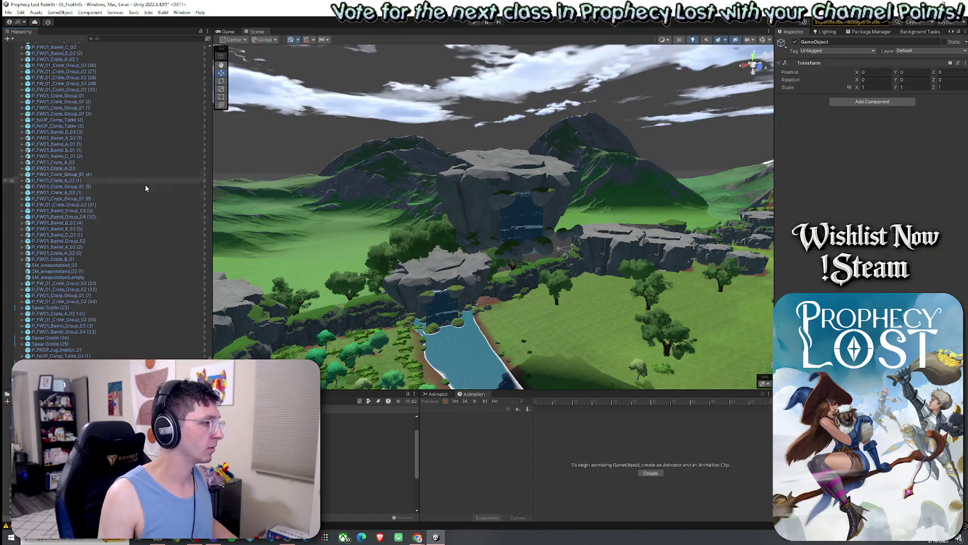
drag(170, 454, 114, 363)
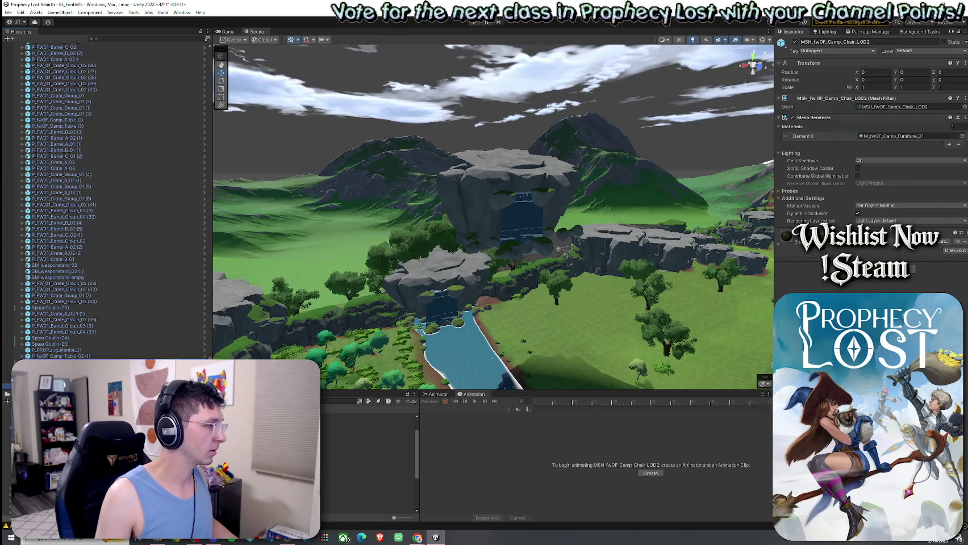
Step: Paste the copied boulders and make them children of the new GameObject
click(57, 363)
right_click(39, 366)
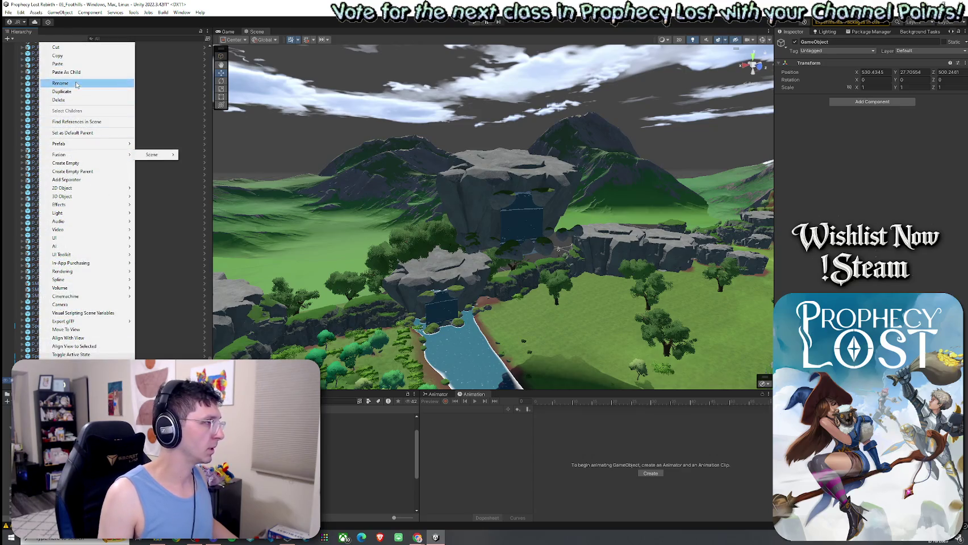
click(80, 65)
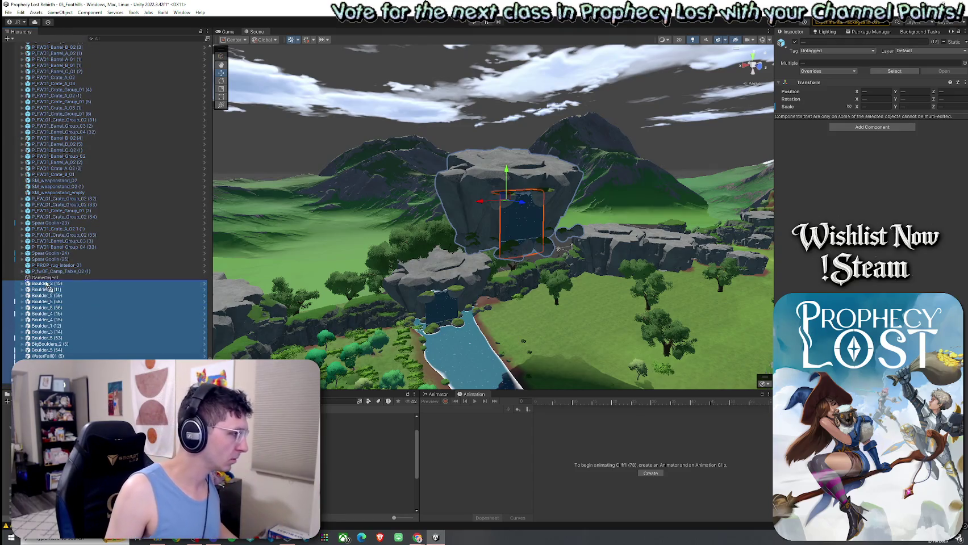
drag(48, 288, 46, 278)
click(37, 278)
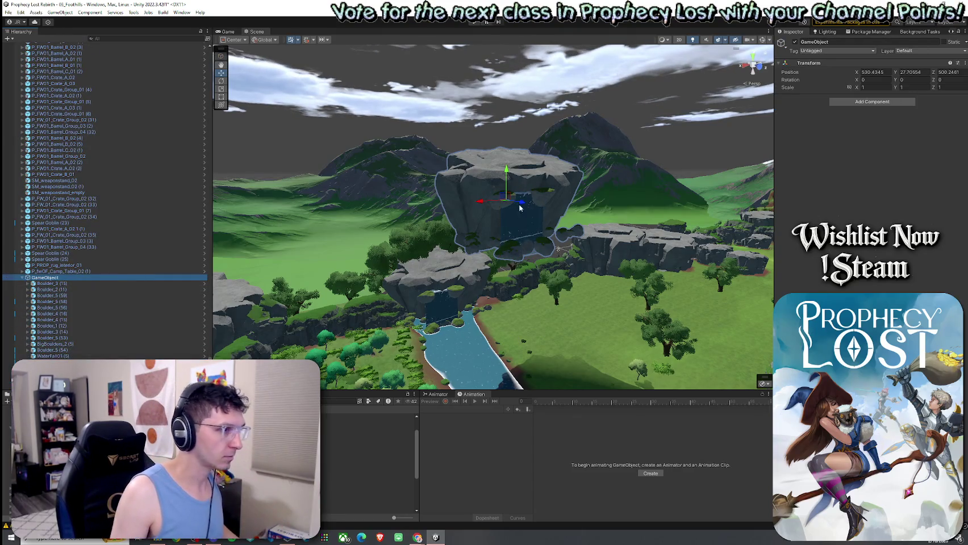
Step: Test-move the boulder group onto the left cliff, undo it, and enlarge the Project panel
drag(460, 225, 481, 272)
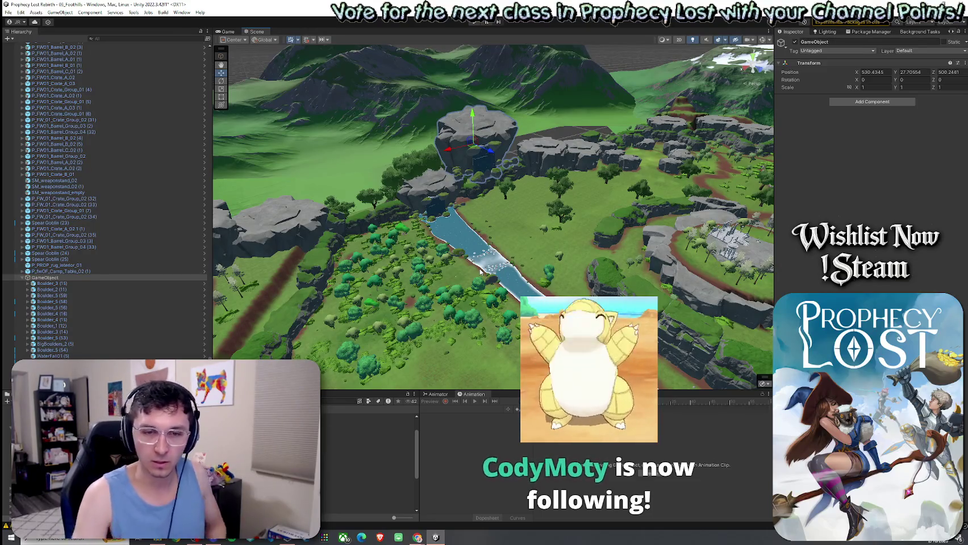
drag(481, 134, 373, 160)
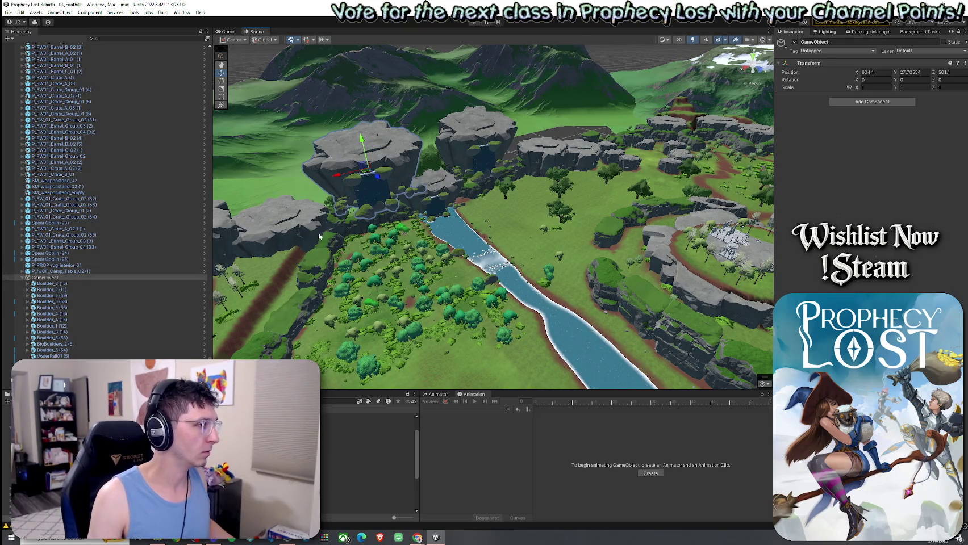
key(ctrl+z)
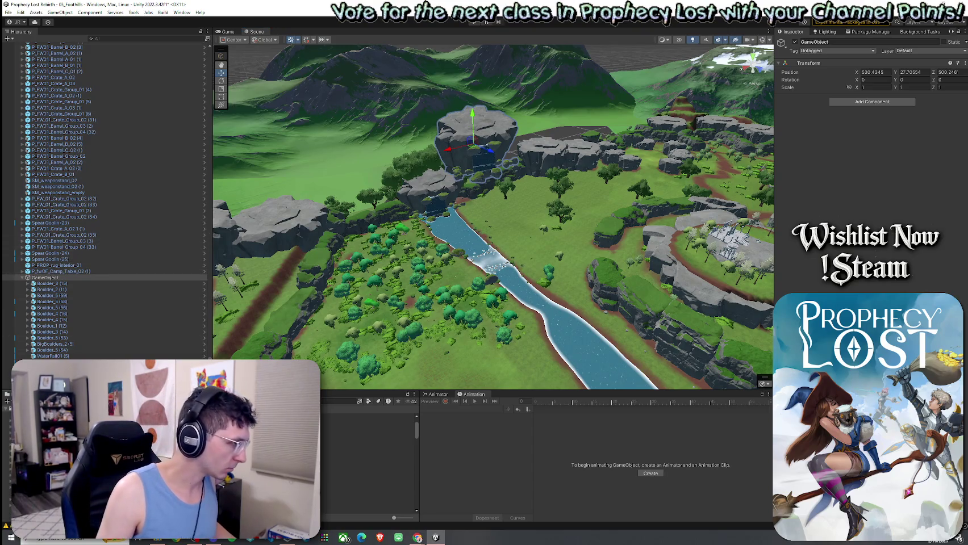
drag(232, 391, 232, 326)
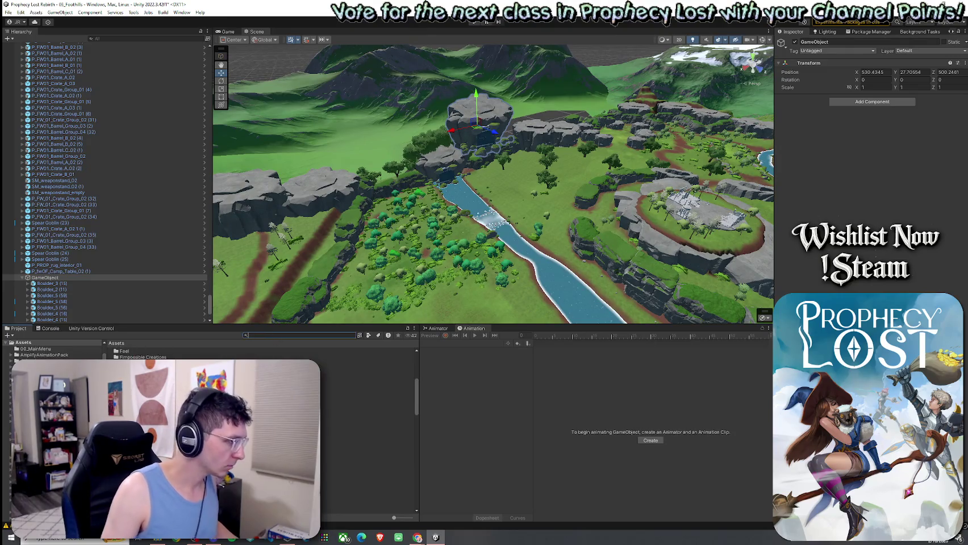
Step: Open Prefabs > Landscape Prefabs and rename the boulder group to 'Waterfall 1'
double_click(142, 398)
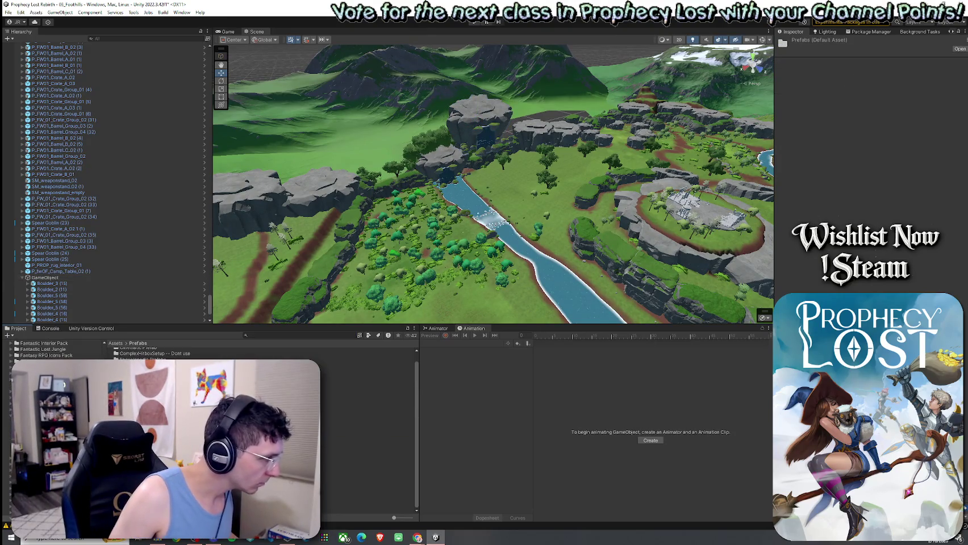
double_click(142, 408)
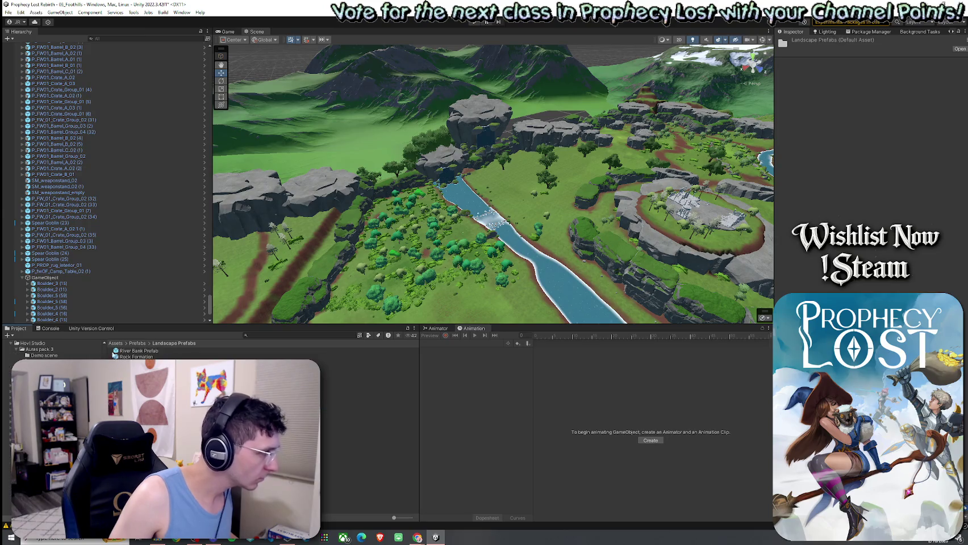
click(56, 278)
key(F2)
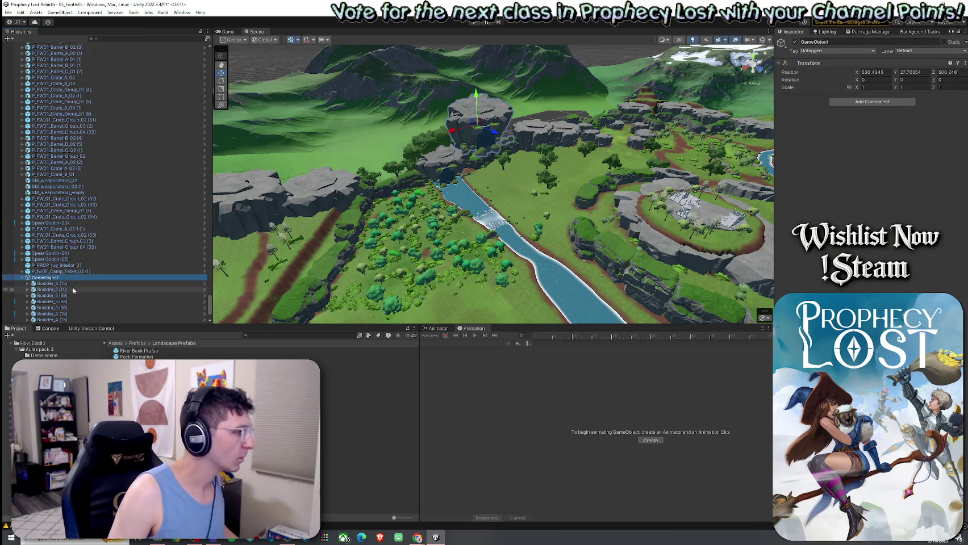
text(Waterfall 1)
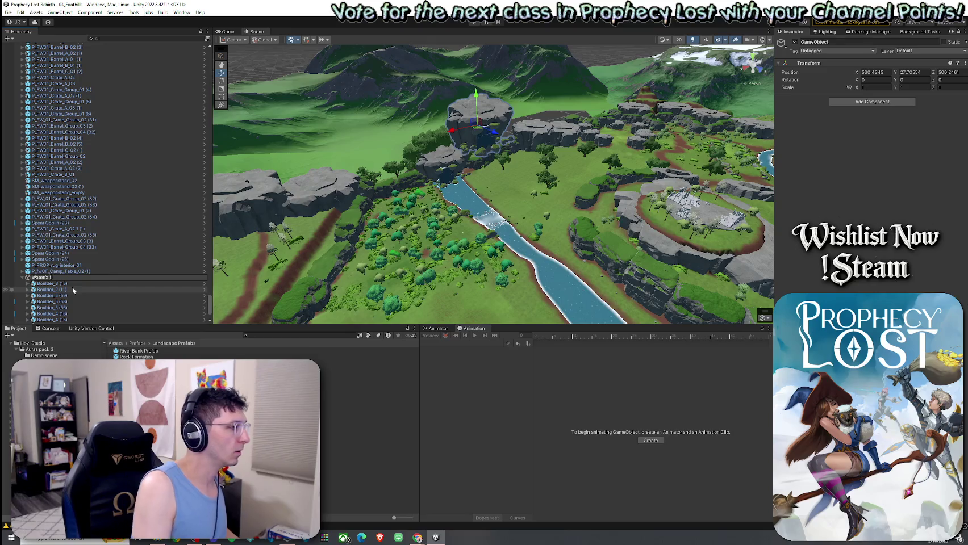
key(Return)
Step: Save Waterfall 1 as a prefab in Landscape Prefabs and delete its scene instance
drag(43, 272, 363, 369)
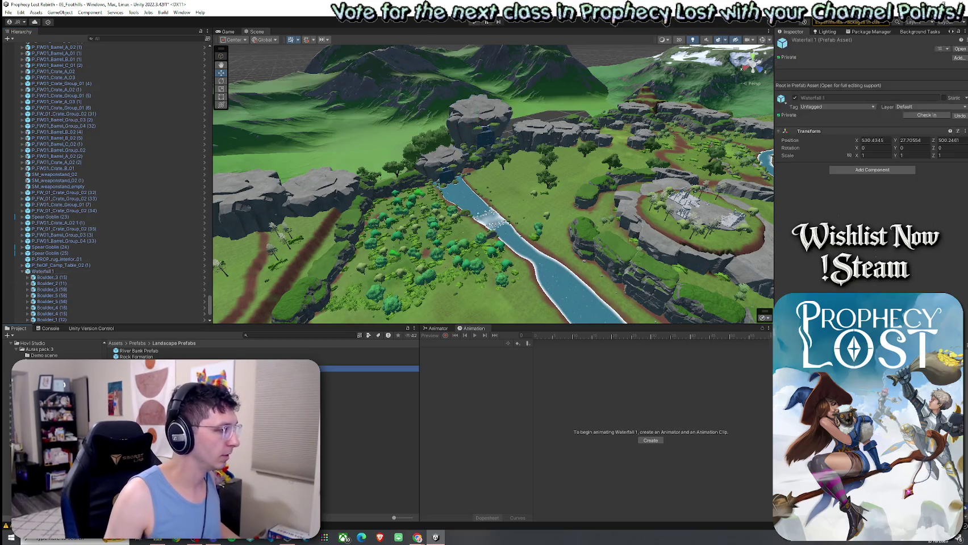
click(76, 273)
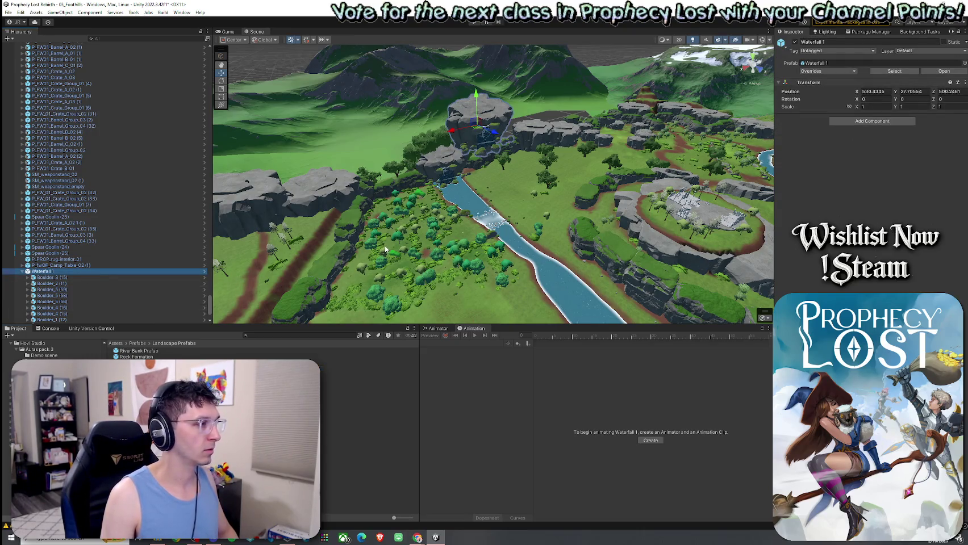
key(Delete)
mouse_move(460, 220)
mouse_down()
mouse_move(433, 234)
mouse_move(359, 137)
mouse_move(357, 71)
mouse_move(609, 245)
mouse_up()
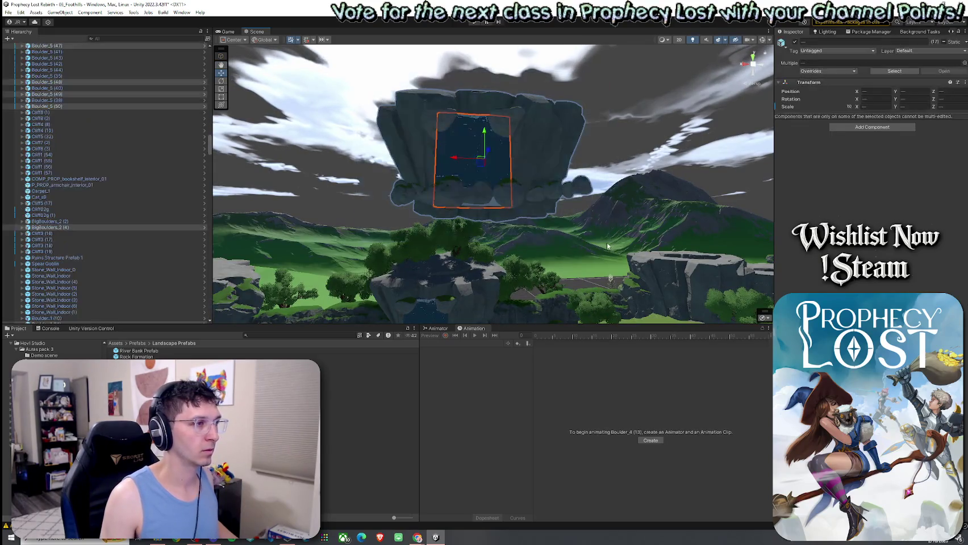
Step: Open the Waterfall 1 prefab on its own, inspect it, then return to 03_Foothills to save
mouse_move(209, 145)
mouse_down()
mouse_move(210, 48)
mouse_move(203, 309)
mouse_up()
mouse_move(398, 238)
mouse_down()
mouse_move(353, 283)
mouse_move(398, 187)
mouse_up()
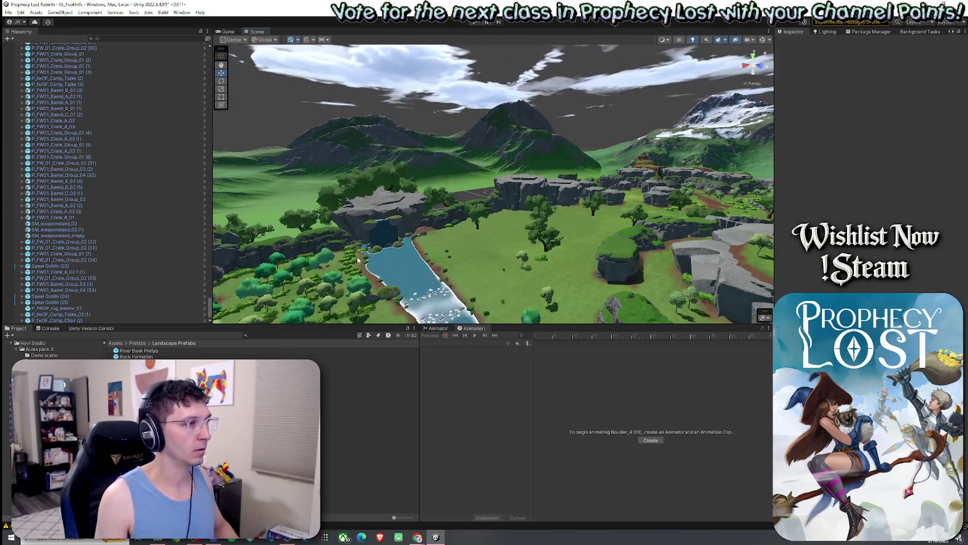
click(8, 12)
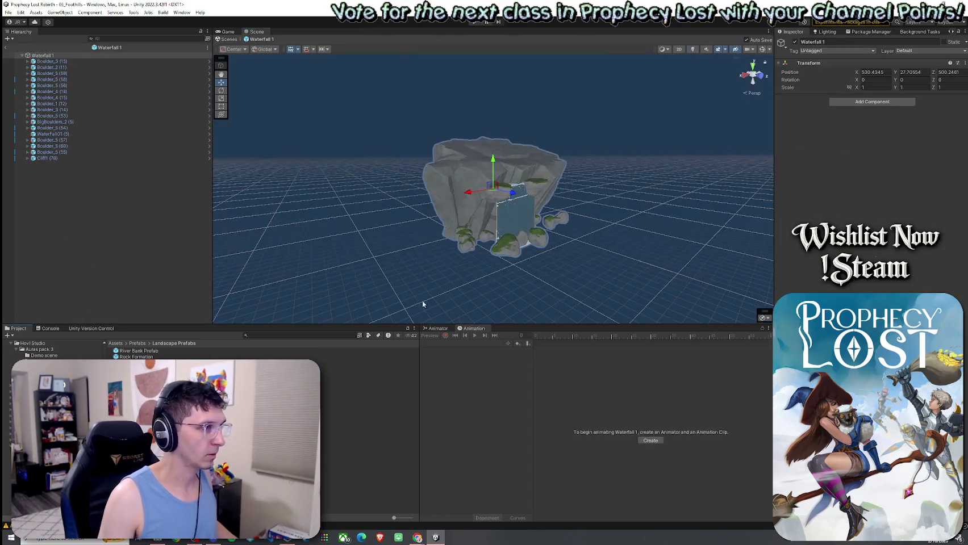
mouse_move(422, 300)
mouse_down()
mouse_move(399, 215)
mouse_move(387, 227)
mouse_move(556, 253)
mouse_up()
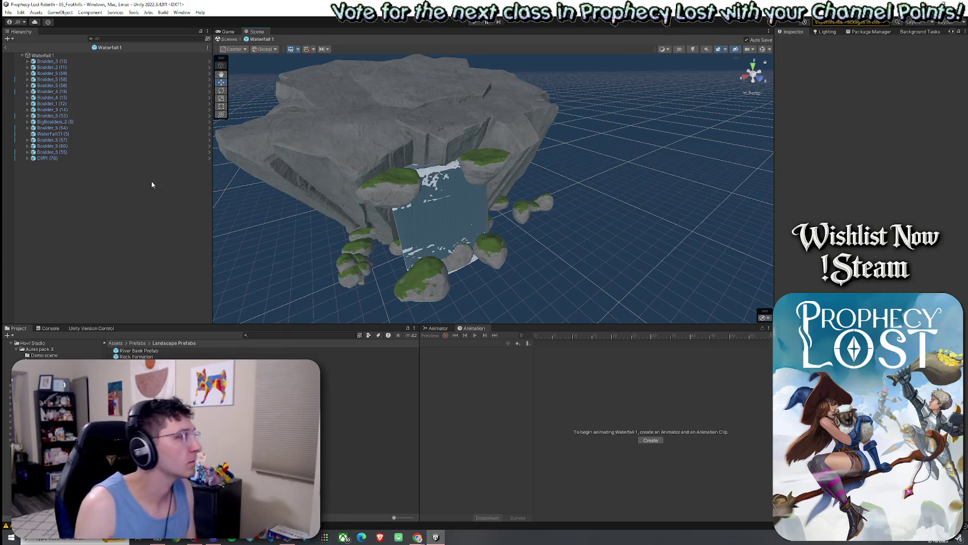
click(6, 48)
click(8, 12)
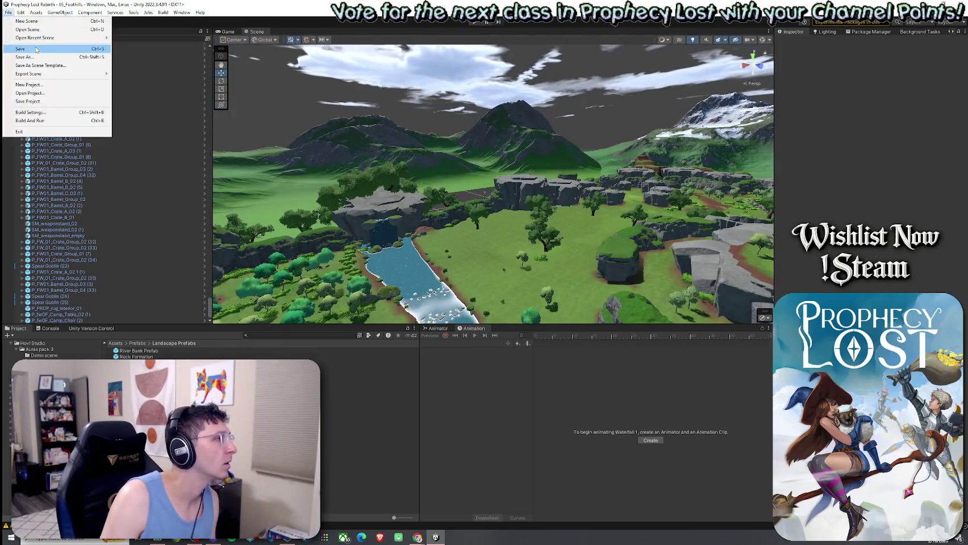
Step: Back in the forest scene, browse the Project window from Prefabs to the Scenes folder
key(Escape)
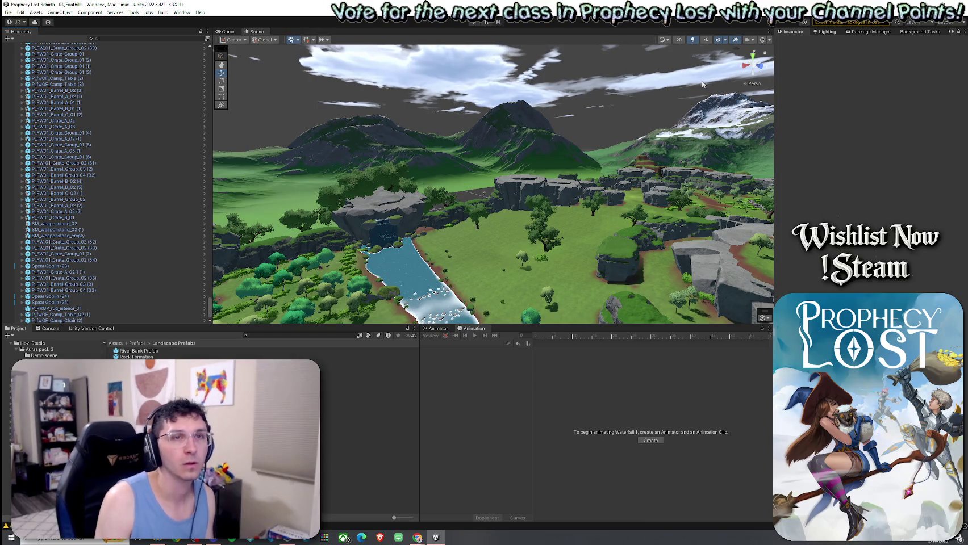
scroll(105, 96, up, 10)
drag(384, 219, 550, 286)
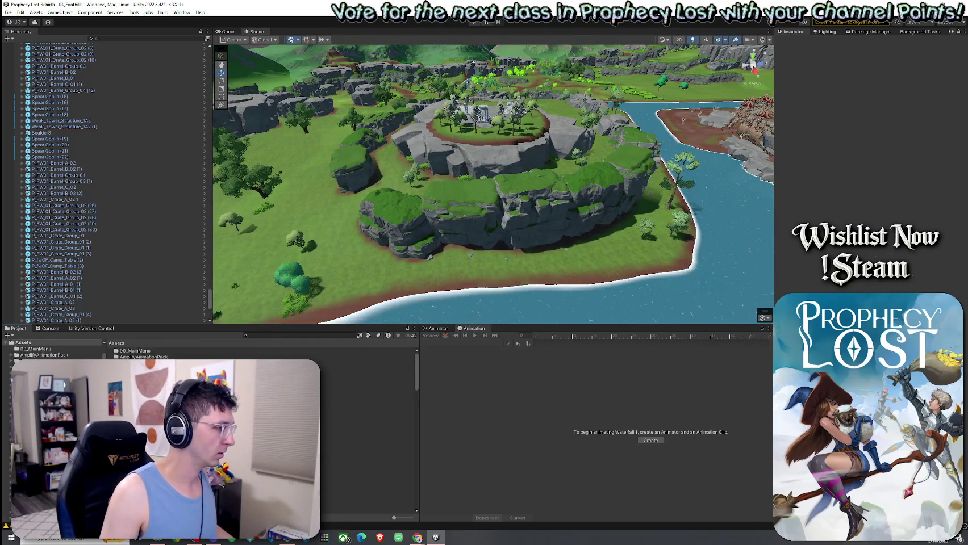
double_click(366, 446)
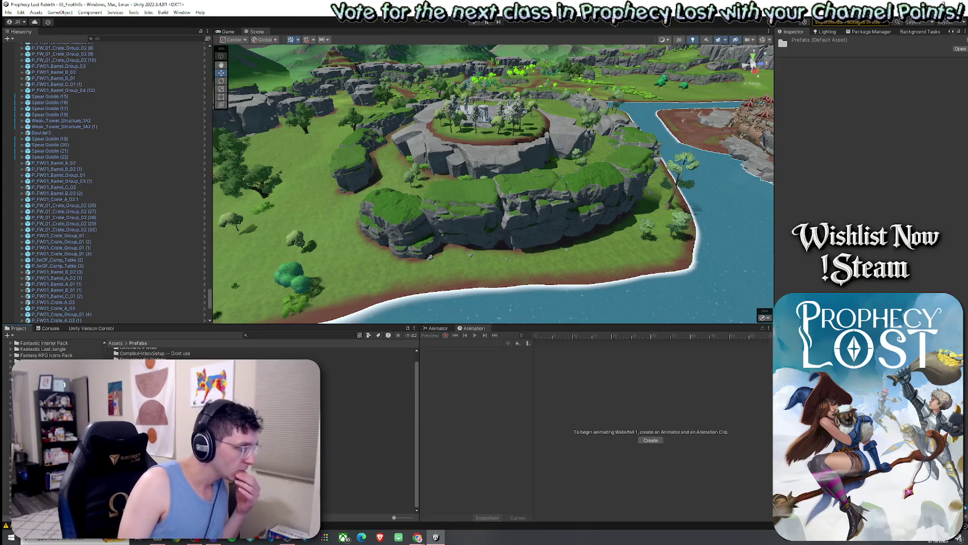
scroll(261, 432, up, 1)
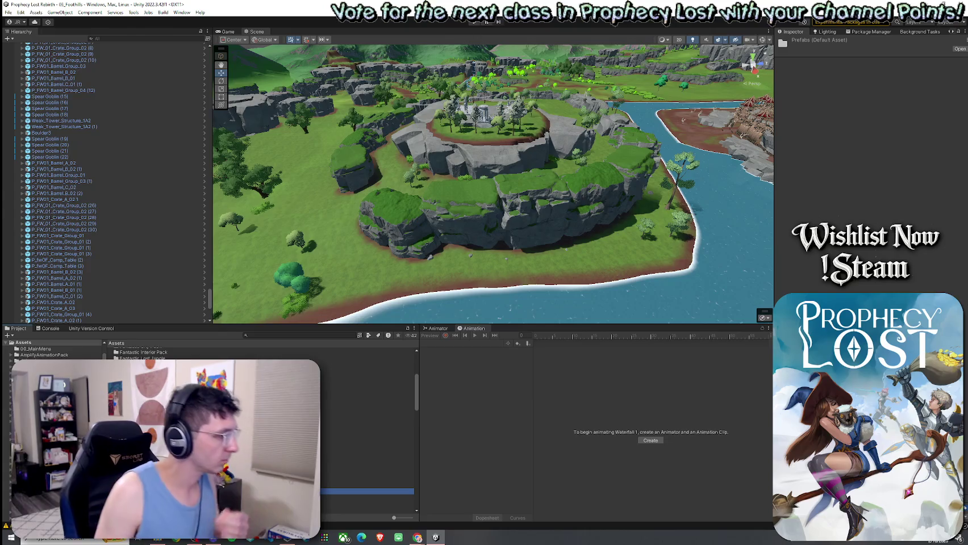
scroll(227, 409, down, 5)
scroll(262, 409, down, 3)
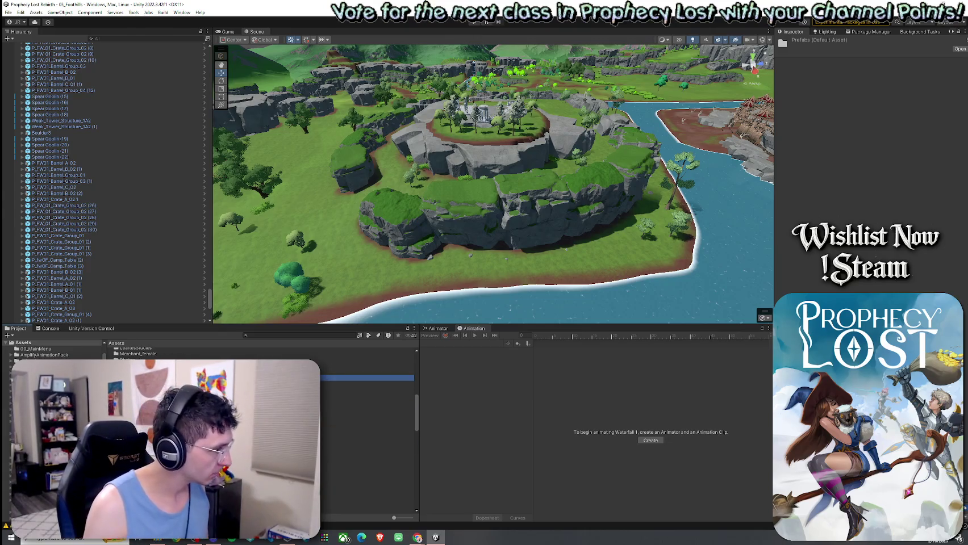
click(363, 421)
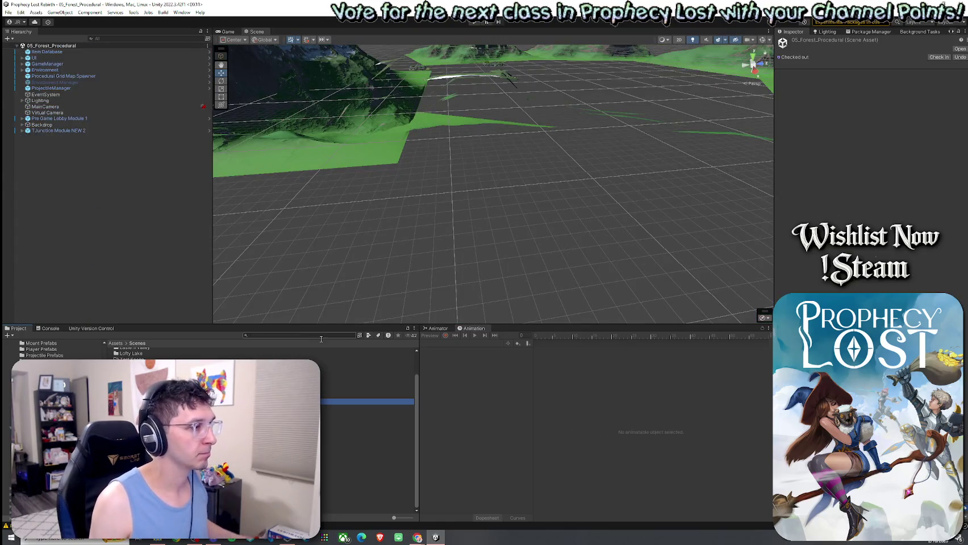
drag(160, 324, 161, 394)
Step: Frame TJunction Module NEW 2 and filter the Project window to show only prefabs
double_click(72, 131)
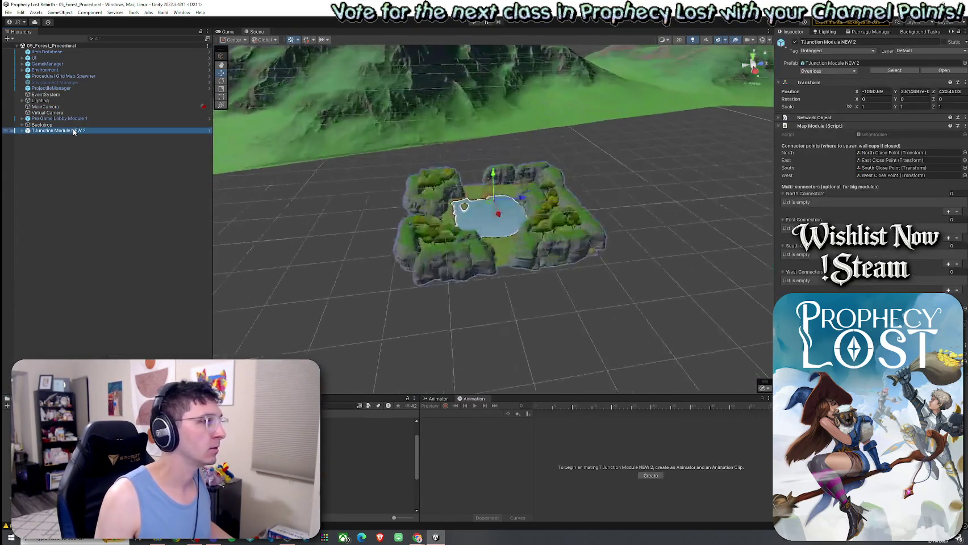
scroll(452, 234, down, 5)
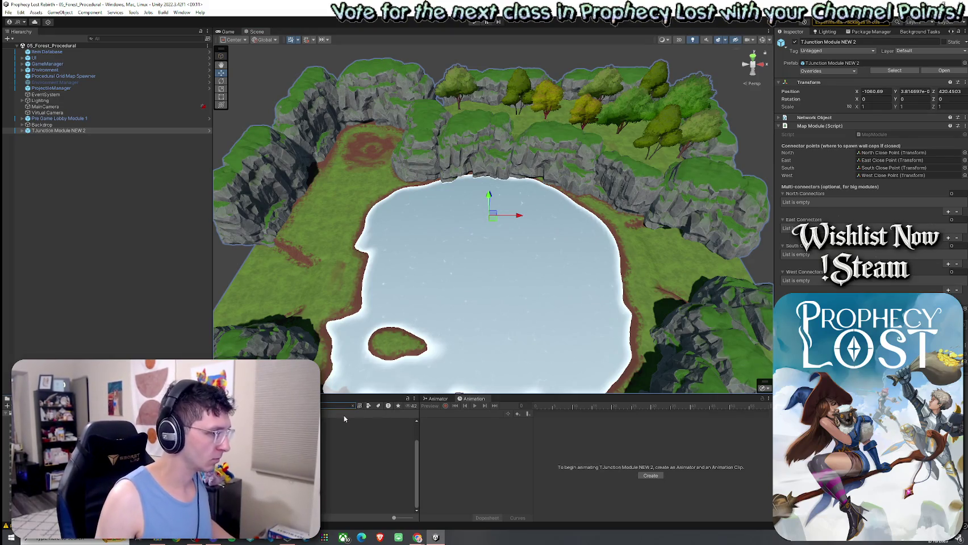
click(369, 406)
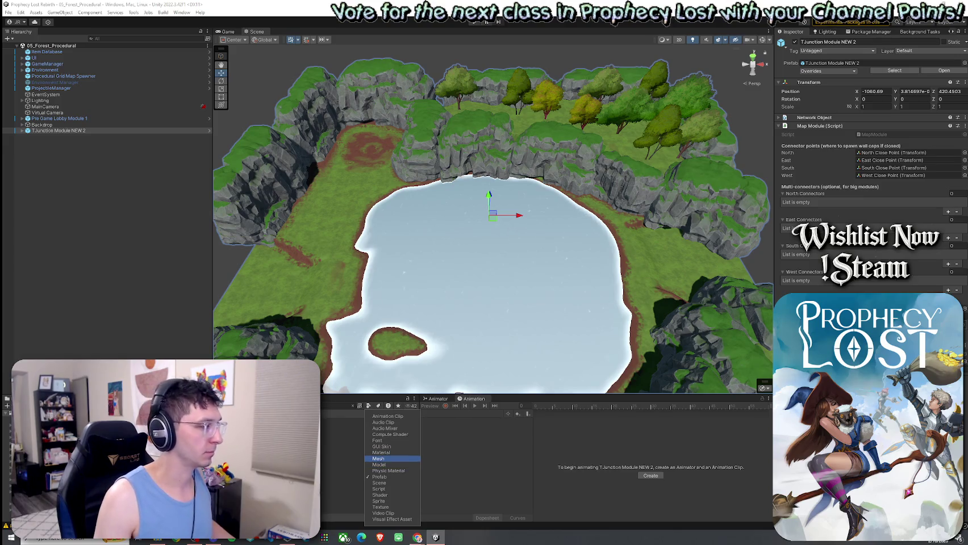
click(377, 459)
Step: Drag the Waterfall 1 prefab into the Scene view and frame the new instance
click(369, 433)
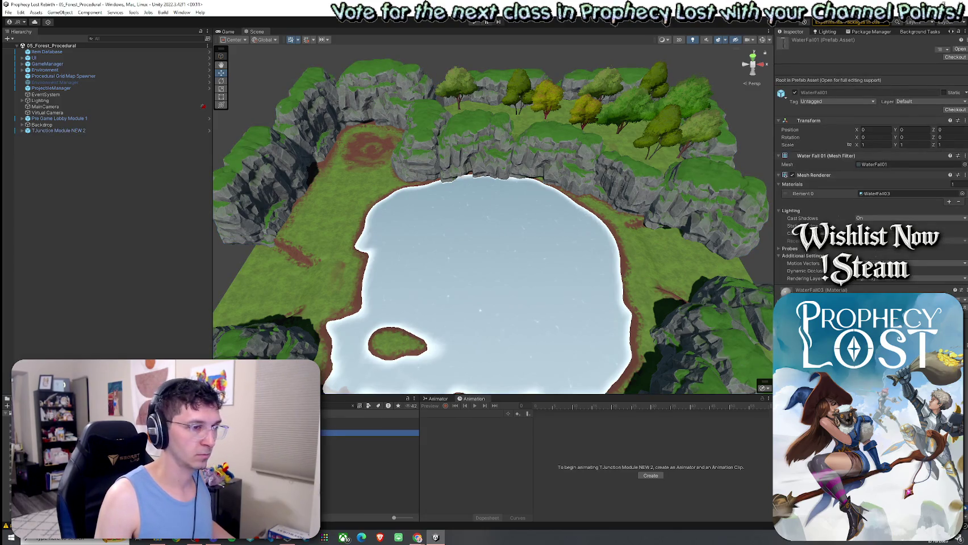
click(369, 421)
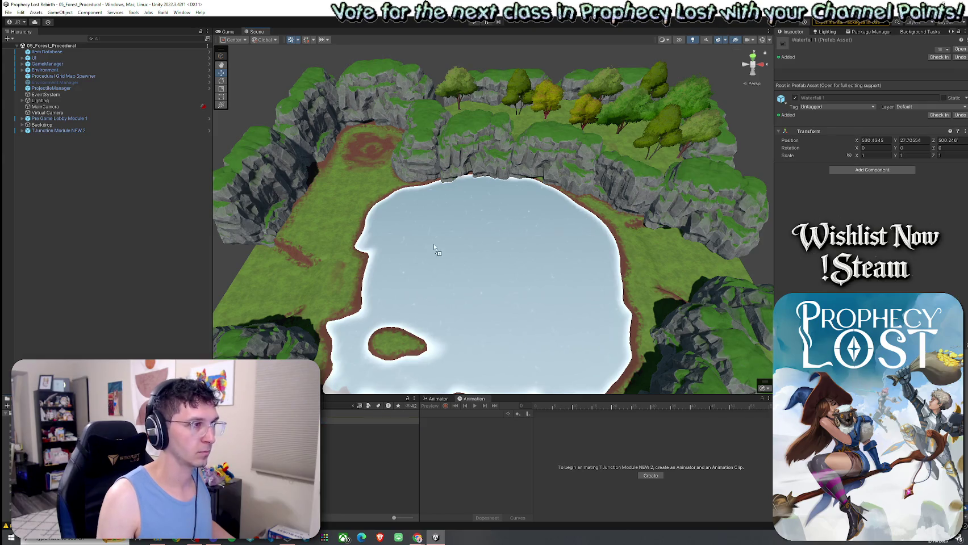
drag(478, 204, 484, 202)
mouse_move(406, 240)
mouse_down()
mouse_move(537, 192)
mouse_move(135, 143)
mouse_up()
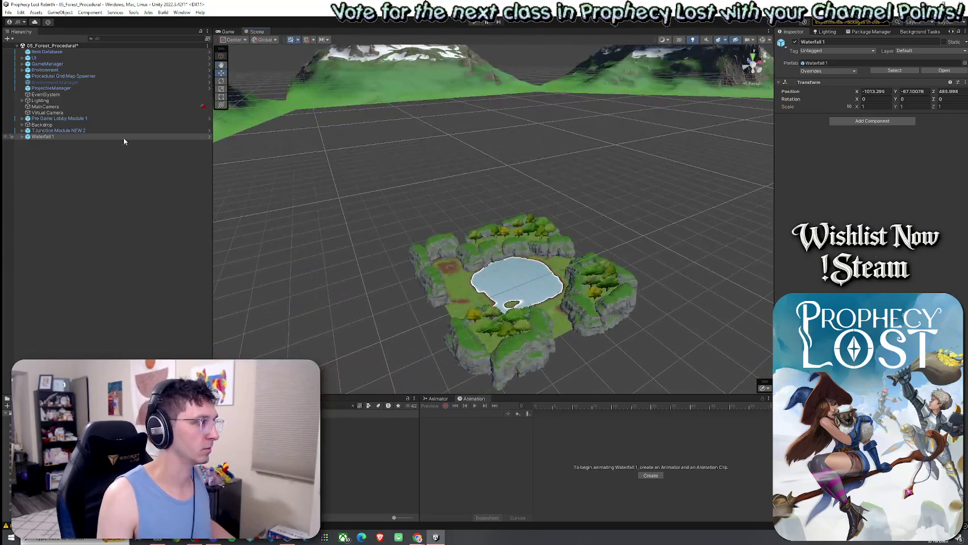
double_click(38, 139)
Step: Rotate the Waterfall 1 rock and parent it under TJunction Module NEW 2
mouse_move(500, 188)
mouse_down()
mouse_move(445, 204)
mouse_move(528, 219)
mouse_move(678, 177)
mouse_move(262, 167)
mouse_up()
key(e)
mouse_move(449, 166)
mouse_down()
mouse_move(444, 143)
mouse_move(398, 136)
mouse_move(156, 151)
mouse_up()
scroll(369, 130, up, 5)
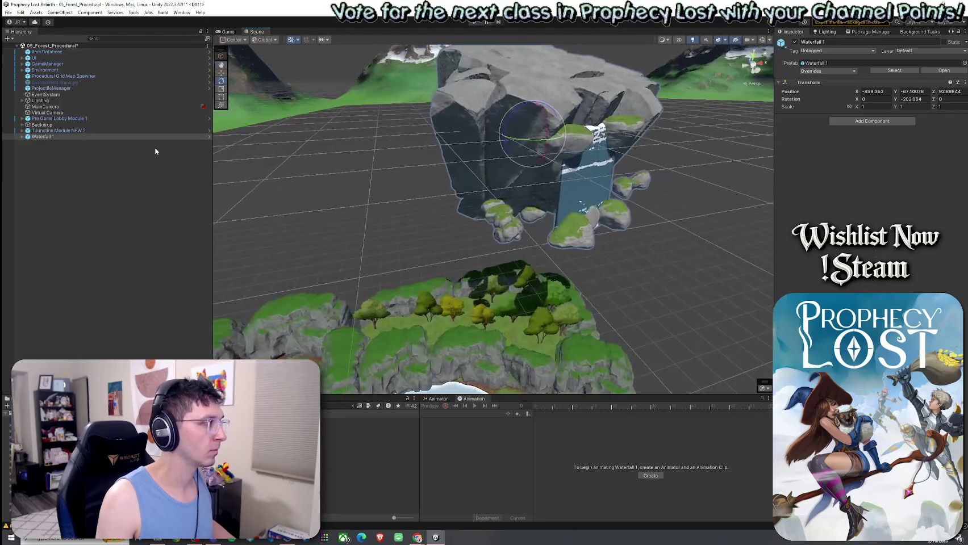
drag(37, 138, 40, 132)
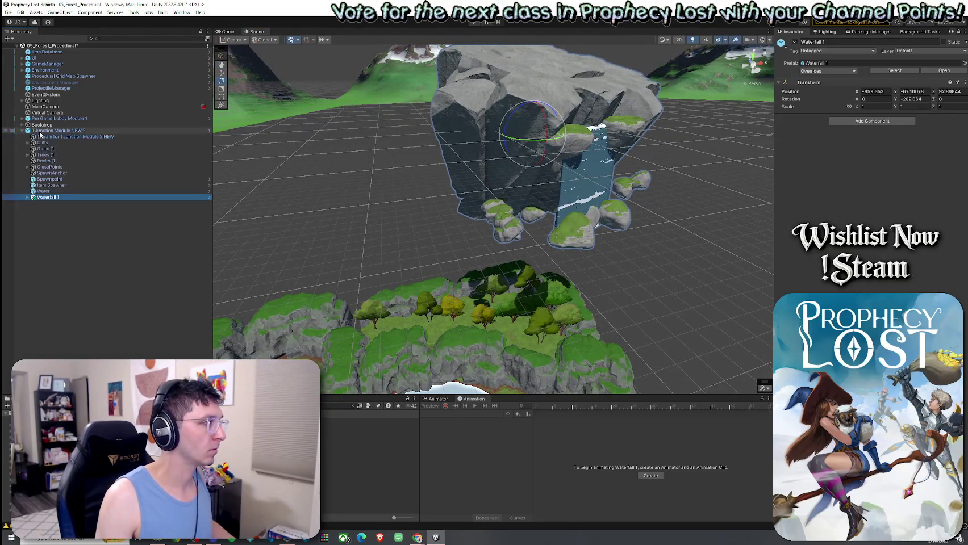
Step: Move and rotate Waterfall 1 to the lake's edge, about -180.9 degrees, pouring into the pond
key(w)
drag(431, 188, 554, 160)
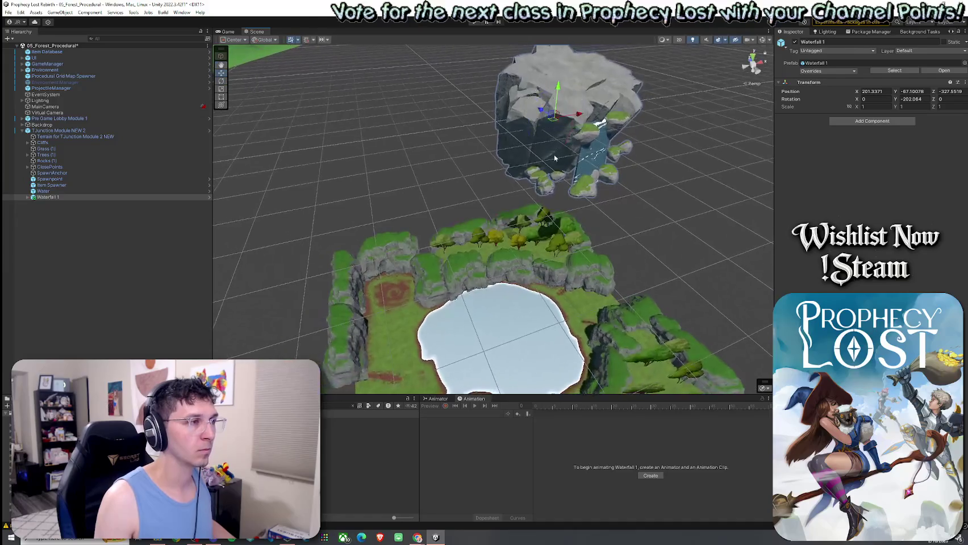
mouse_move(554, 123)
mouse_down()
mouse_move(446, 109)
mouse_move(461, 222)
mouse_up()
mouse_move(473, 260)
mouse_down()
mouse_move(445, 262)
mouse_move(469, 250)
mouse_move(471, 224)
mouse_move(464, 257)
mouse_move(419, 190)
mouse_move(437, 191)
mouse_up()
key(w)
scroll(465, 257, up, 5)
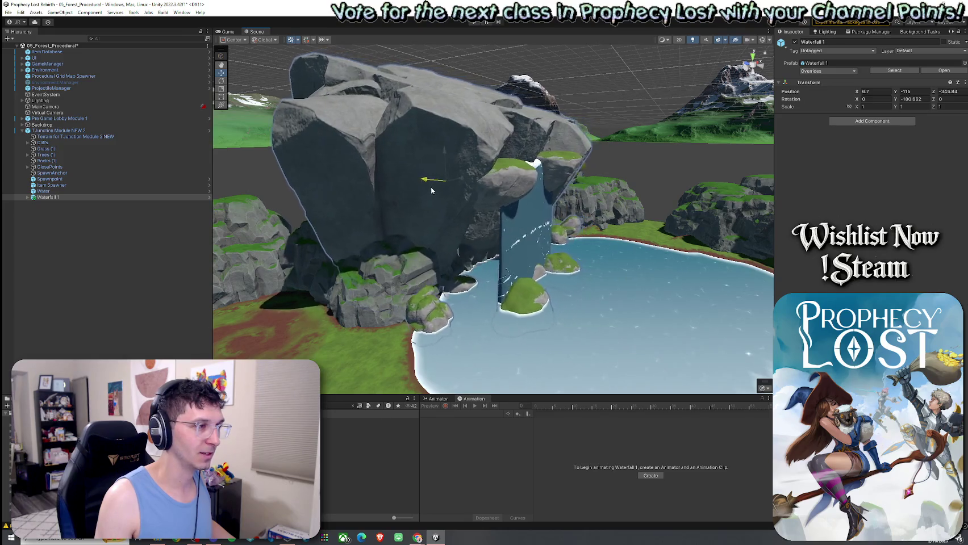
mouse_move(437, 191)
mouse_down()
mouse_move(427, 187)
mouse_move(437, 203)
mouse_move(292, 181)
mouse_up()
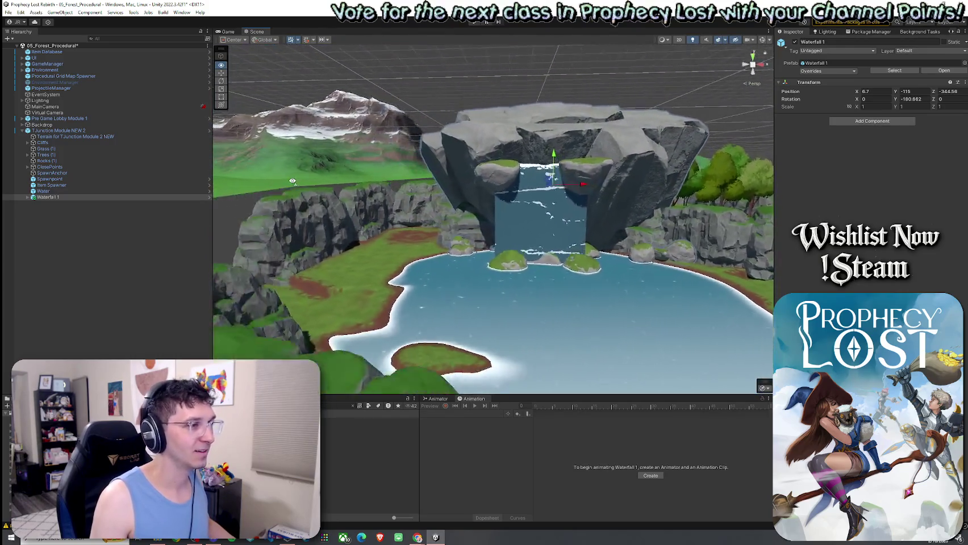
Step: Orbit and zoom the view down onto Waterfall 1, the pond and the boulders at the waterline
drag(293, 181, 408, 200)
drag(469, 198, 443, 120)
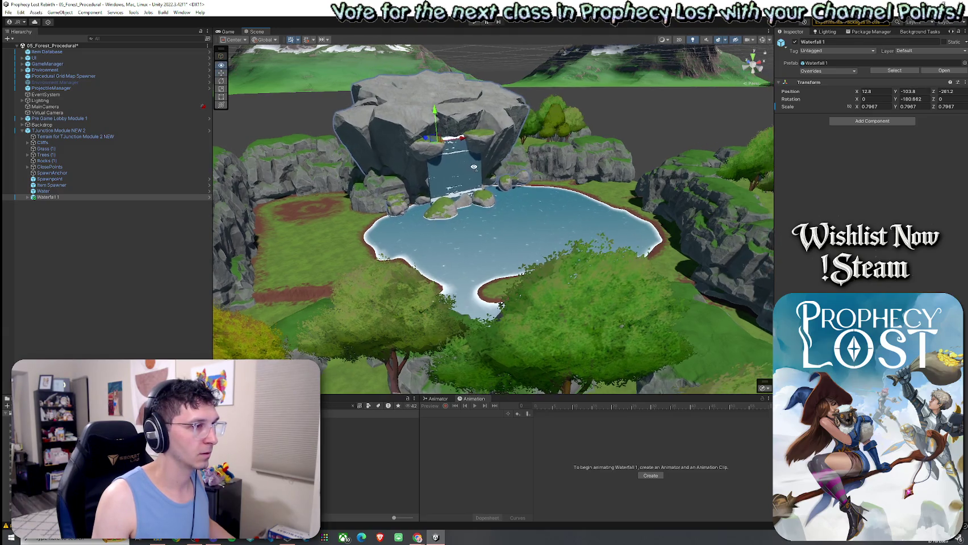
scroll(438, 136, up, 3)
scroll(432, 156, up, 3)
scroll(426, 175, up, 3)
mouse_move(426, 175)
mouse_down()
mouse_move(390, 142)
mouse_move(418, 146)
mouse_up()
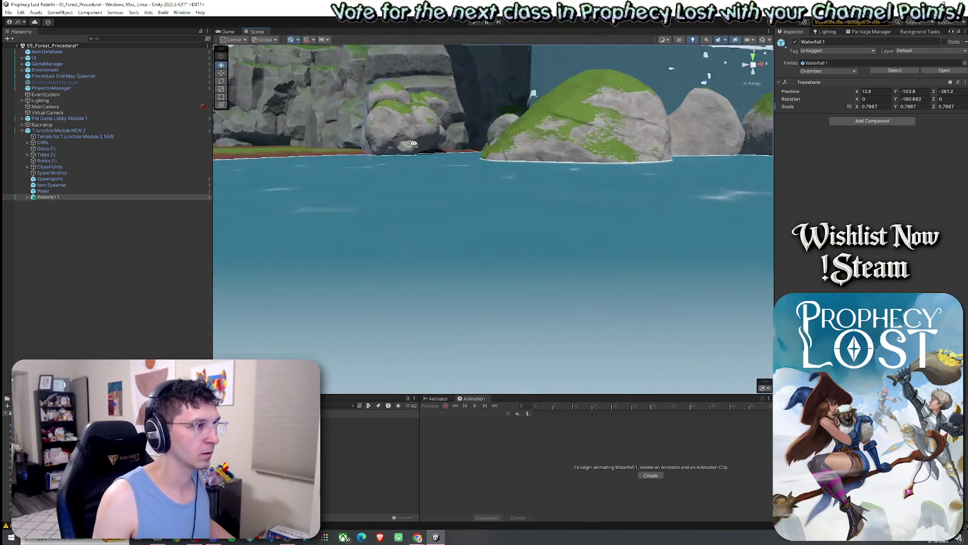
scroll(418, 146, down, 2)
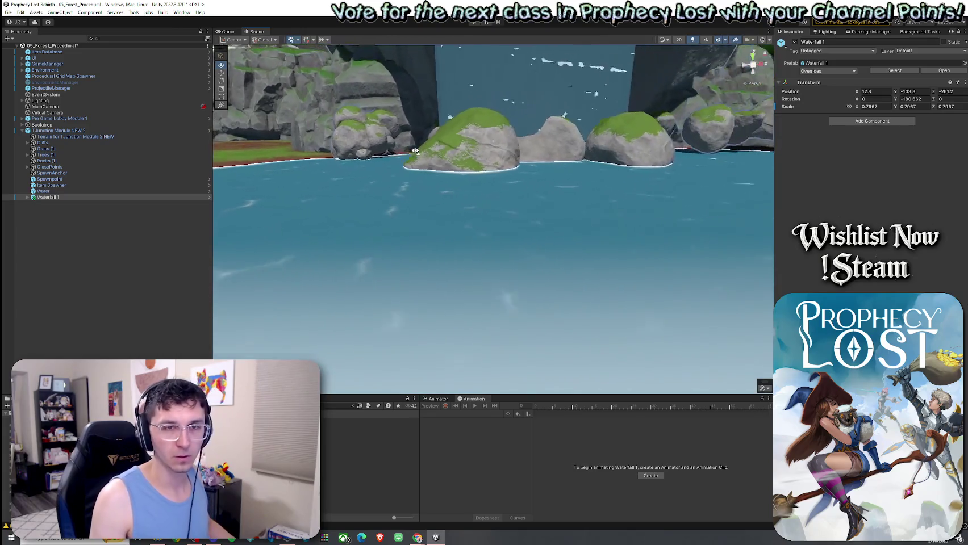
scroll(418, 146, down, 2)
scroll(418, 146, down, 2)
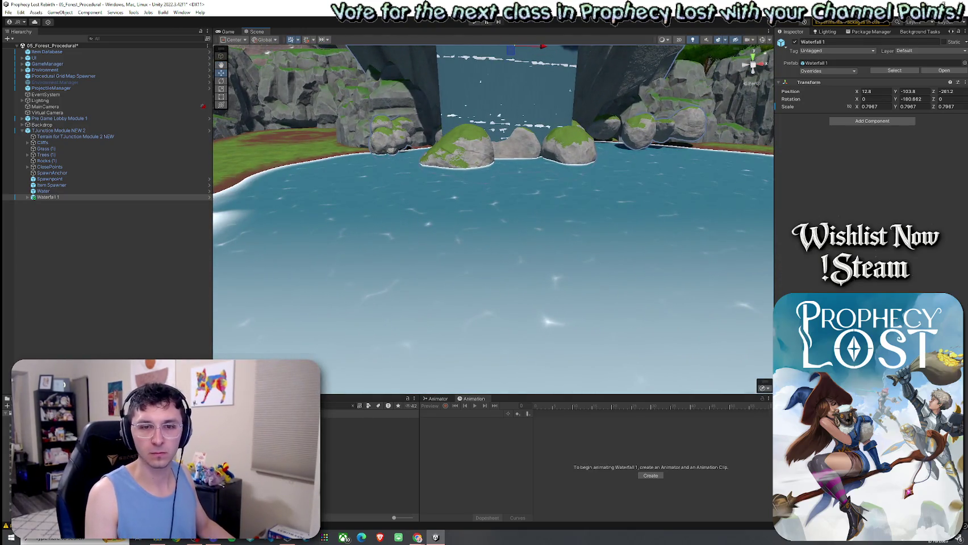
drag(612, 206, 553, 208)
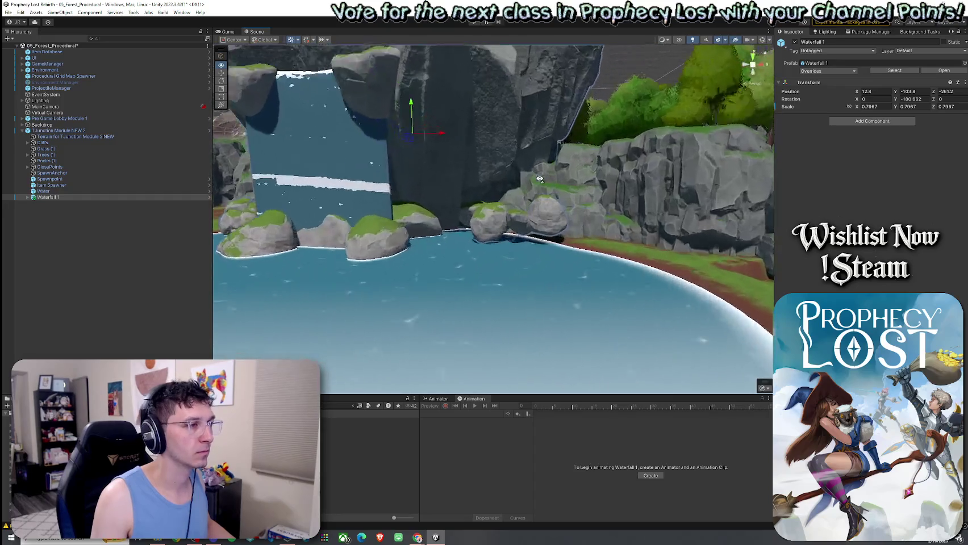
Step: Select Boulder_5 at the waterfall's base, frame it, and add Boulder_4_LOD0 and Boulder_3_LOD0
click(555, 213)
click(166, 216)
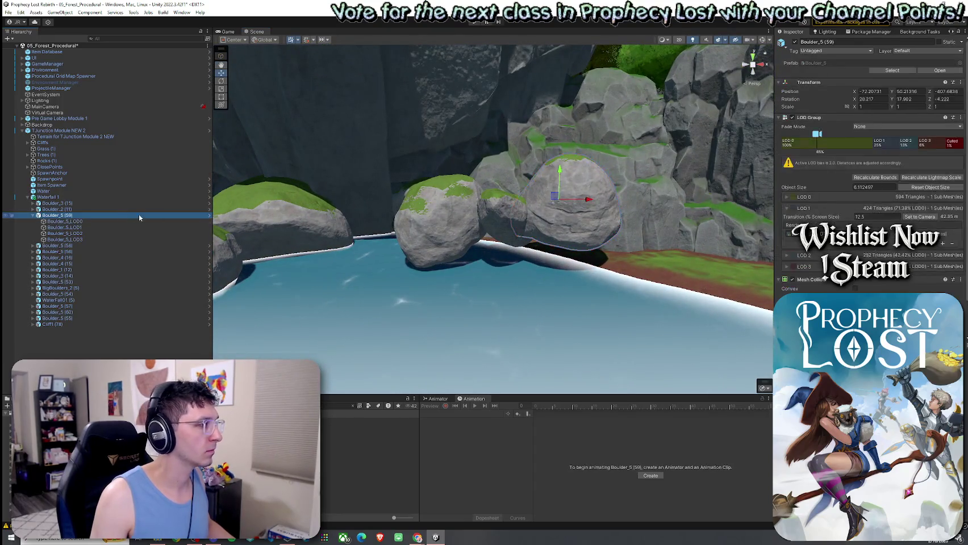
key(f)
ctrl+click(369, 245)
ctrl+click(247, 241)
Step: Adjust the boulder selection to include Boulder_4 (15) and rotate the three boulders
key(f)
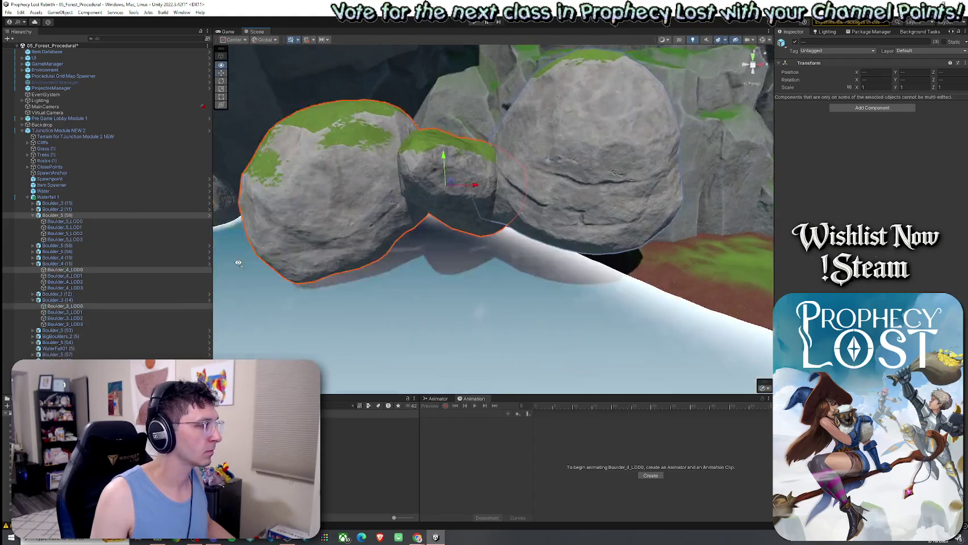
ctrl+click(57, 264)
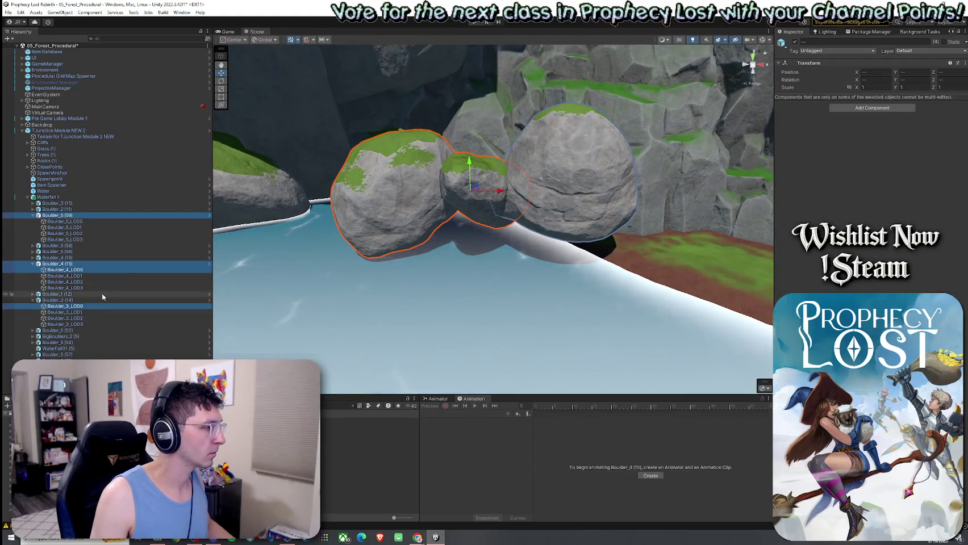
ctrl+click(78, 271)
mouse_move(270, 248)
mouse_down()
mouse_move(474, 173)
mouse_move(492, 173)
mouse_move(499, 200)
mouse_move(571, 146)
mouse_move(565, 238)
mouse_up()
Step: Switch to the Move tool and fly the camera around to review the waterfall pool
key(w)
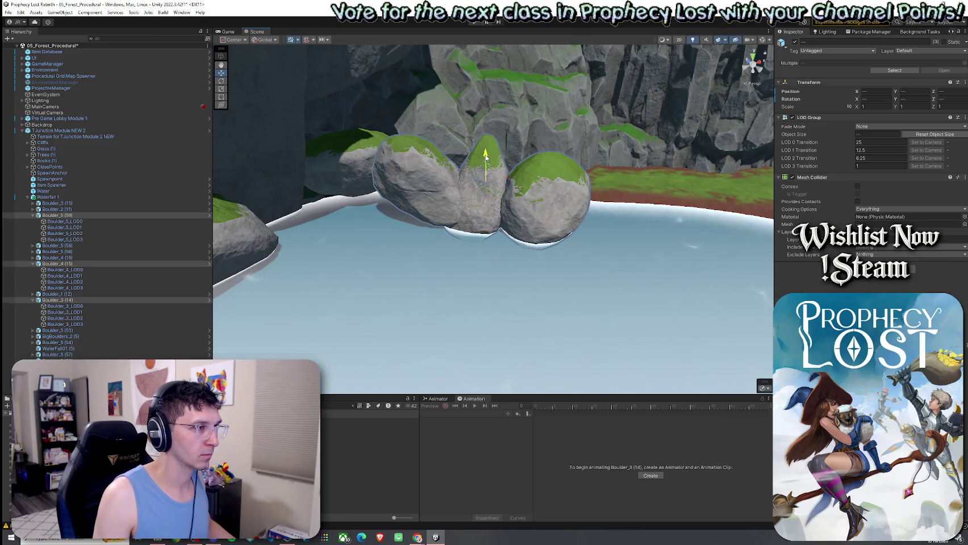
mouse_move(486, 158)
mouse_down()
mouse_move(336, 149)
mouse_move(600, 143)
mouse_move(431, 175)
mouse_up()
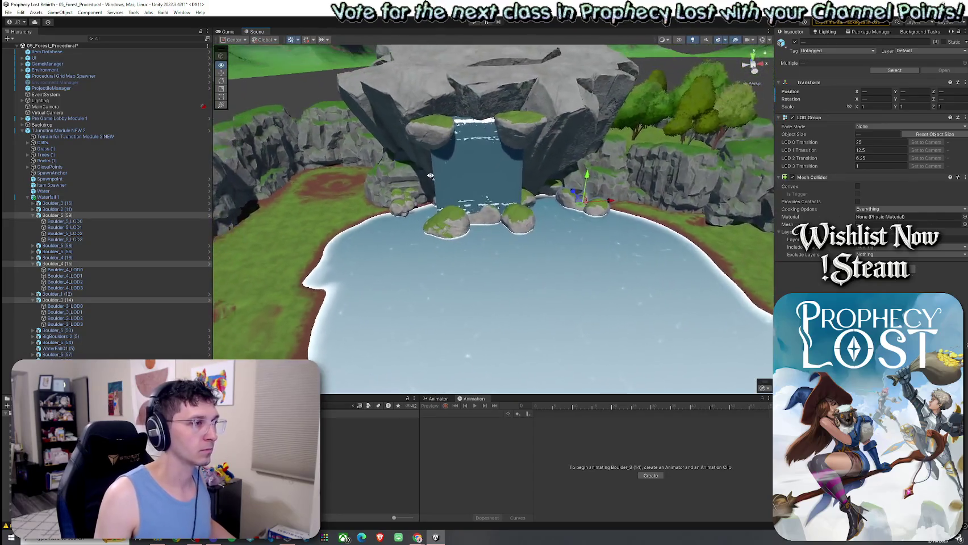
key(s)
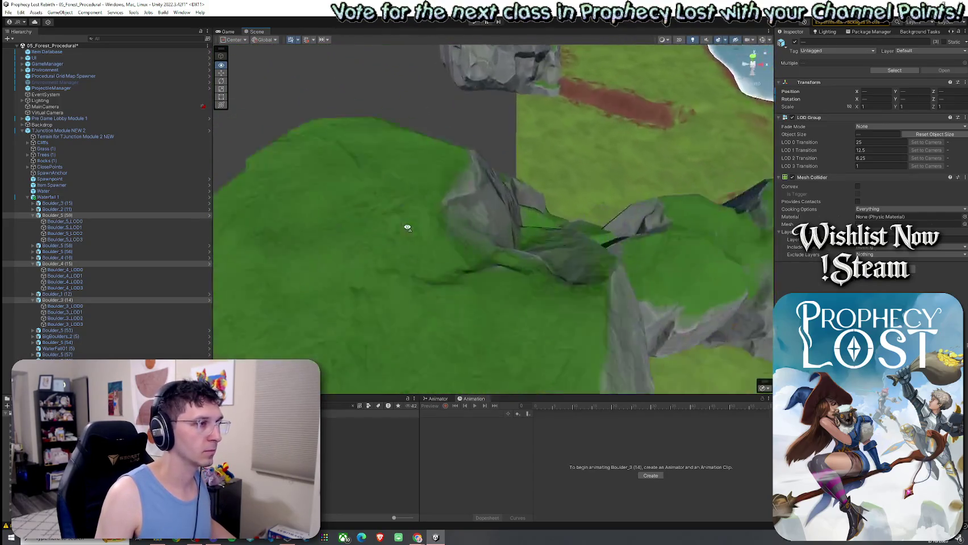
mouse_move(458, 176)
mouse_down()
mouse_move(515, 124)
mouse_move(476, 152)
mouse_move(484, 149)
mouse_move(425, 220)
mouse_up()
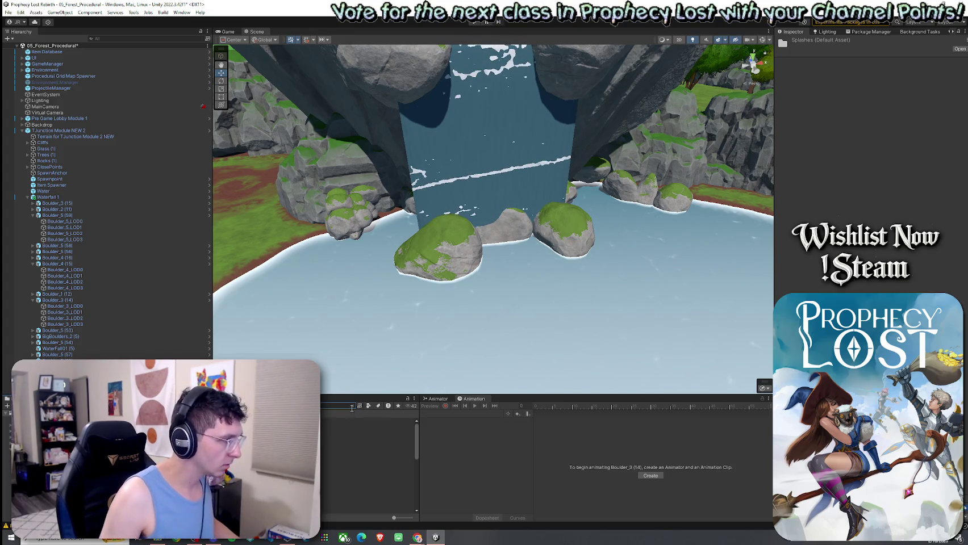
click(368, 406)
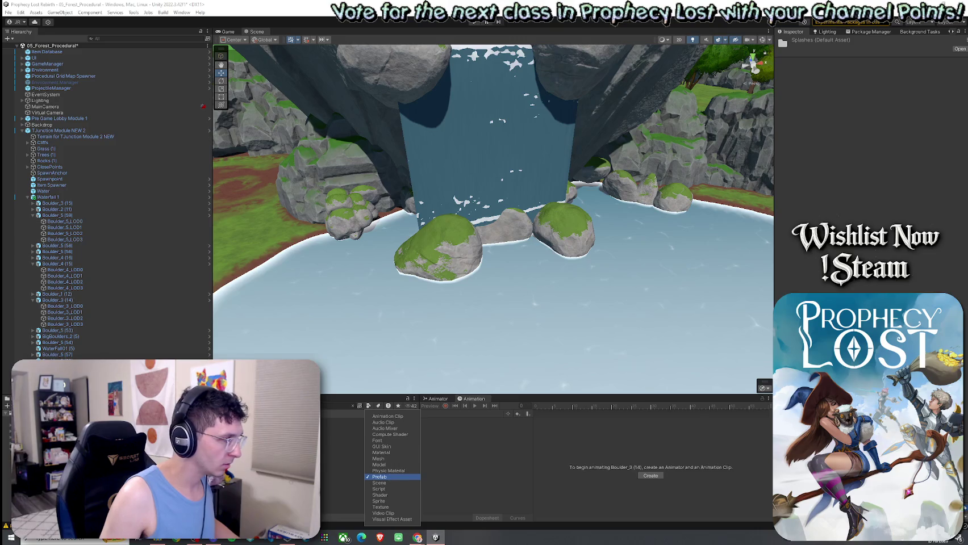
click(380, 478)
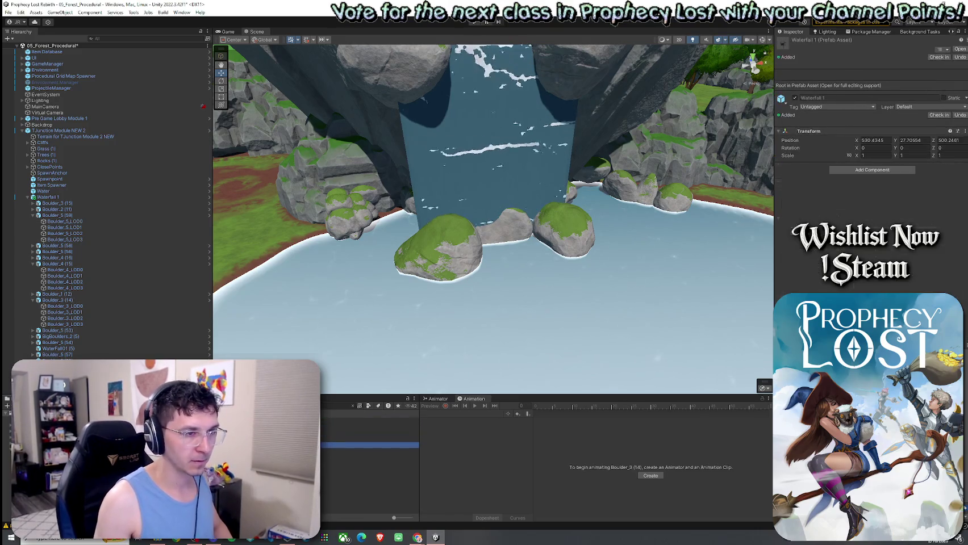
click(369, 469)
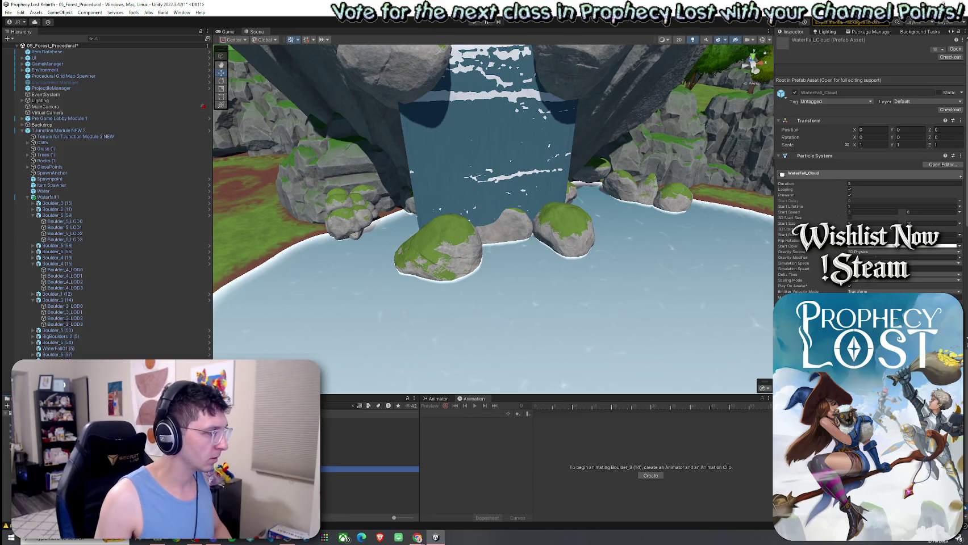
mouse_move(369, 469)
mouse_down()
mouse_move(500, 250)
mouse_move(524, 247)
mouse_move(531, 268)
mouse_up()
key(f)
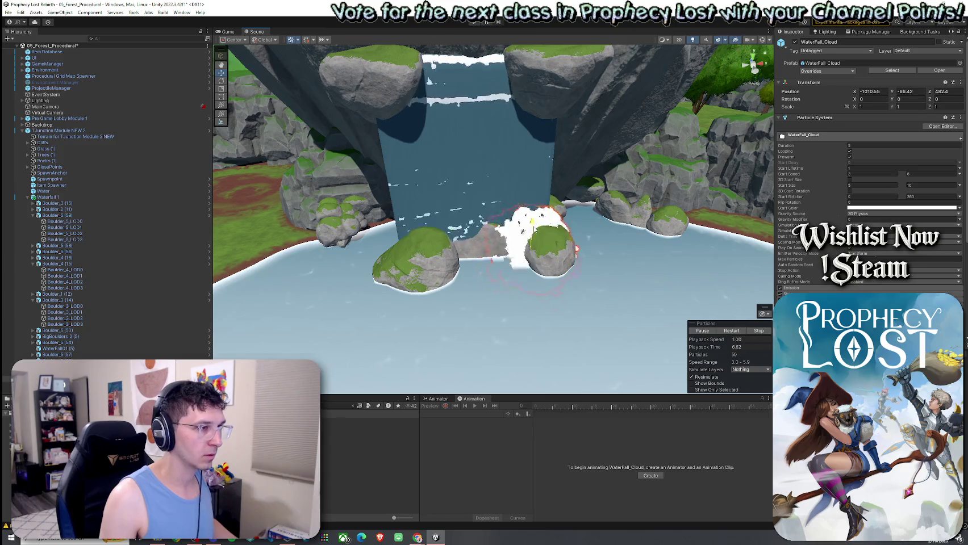
key(ctrl+d)
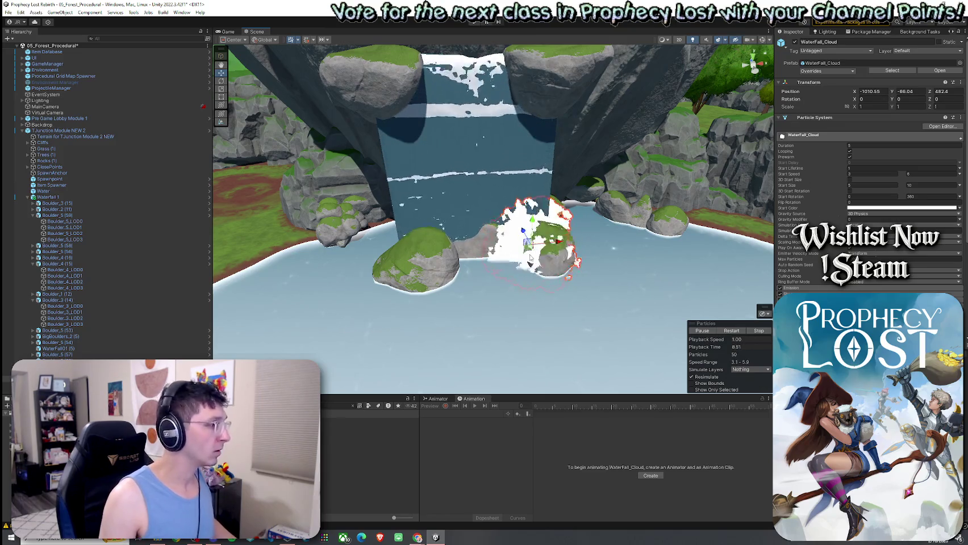
mouse_move(524, 250)
mouse_down()
mouse_move(428, 253)
mouse_move(439, 262)
mouse_up()
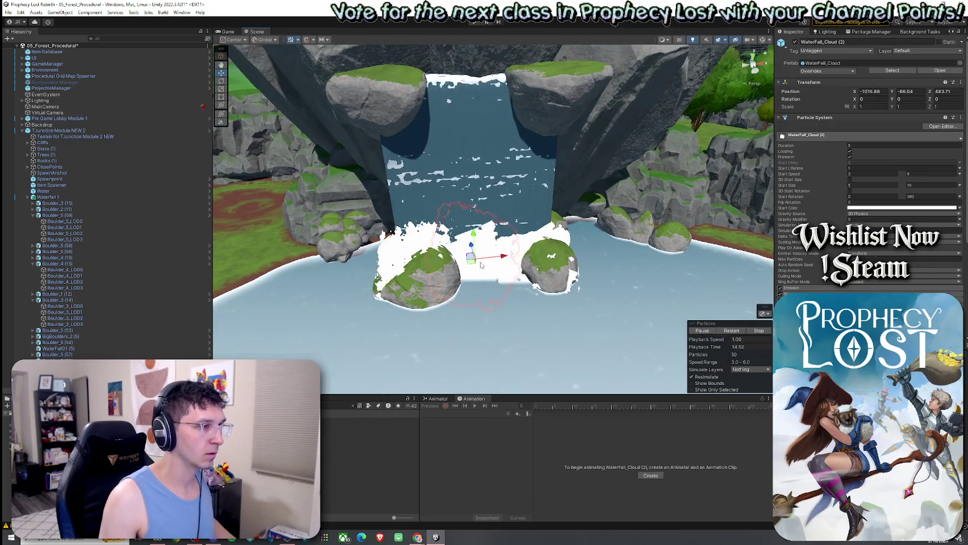
drag(480, 265, 548, 264)
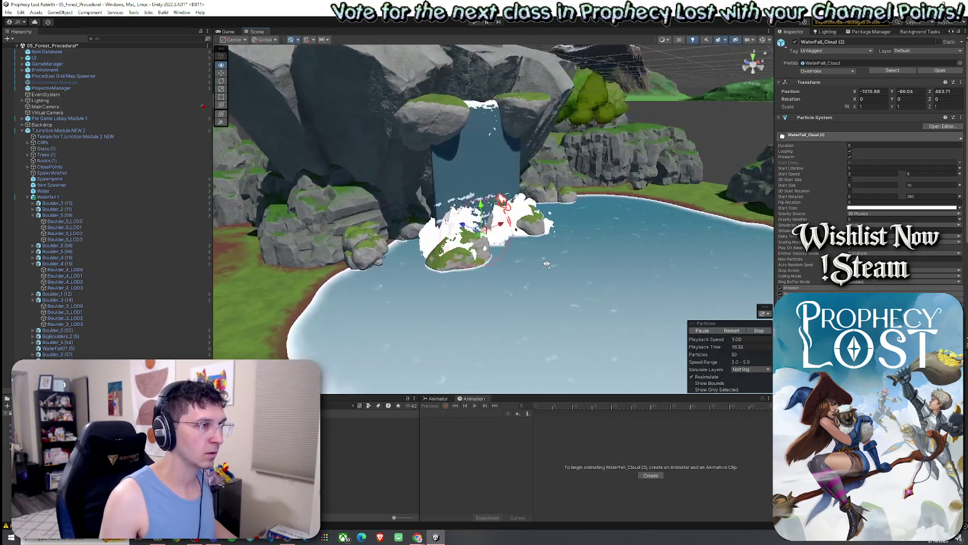
drag(548, 264, 627, 220)
click(627, 219)
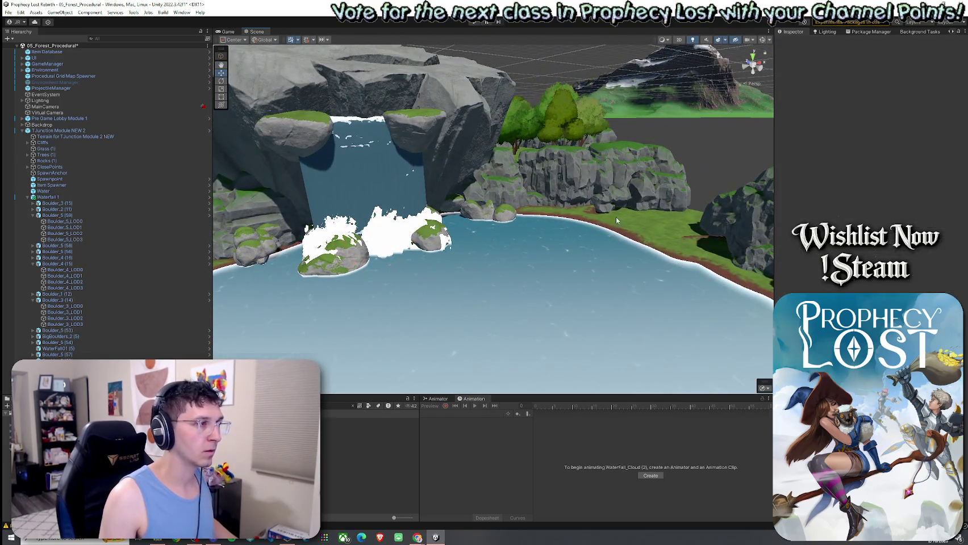
drag(512, 253, 517, 254)
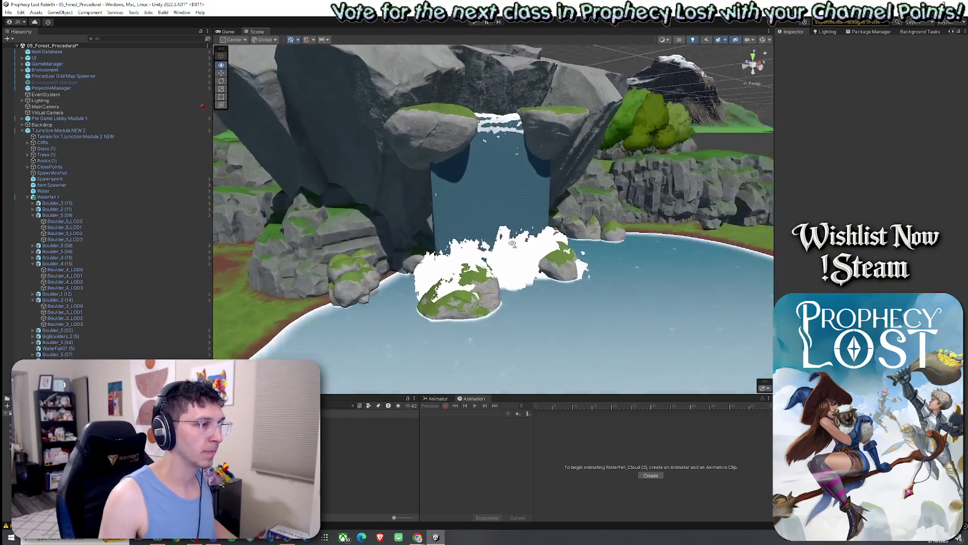
scroll(516, 254, up, 5)
click(501, 241)
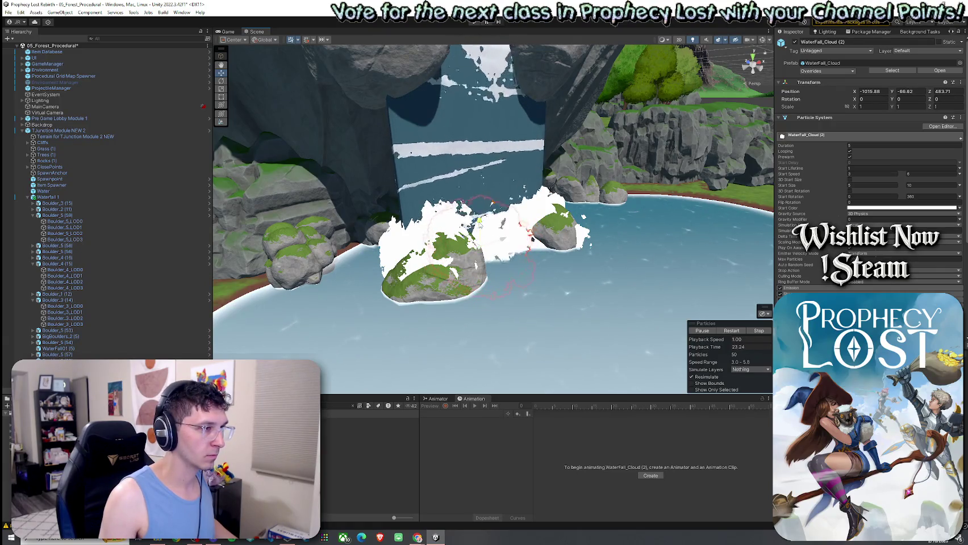
drag(532, 240, 497, 215)
scroll(497, 215, down, 5)
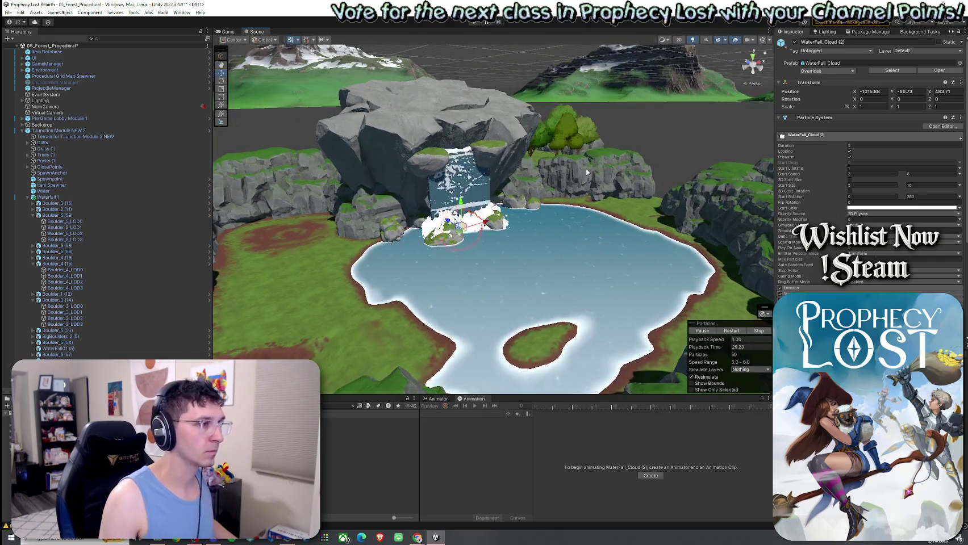
click(274, 148)
scroll(422, 270, up, 3)
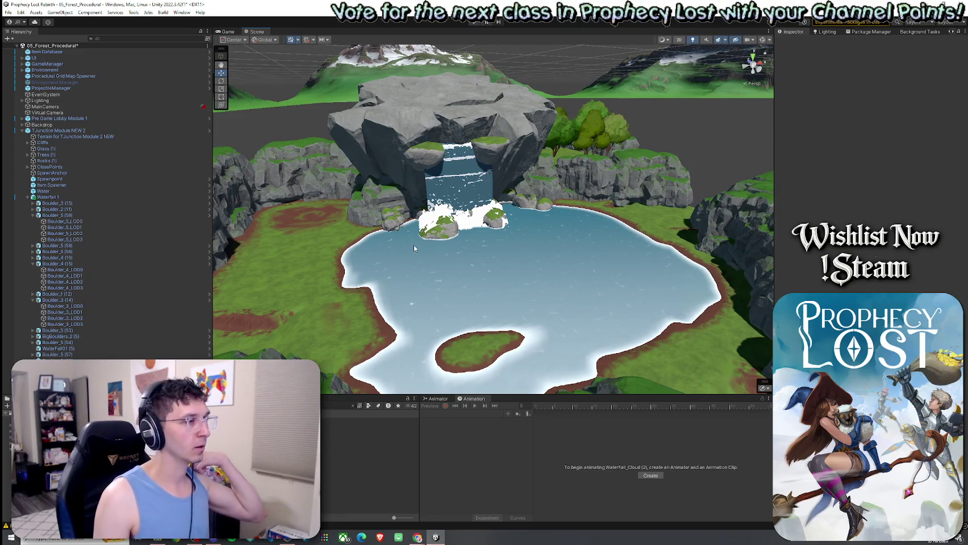
Step: Apply all prefab overrides on TJunction Module NEW 2, including Waterfall 1
click(27, 197)
shift+click(47, 203)
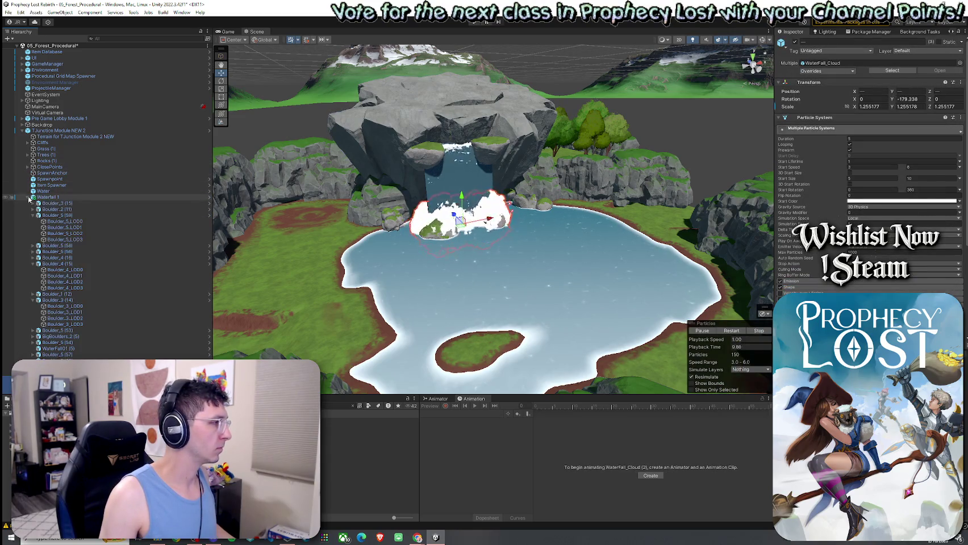
click(28, 197)
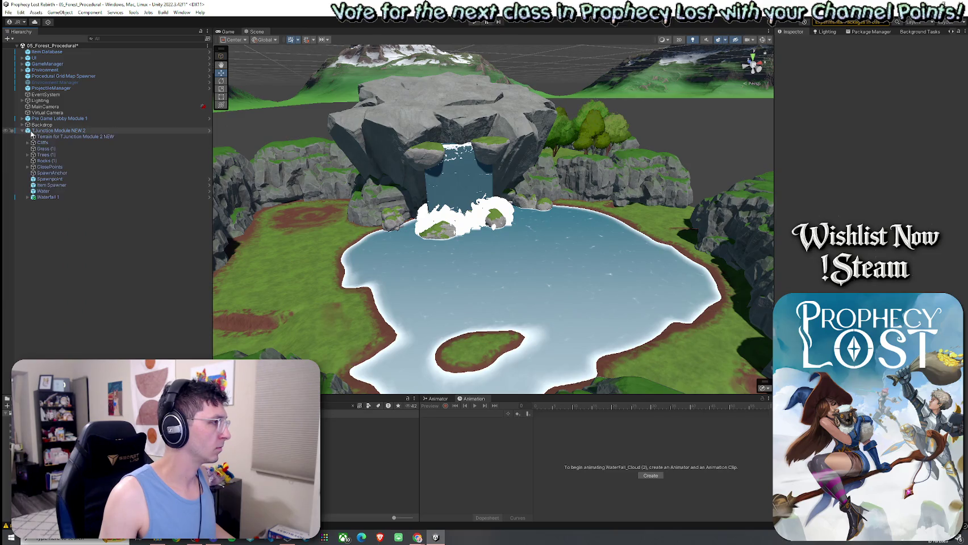
click(28, 131)
click(850, 71)
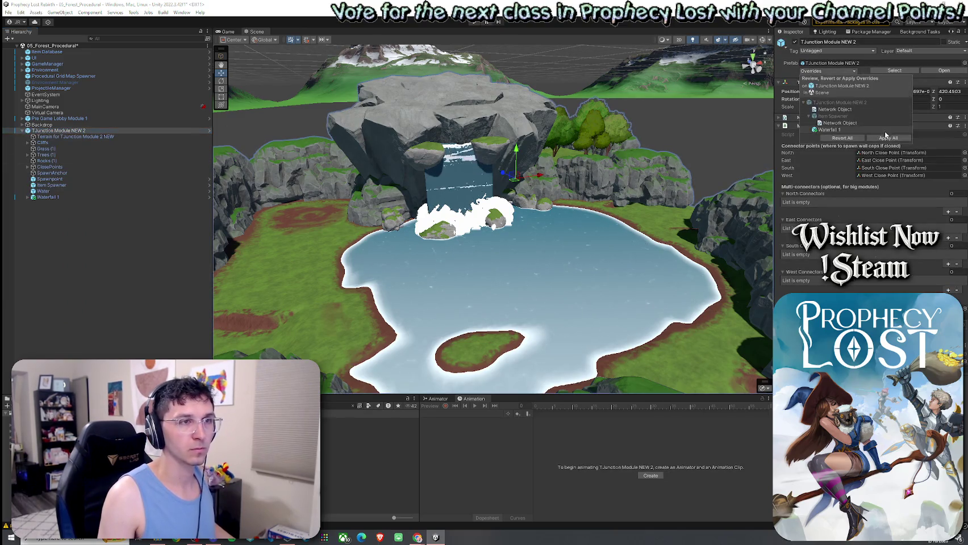
click(552, 155)
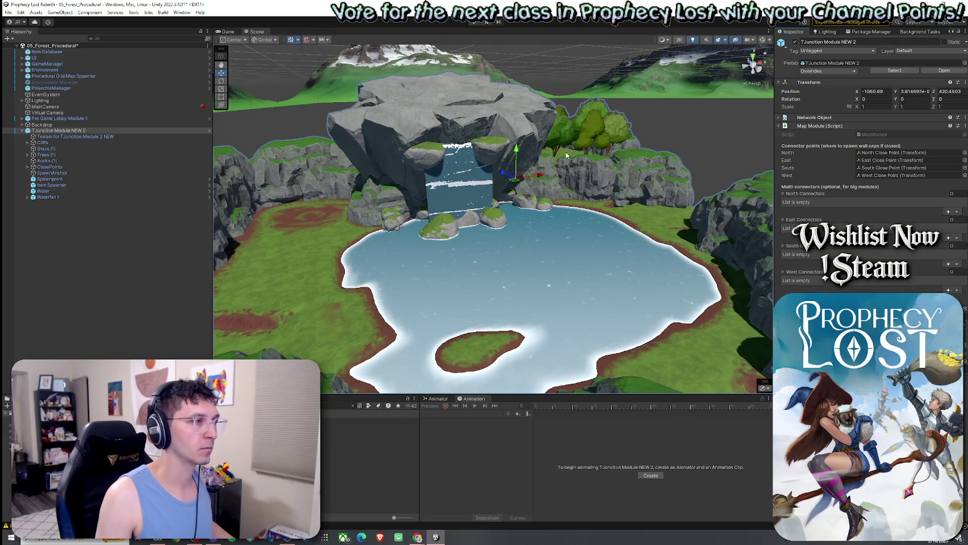
Step: Select the module's terrain and switch it to the Paint Trees tool
mouse_move(564, 171)
mouse_down()
mouse_move(690, 149)
mouse_move(496, 151)
mouse_up()
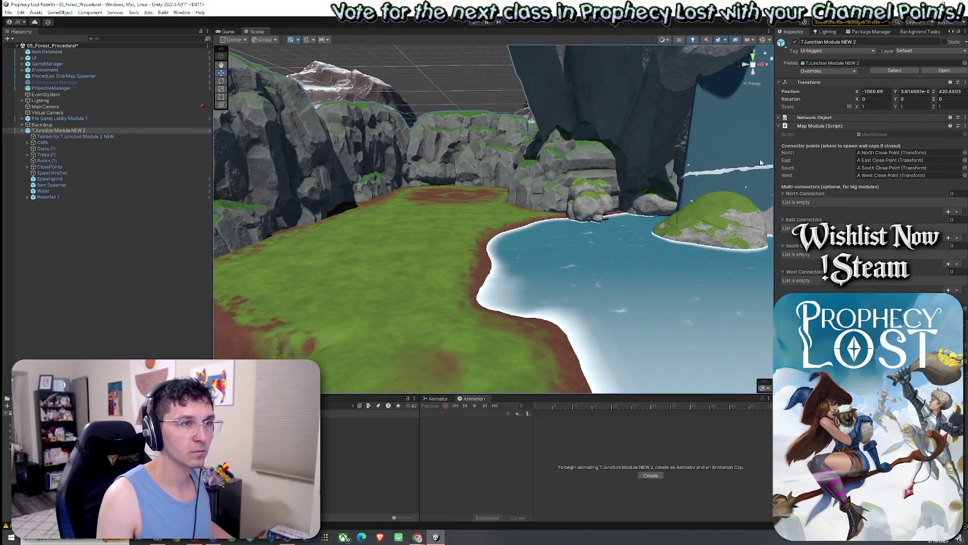
click(518, 245)
click(873, 108)
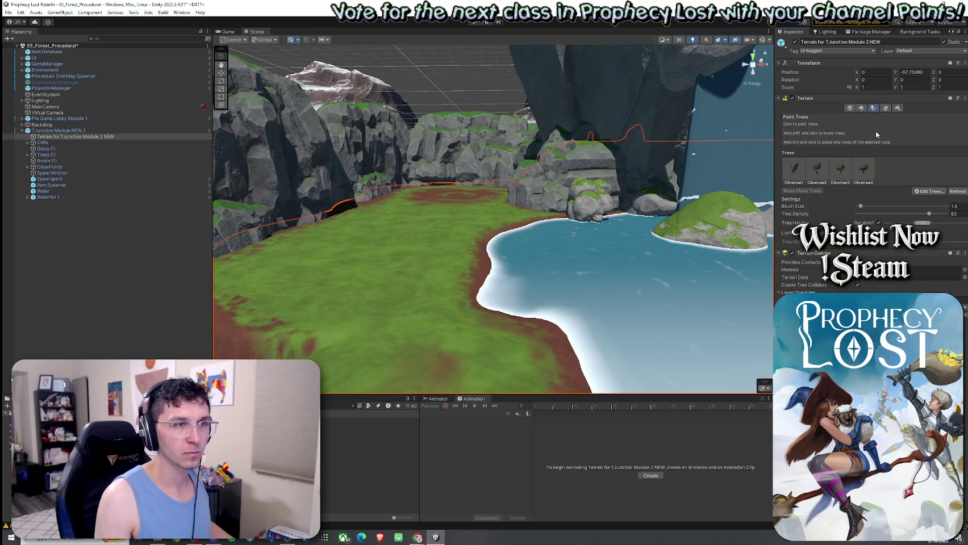
Step: Start a new tree type and browse the object picker for its Tree Prefab
click(916, 191)
click(921, 193)
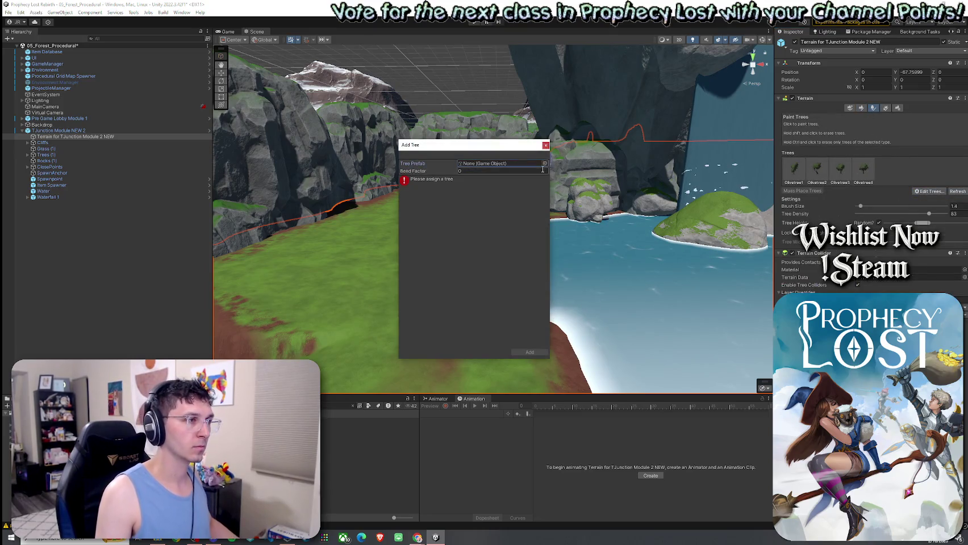
click(545, 164)
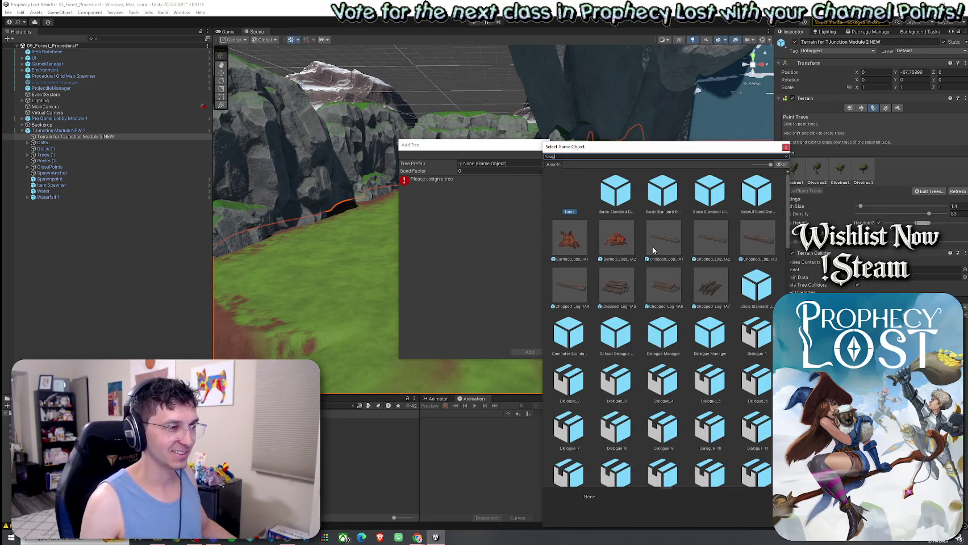
scroll(653, 250, down, 5)
scroll(656, 267, down, 5)
scroll(658, 281, down, 5)
scroll(660, 292, down, 5)
scroll(659, 292, down, 3)
scroll(654, 283, up, 1)
scroll(655, 282, up, 2)
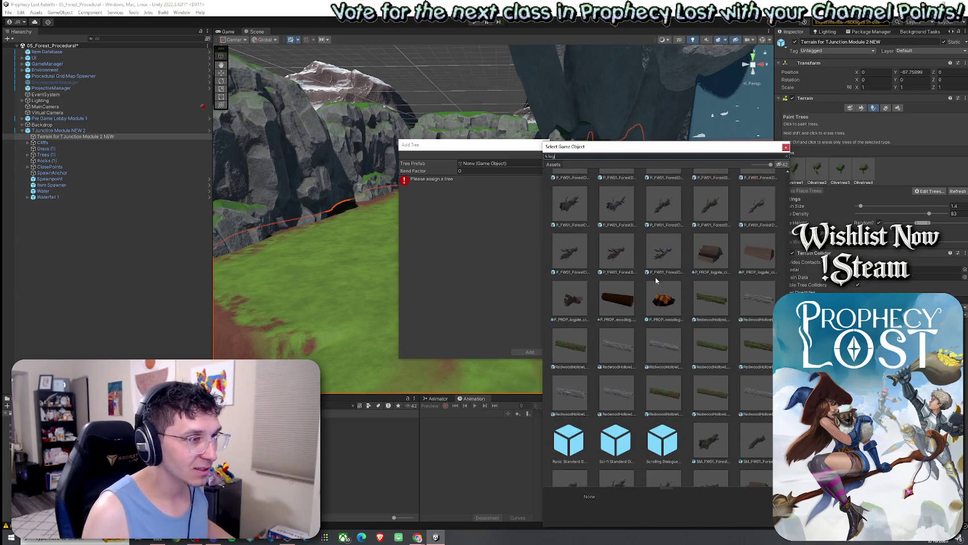
scroll(656, 280, up, 2)
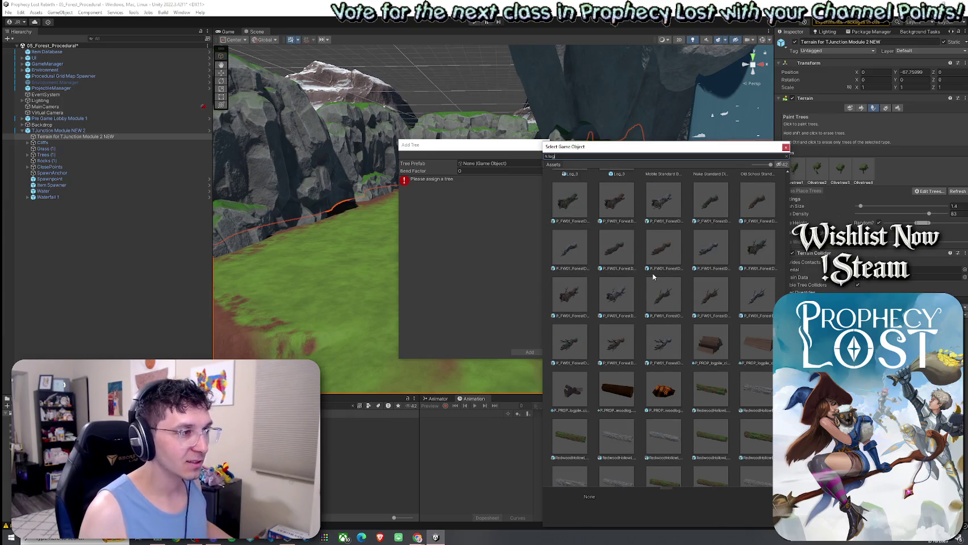
scroll(653, 277, down, 5)
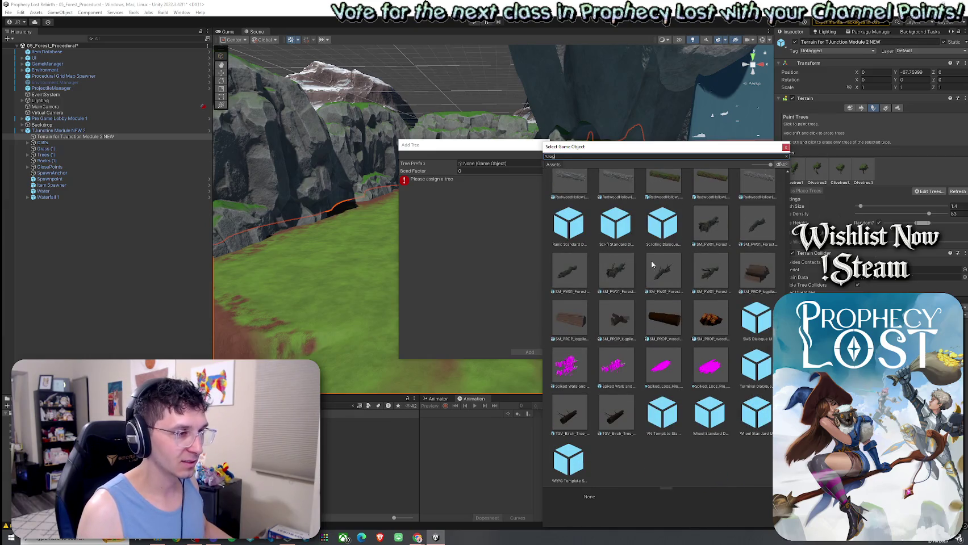
scroll(653, 256, up, 5)
scroll(654, 267, up, 5)
scroll(656, 281, up, 5)
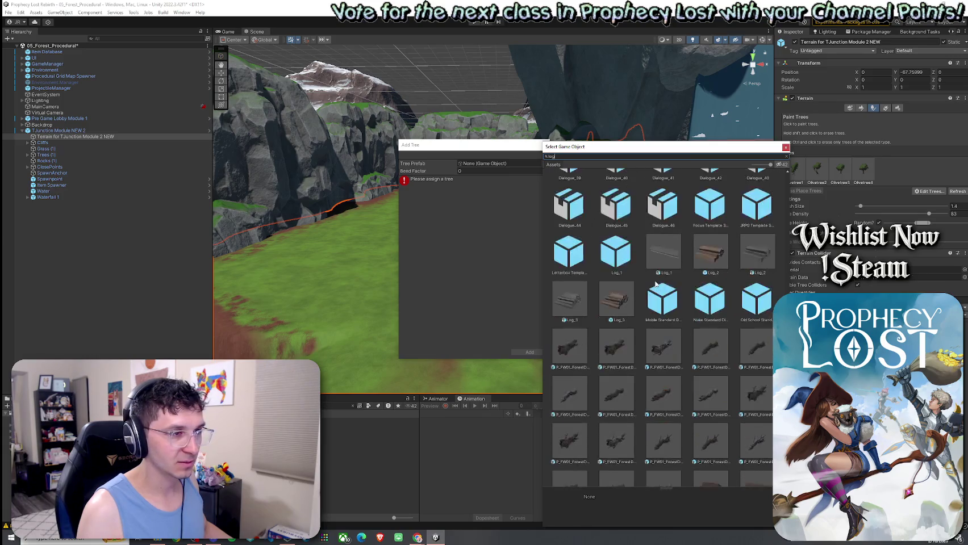
Step: Set P_FW01_ForestDebris_Log_01 as the Tree Prefab and add it to the tree list
click(576, 351)
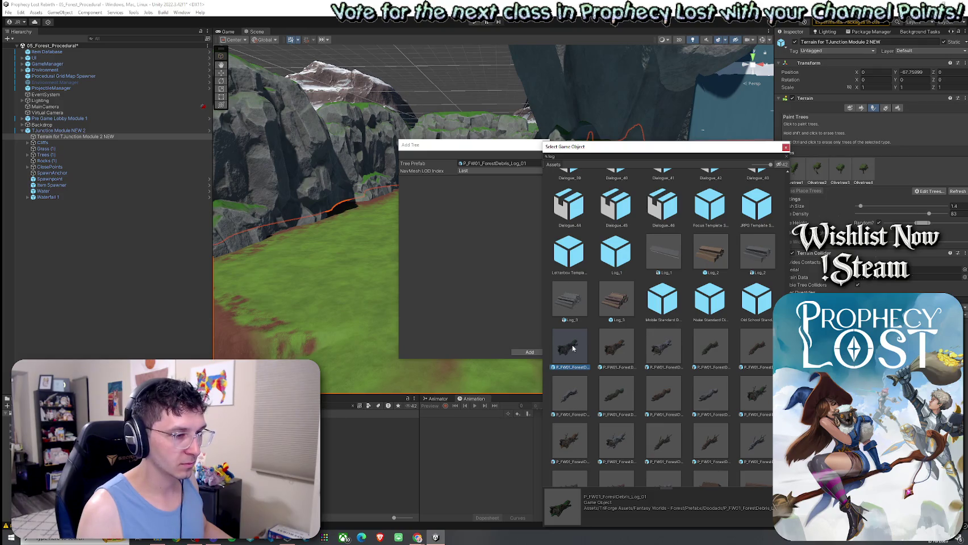
drag(541, 333, 553, 330)
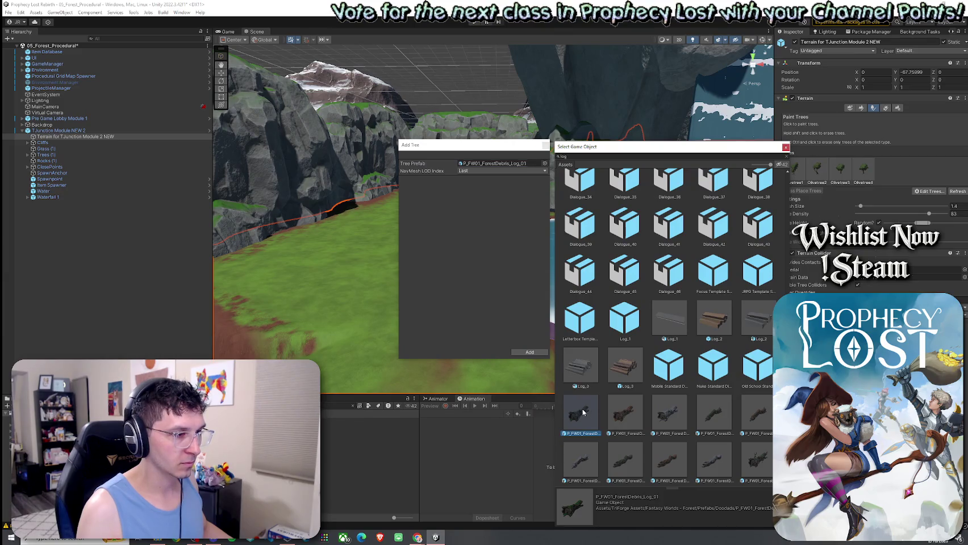
double_click(583, 413)
click(526, 352)
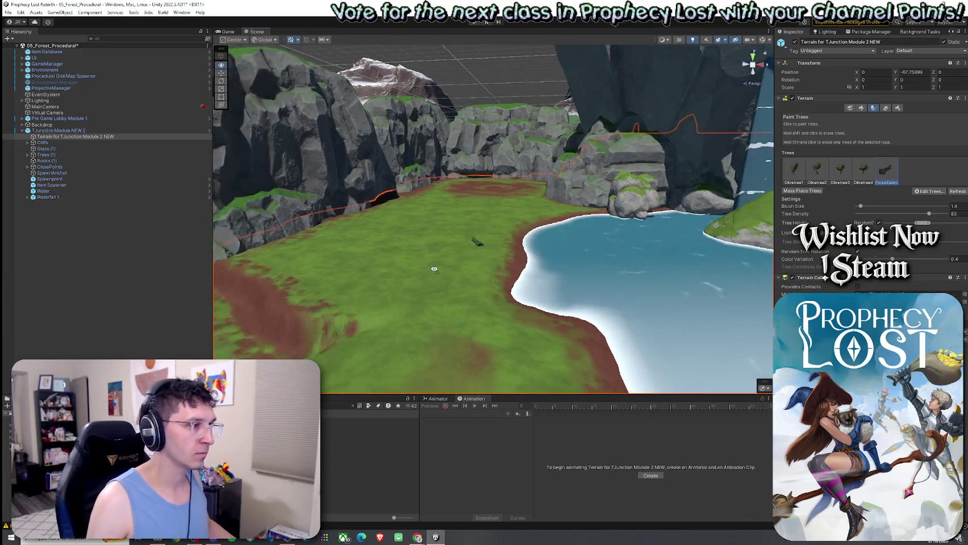
Step: Paint a fallen ForestDebris log onto the grassy lakeshore and look around toward the lake and waterfall
key(w)
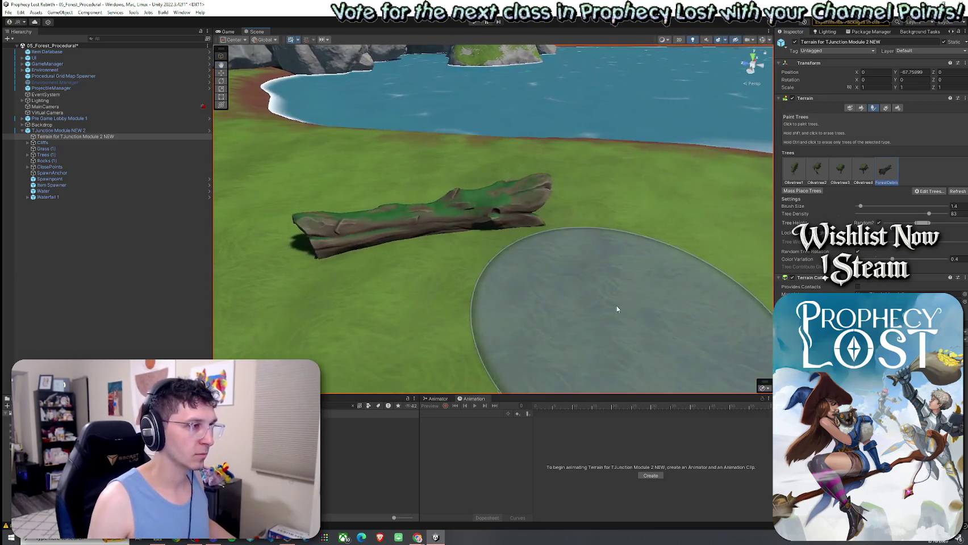
key(w)
key(w)
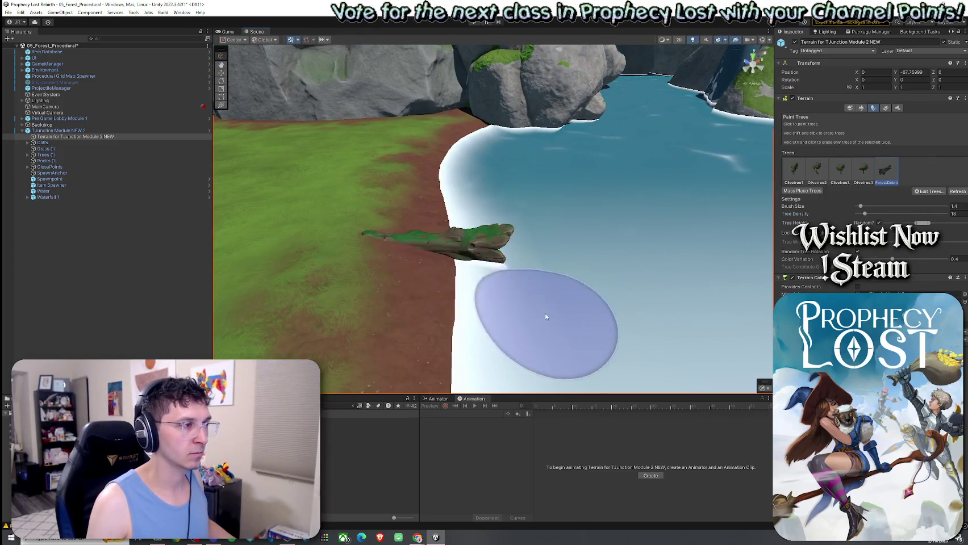
click(446, 272)
key(s)
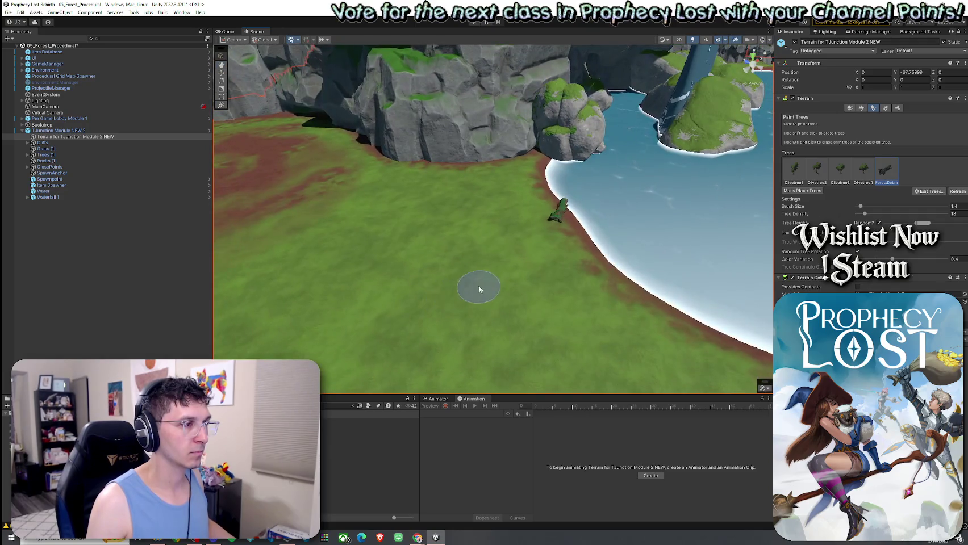
drag(511, 289, 469, 261)
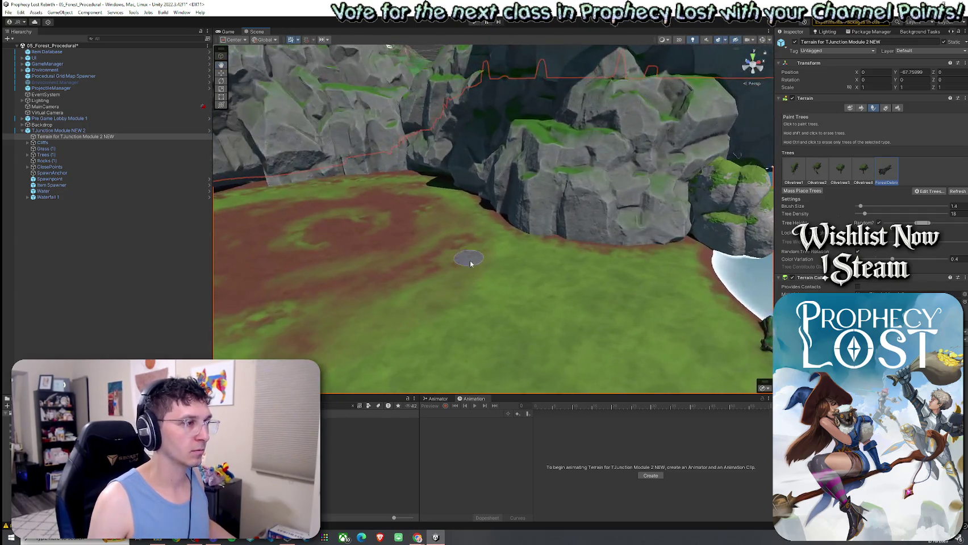
drag(542, 296, 641, 308)
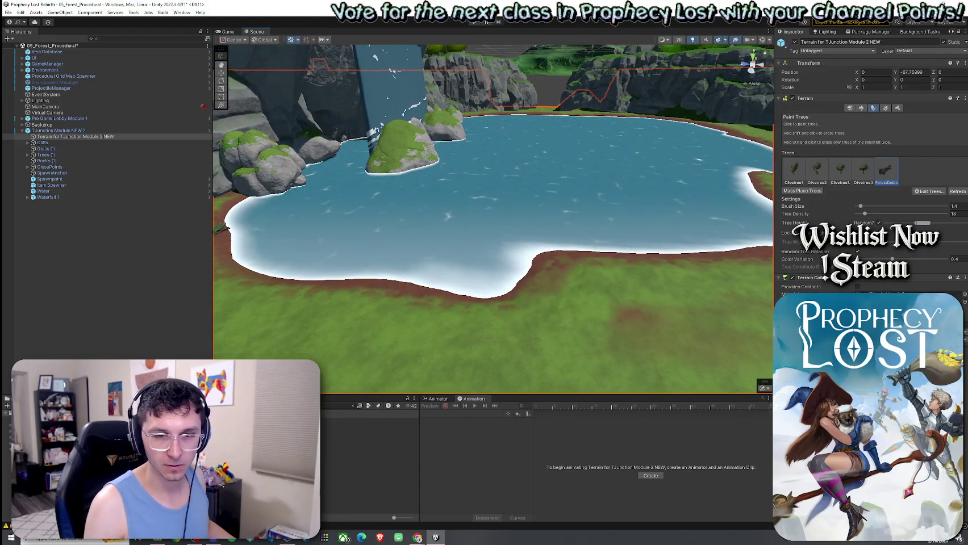
drag(625, 284, 676, 282)
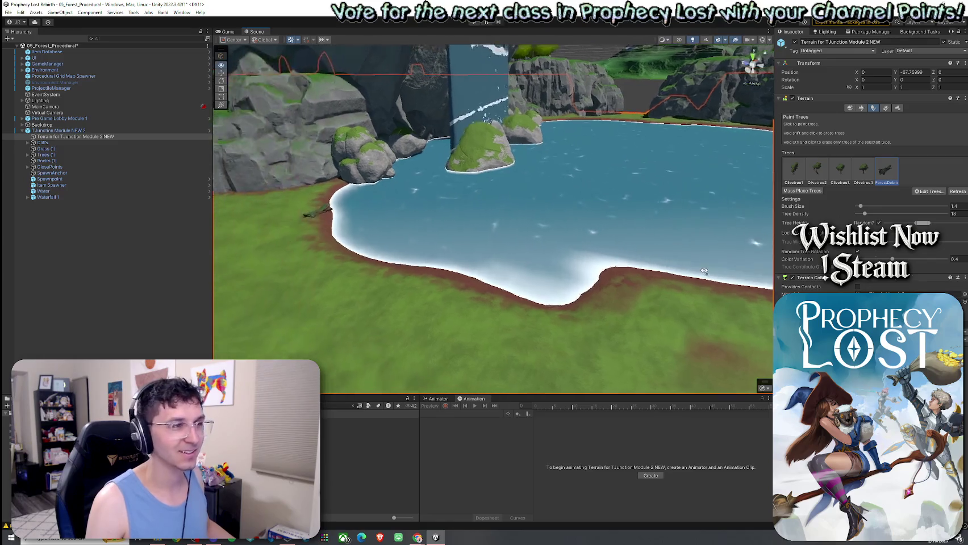
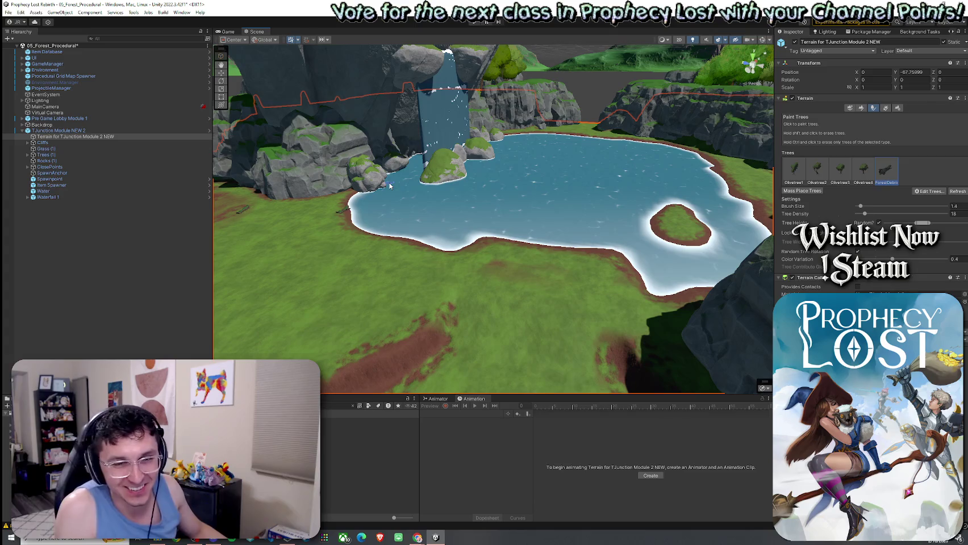
Step: Paint trees at the clearing's edge, undoing the two placed near the water
drag(382, 168, 710, 229)
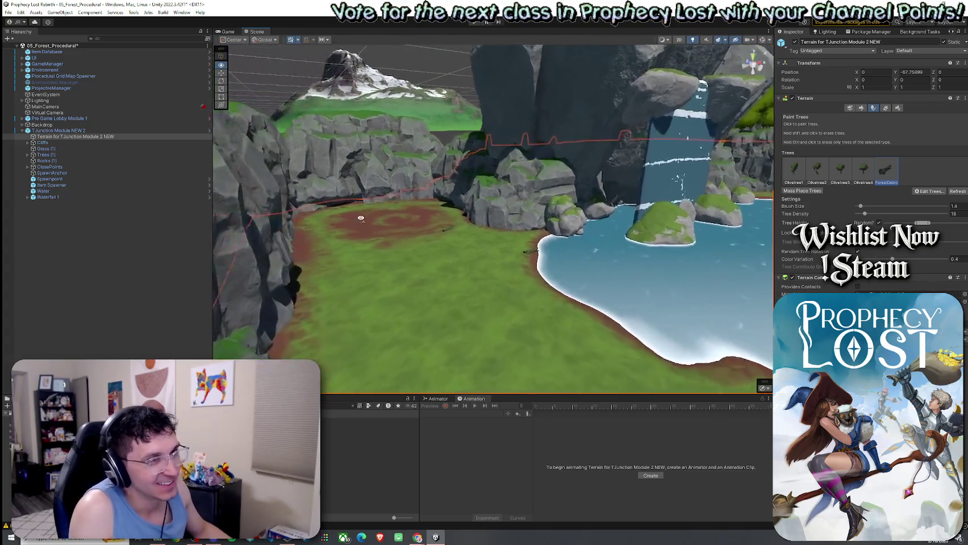
click(486, 252)
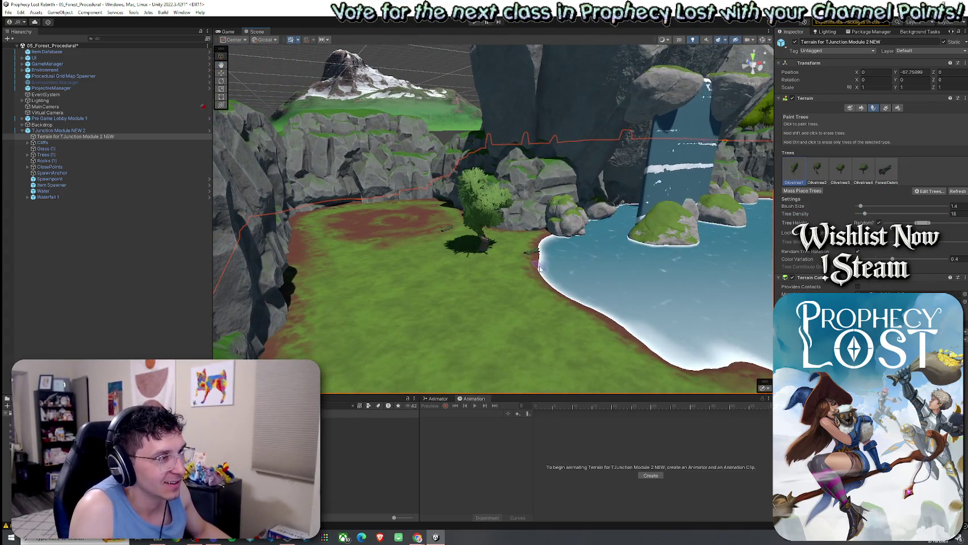
click(518, 301)
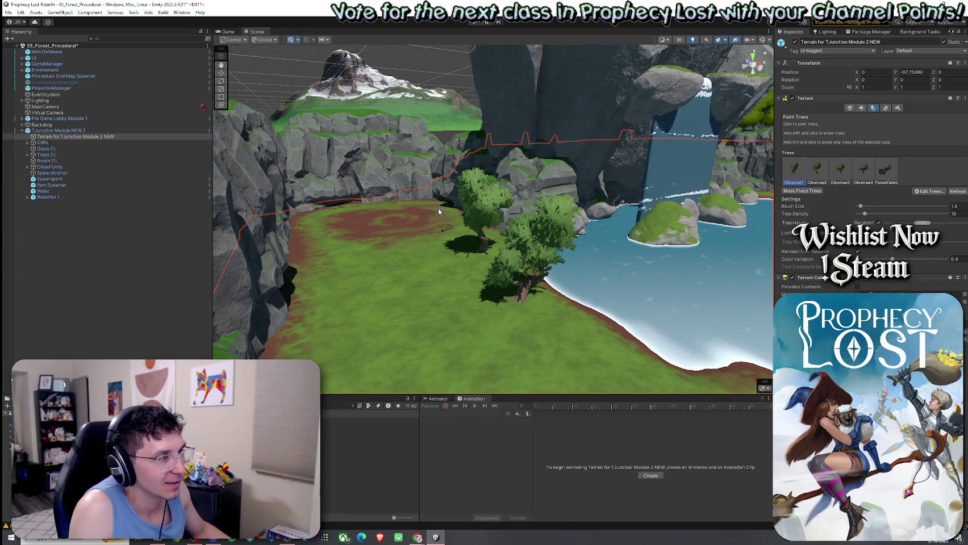
key(ctrl+z)
key(ctrl+z)
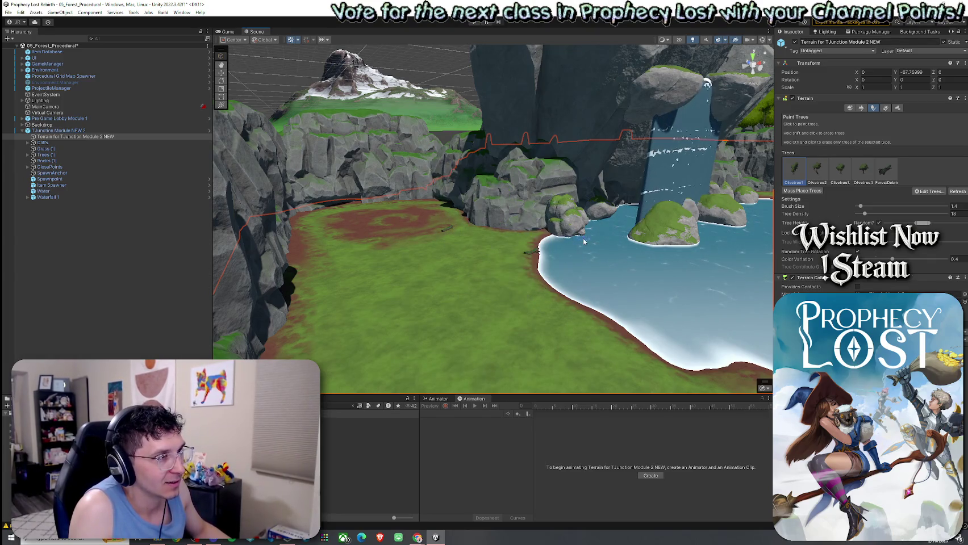
click(432, 206)
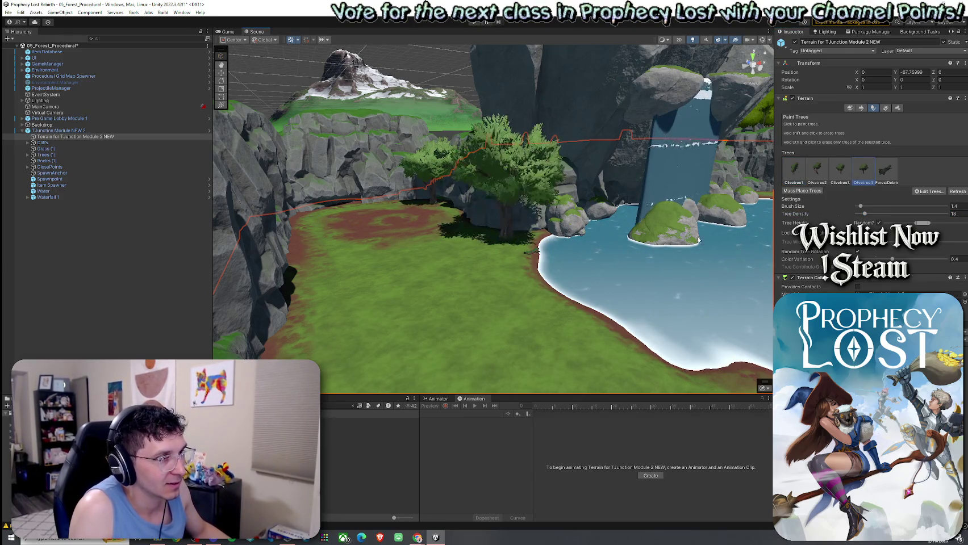
Step: Fly back to a wider view of the clearing and start adding a tree type
key(w)
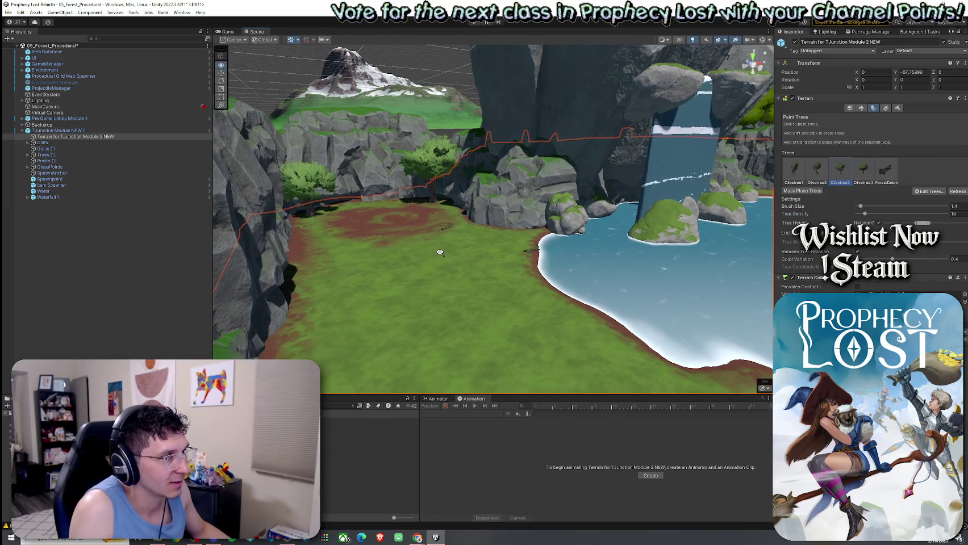
drag(365, 242, 444, 251)
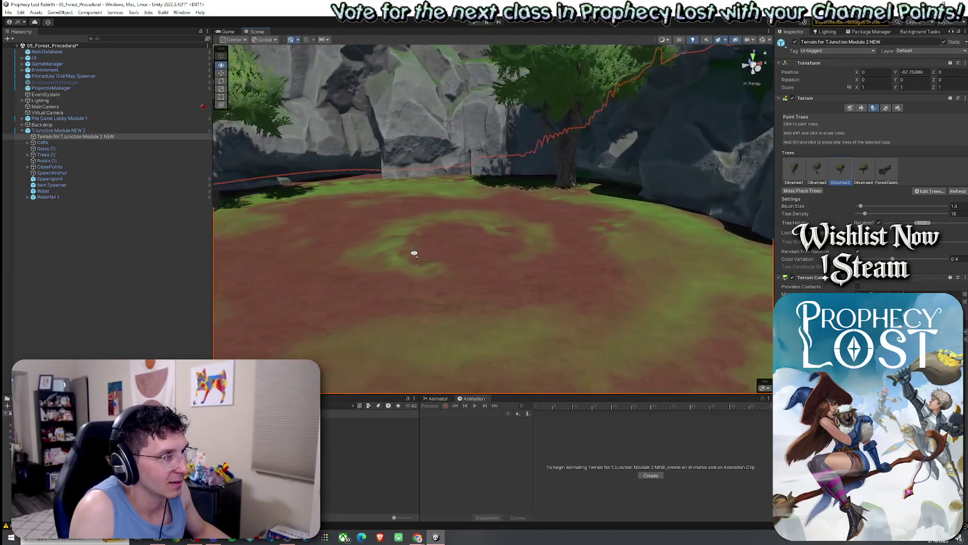
drag(444, 252, 484, 251)
scroll(483, 251, up, 2)
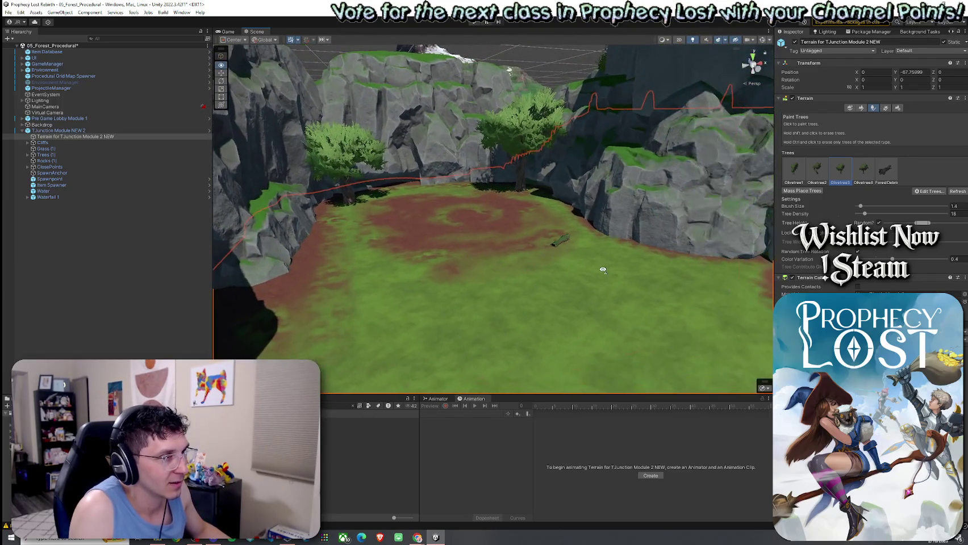
scroll(596, 261, up, 2)
scroll(597, 259, up, 2)
scroll(737, 257, up, 1)
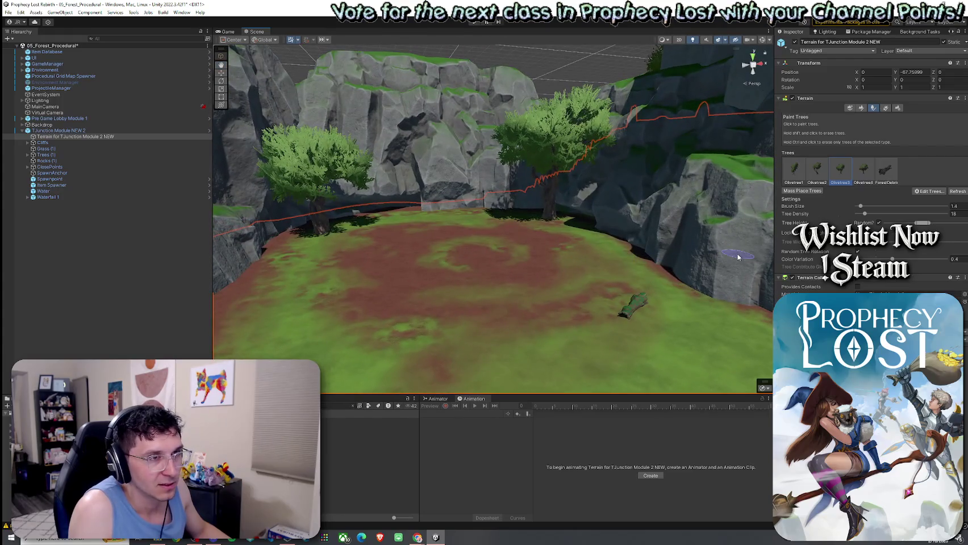
click(931, 193)
Step: Search 'bush' in the object picker and add Bush1 as a terrain tree type
click(544, 164)
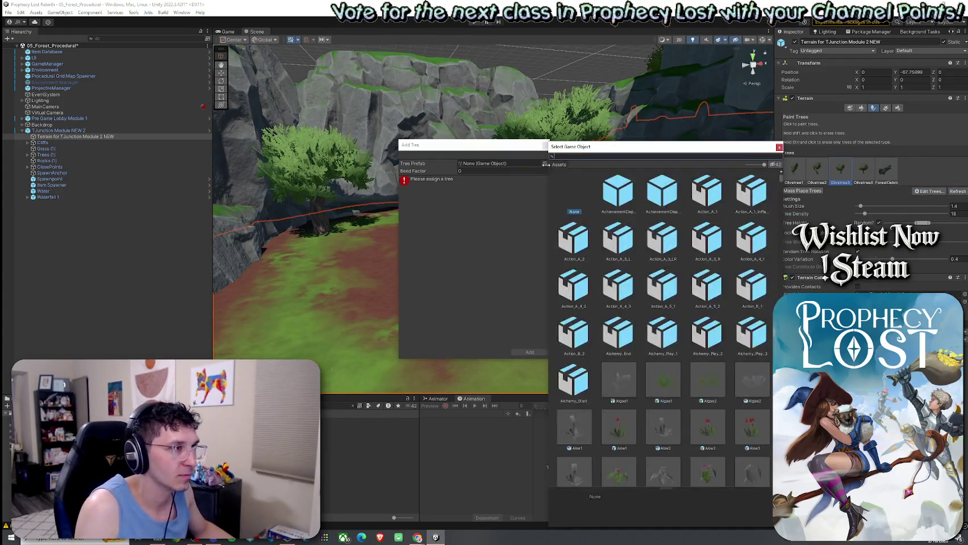
click(779, 147)
click(544, 163)
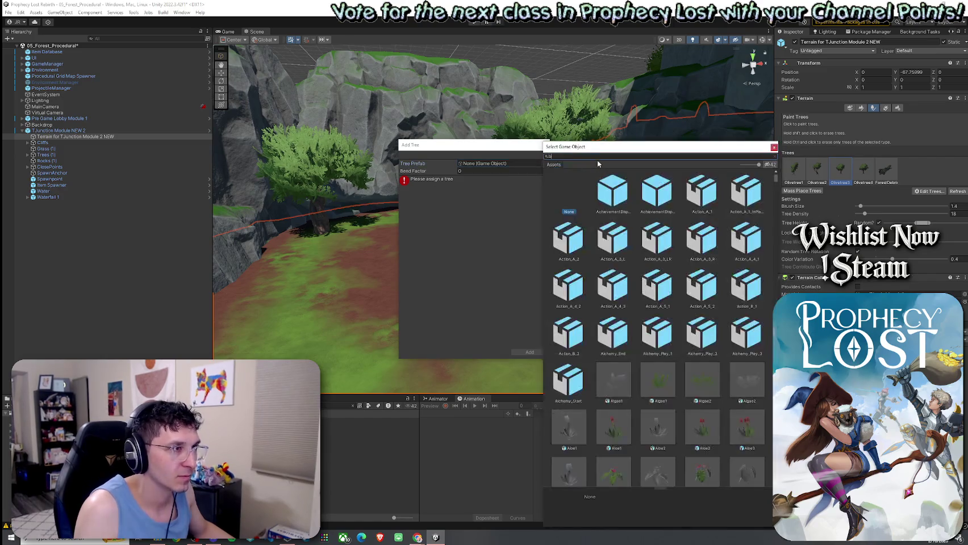
text(bush)
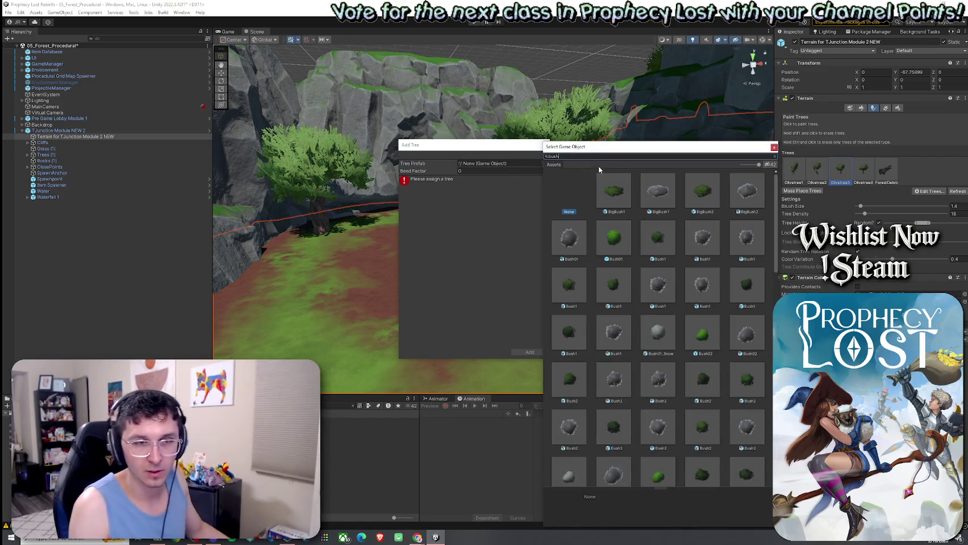
double_click(664, 243)
click(529, 352)
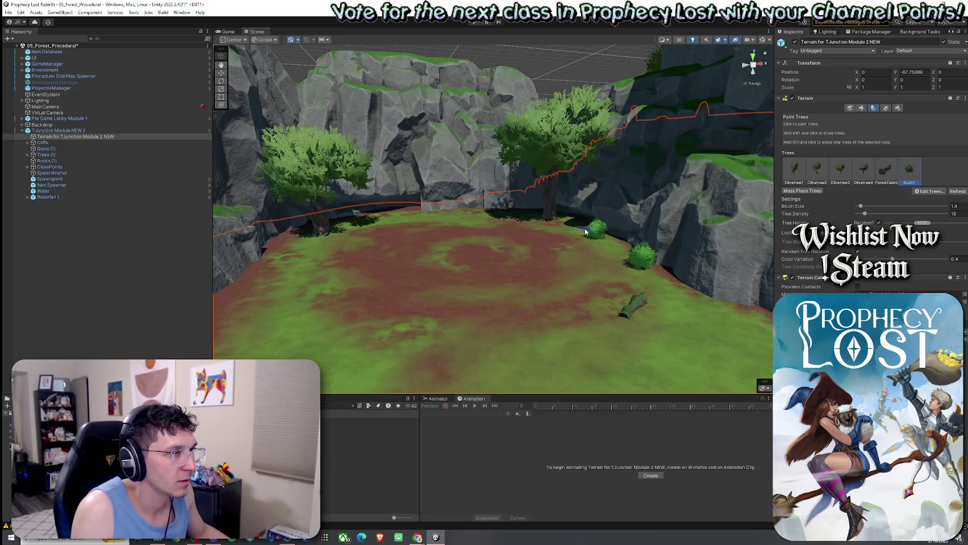
Step: Orbit around the clearing toward the lake, island and waterfall
drag(563, 237, 401, 234)
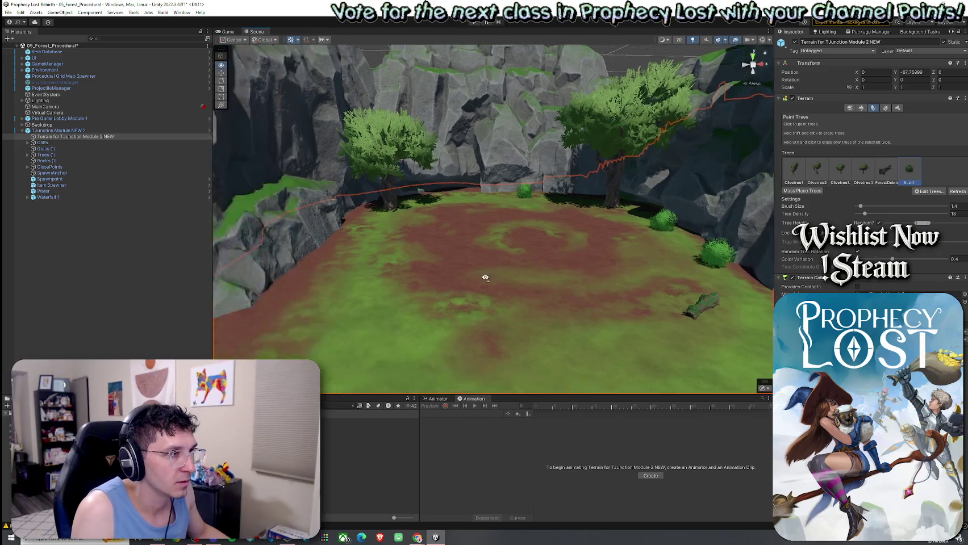
drag(381, 284, 645, 231)
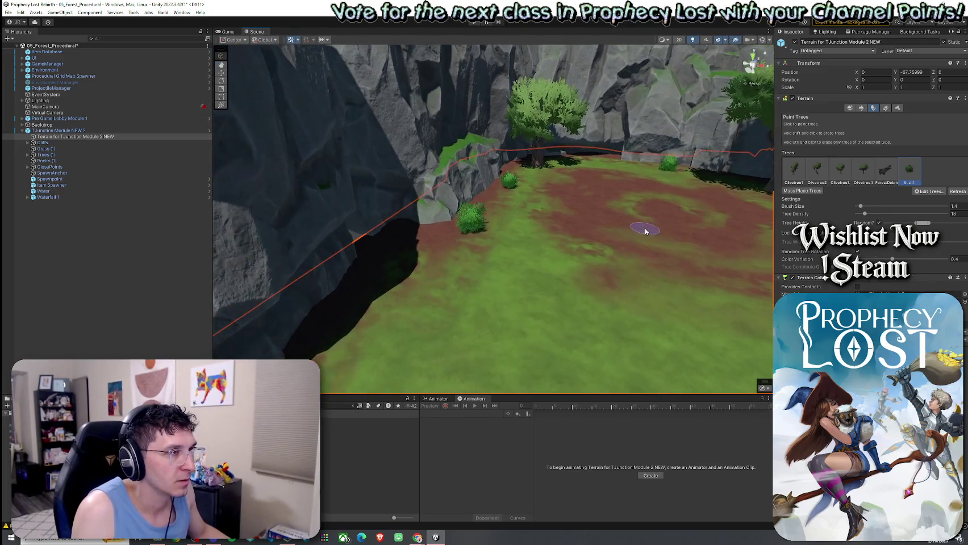
drag(774, 199, 520, 236)
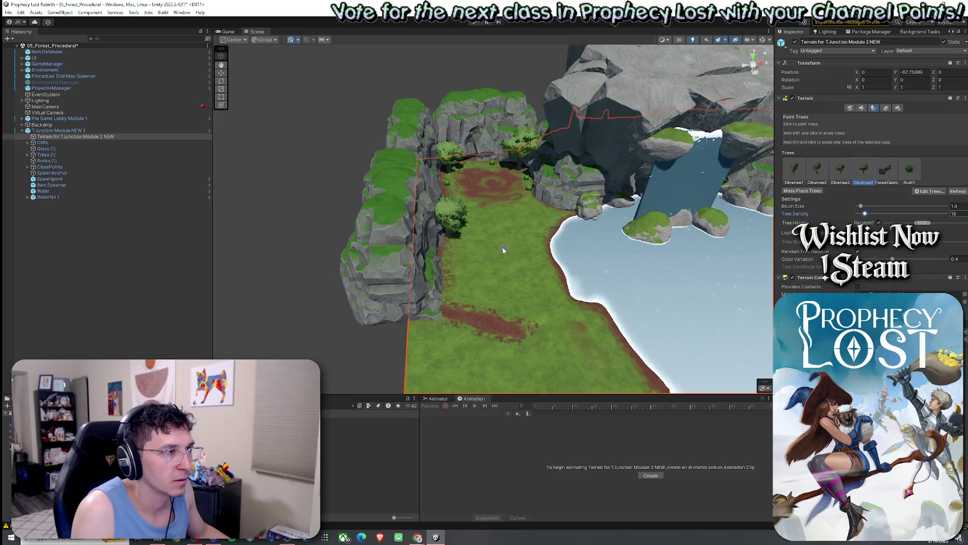
scroll(461, 277, up, 2)
scroll(455, 267, up, 3)
scroll(443, 250, up, 2)
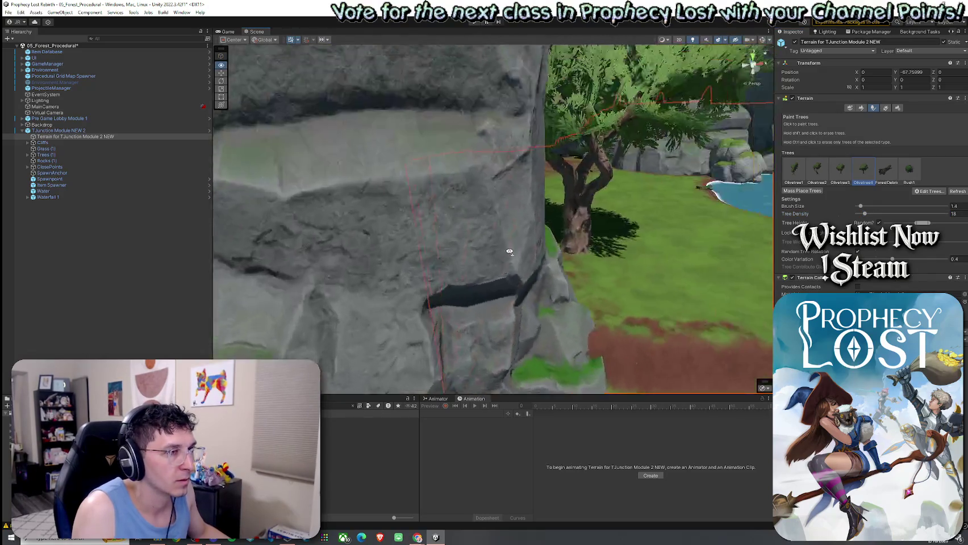
scroll(433, 243, down, 1)
mouse_move(439, 234)
mouse_down()
mouse_move(480, 281)
mouse_move(663, 303)
mouse_move(526, 210)
mouse_move(281, 216)
mouse_up()
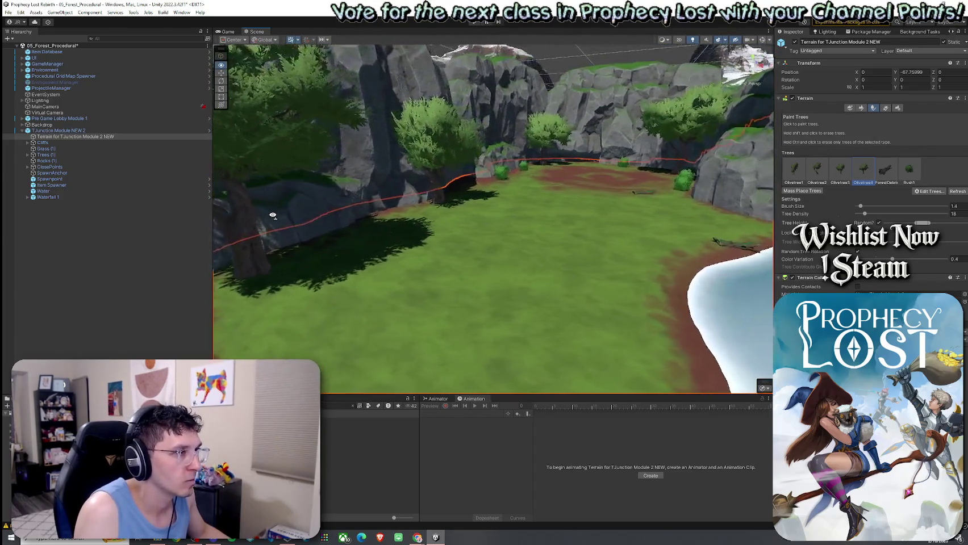
mouse_move(280, 216)
mouse_down()
mouse_move(465, 173)
mouse_move(283, 157)
mouse_move(321, 186)
mouse_move(378, 198)
mouse_move(342, 227)
mouse_move(454, 258)
mouse_up()
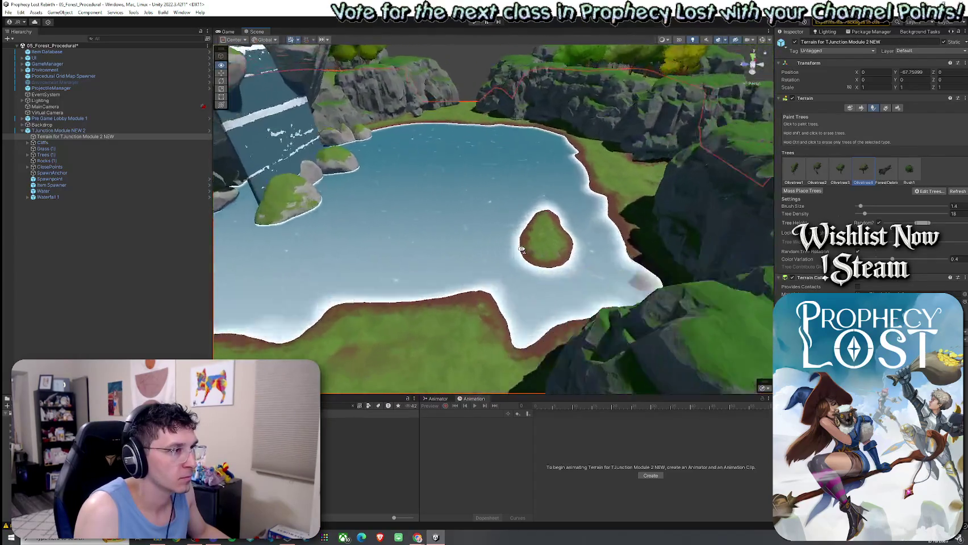
Step: Erase the large tree standing on the pond island
mouse_move(454, 258)
mouse_down()
mouse_move(522, 278)
mouse_move(831, 210)
mouse_up()
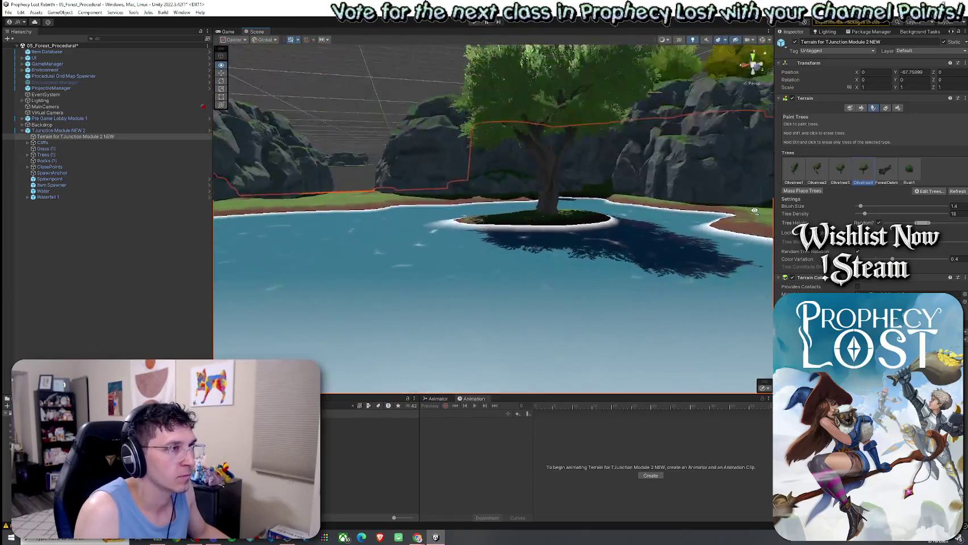
key(d)
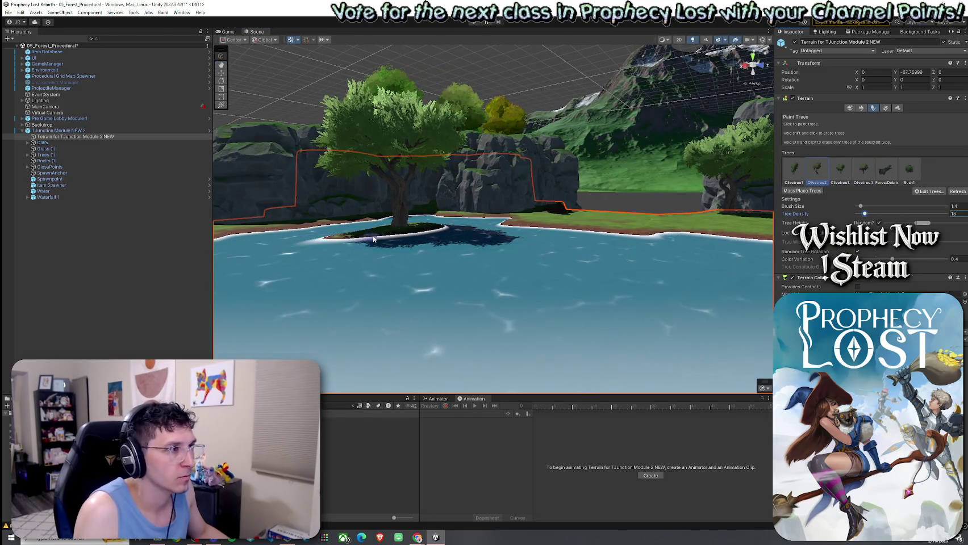
shift+click(399, 230)
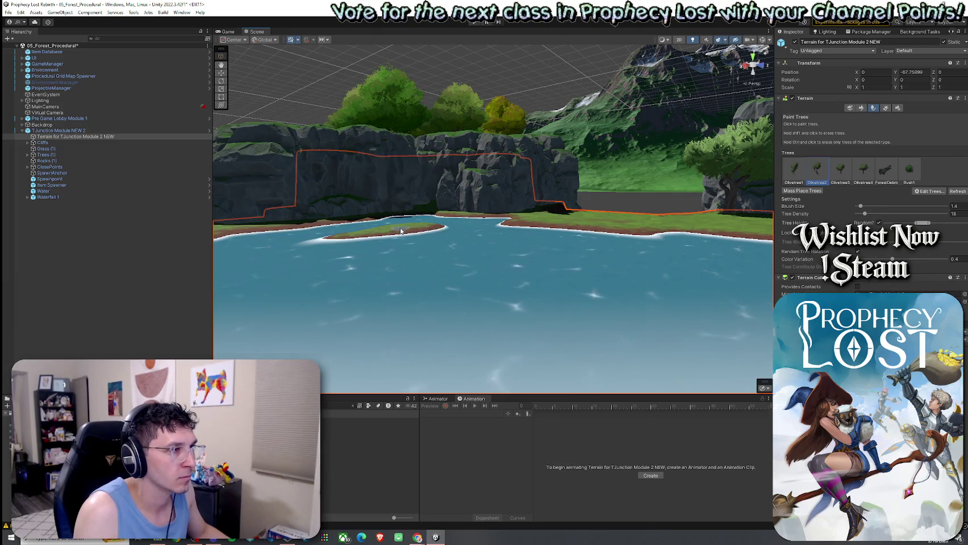
Step: Place a tree in front of the rock cliff, redoing it further left
mouse_move(422, 240)
mouse_down()
mouse_move(704, 253)
mouse_move(442, 263)
mouse_up()
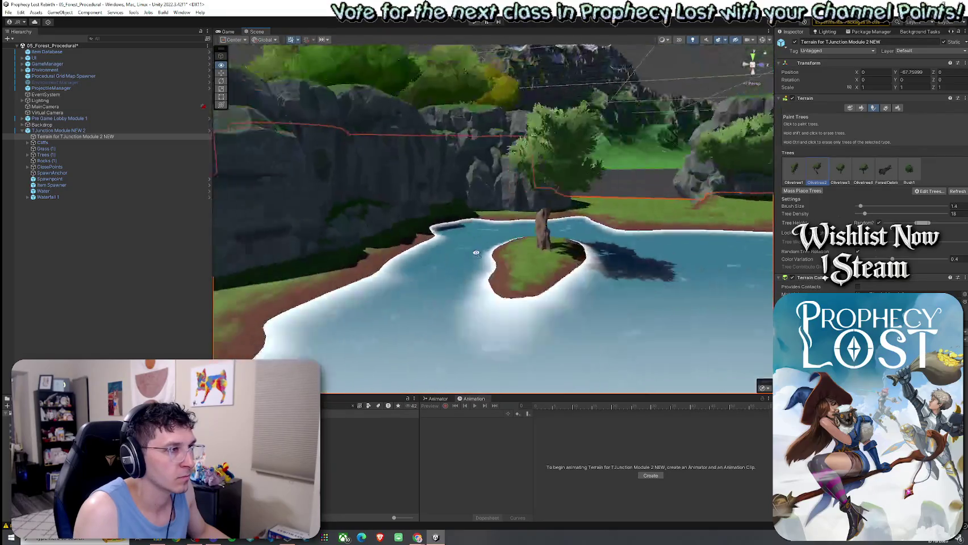
key(a)
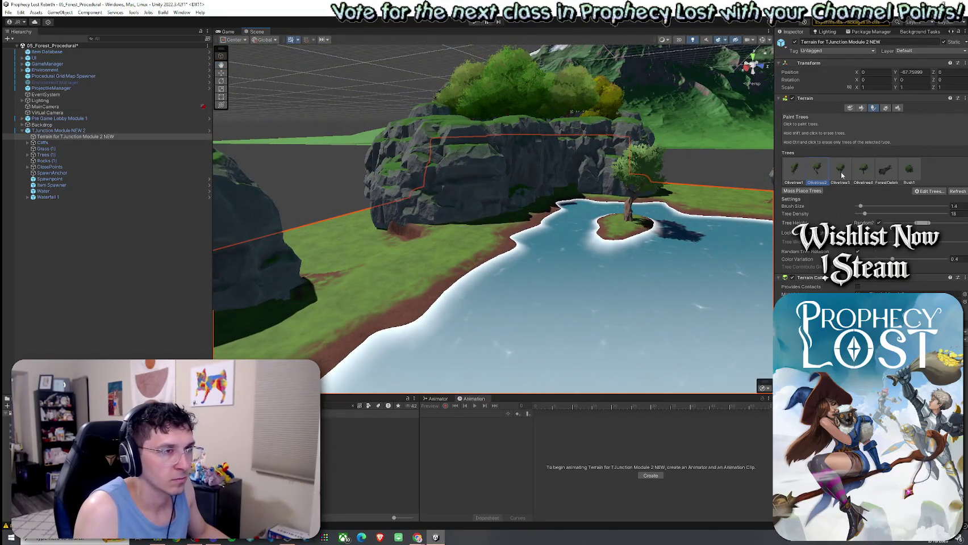
click(466, 229)
key(ctrl+z)
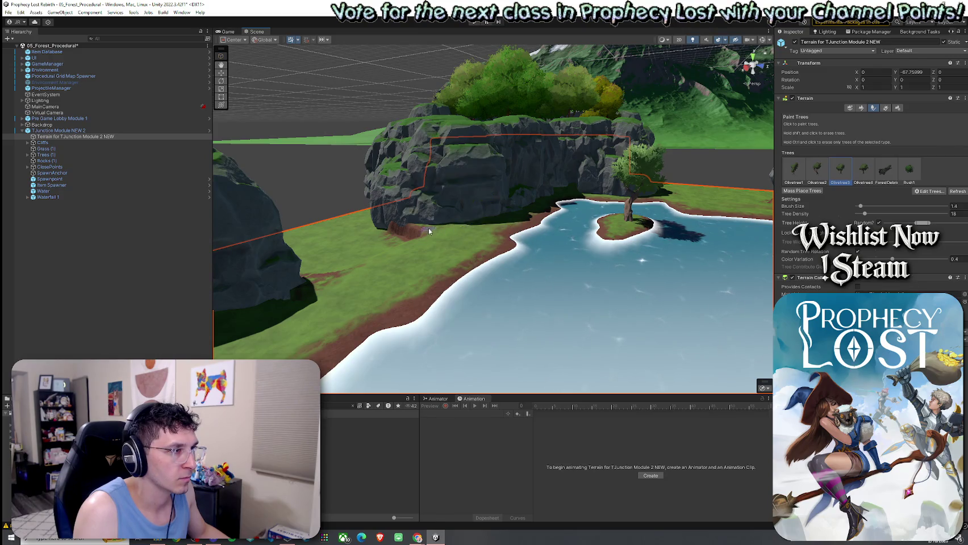
click(428, 228)
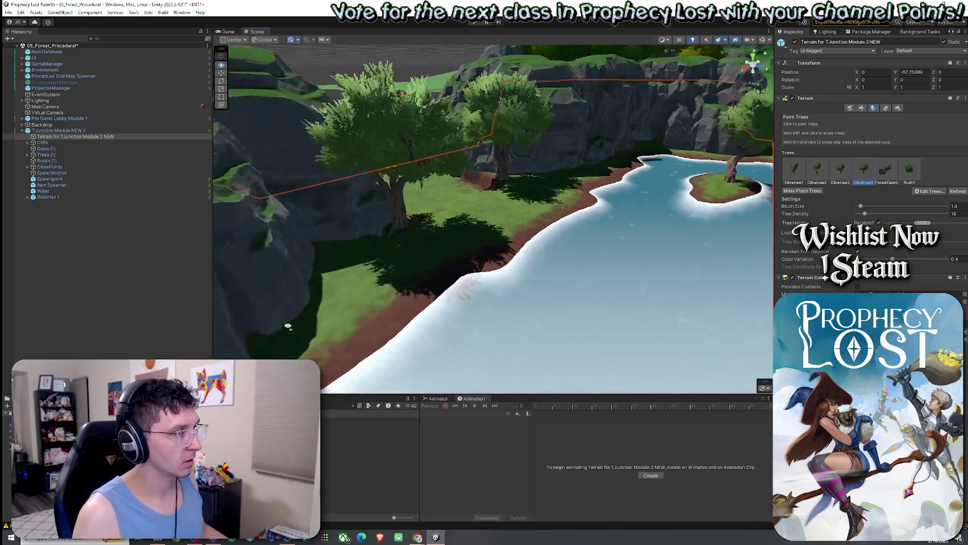
scroll(304, 294, up, 5)
click(861, 107)
Step: Flatten the ground at the cliff base with the Set Height tool
click(852, 116)
click(795, 149)
shift+click(581, 248)
click(580, 248)
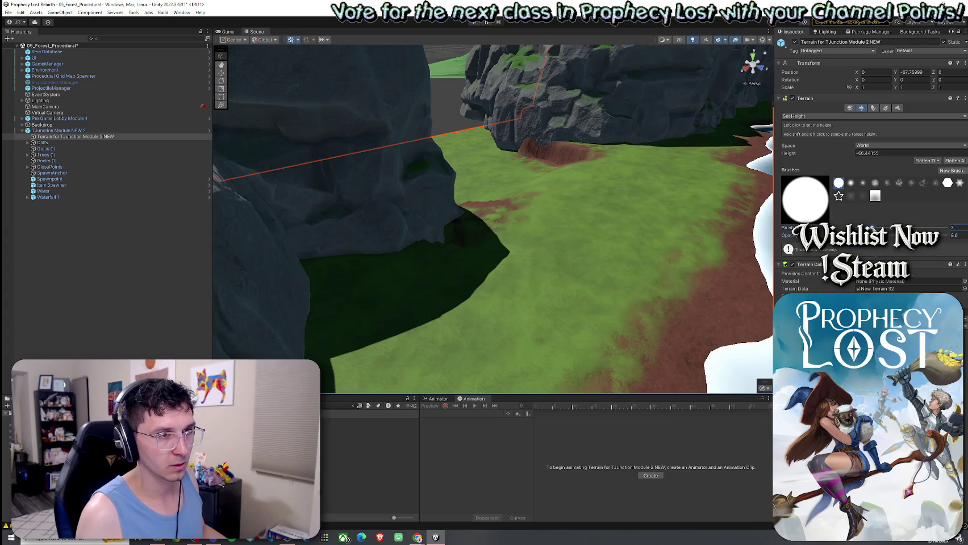
mouse_move(421, 244)
mouse_down()
mouse_move(272, 256)
mouse_move(582, 201)
mouse_up()
Step: Smooth the brown slope with Smooth Height, then return to Paint Trees
click(817, 117)
click(806, 159)
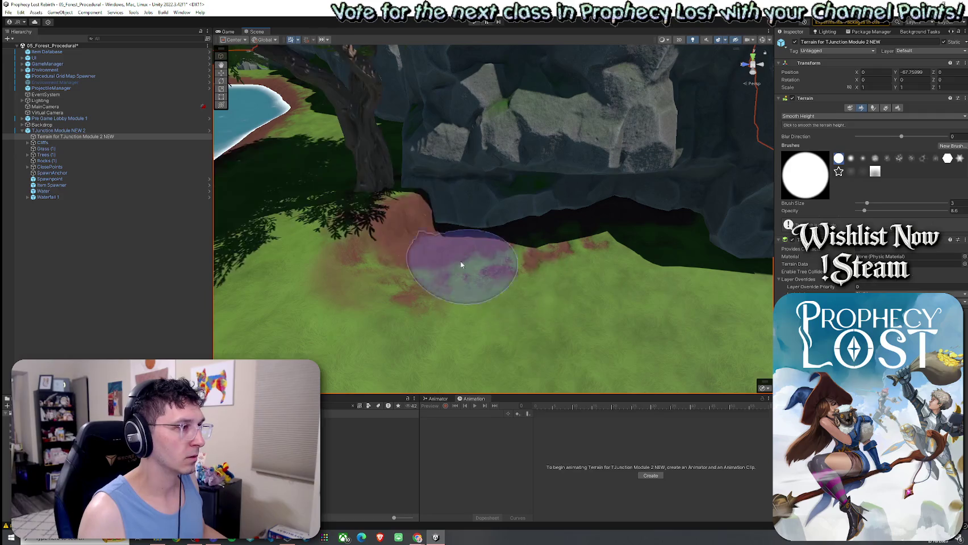
mouse_move(467, 234)
mouse_down()
mouse_move(371, 265)
mouse_move(518, 227)
mouse_move(561, 245)
mouse_move(464, 196)
mouse_move(490, 160)
mouse_move(541, 192)
mouse_up()
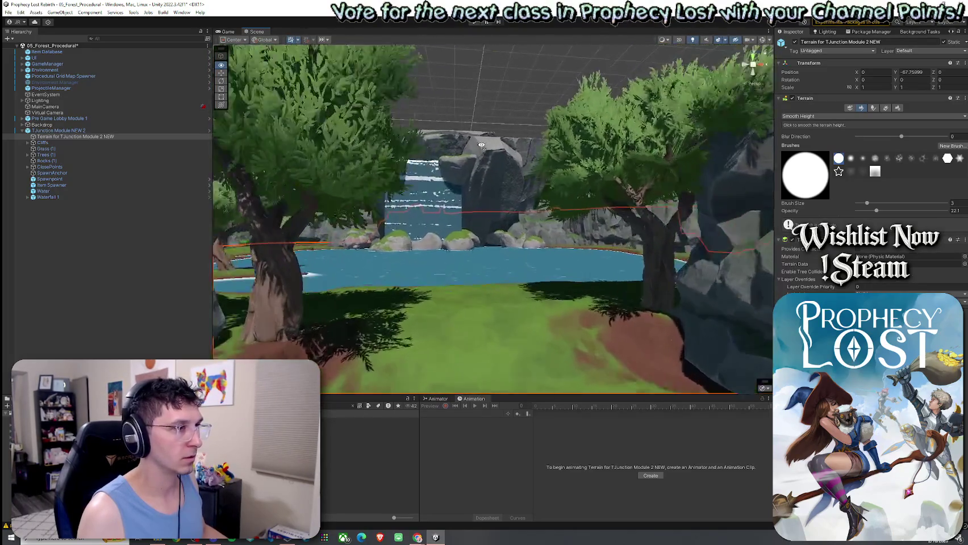
click(874, 109)
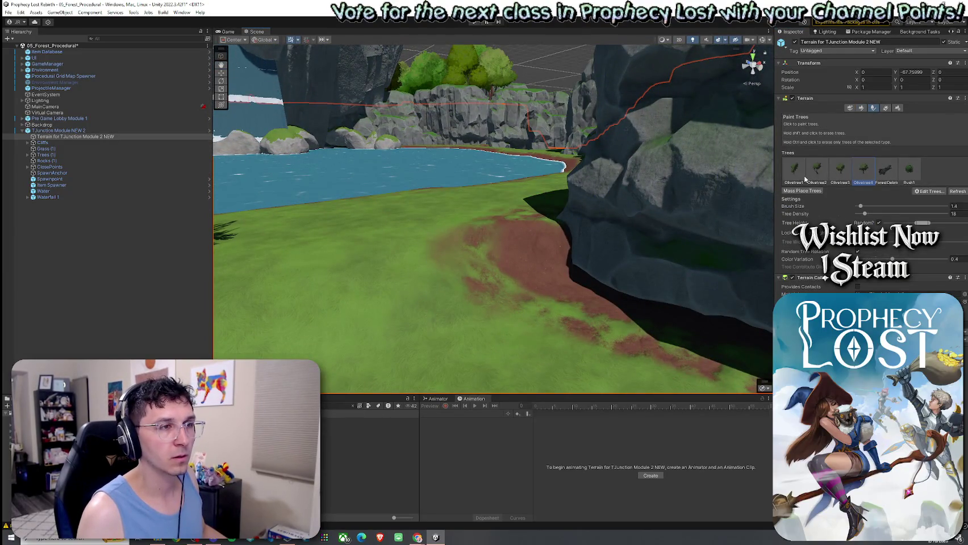
Step: Erase the tree beside the right rock wall along the grassy dirt path
drag(584, 227, 602, 228)
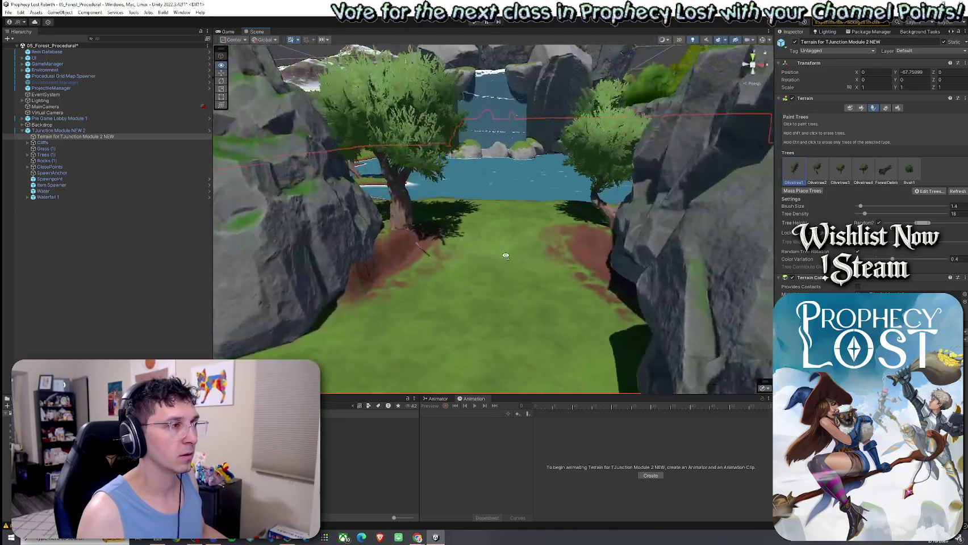
shift+click(617, 218)
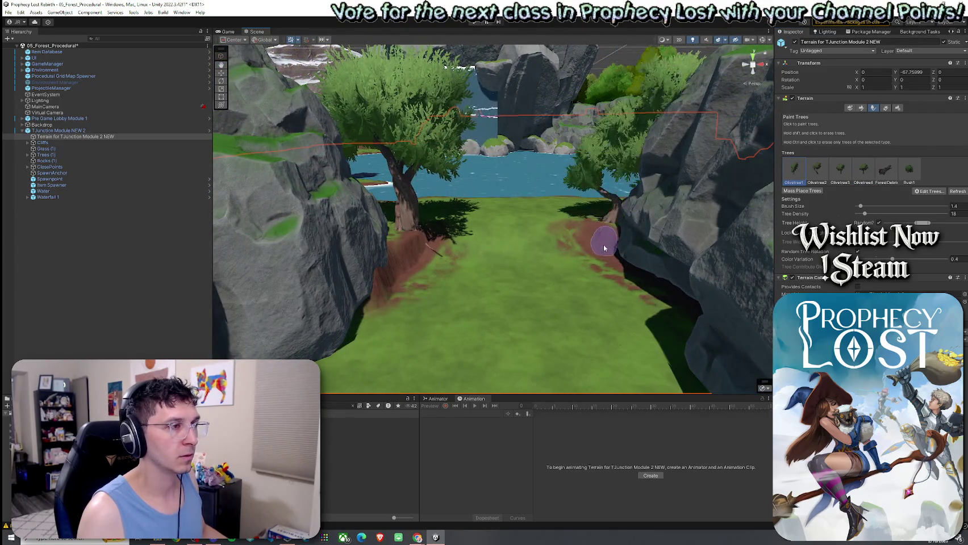
mouse_move(616, 218)
mouse_down()
mouse_move(574, 248)
mouse_move(483, 262)
mouse_move(418, 257)
mouse_move(741, 195)
mouse_move(538, 254)
mouse_move(554, 320)
mouse_up()
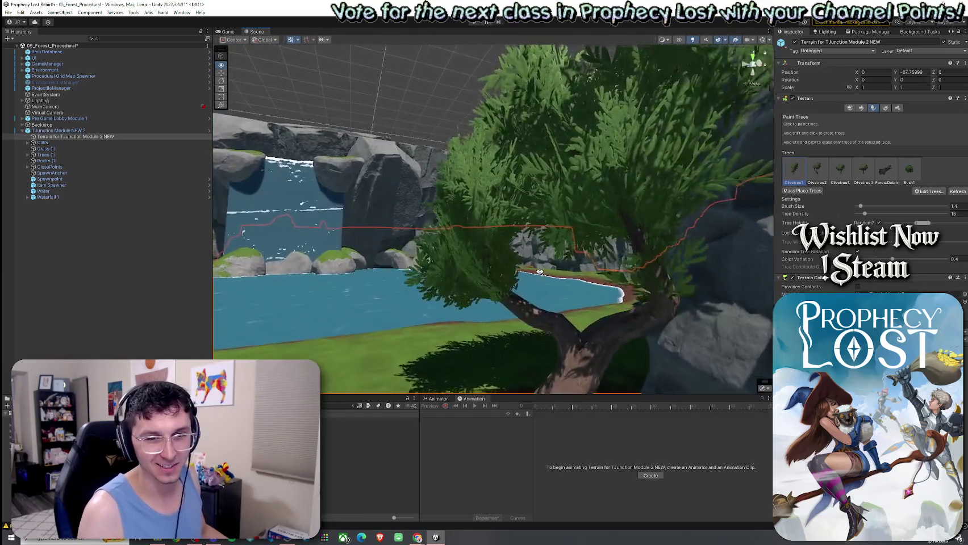
mouse_move(554, 319)
mouse_down()
mouse_move(544, 294)
mouse_move(722, 330)
mouse_up()
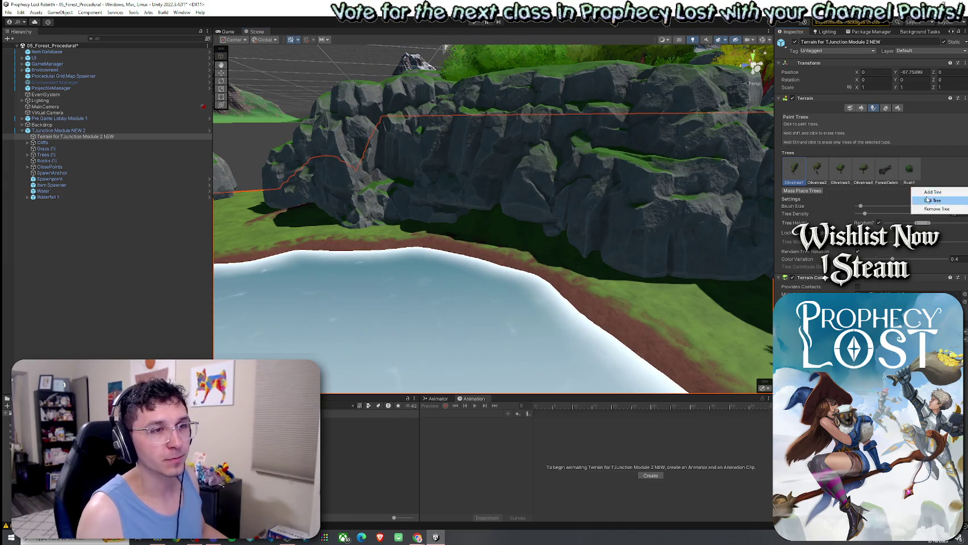
Step: Add BigBush1 as a new tree type through the Add Tree dialog
click(932, 192)
click(540, 164)
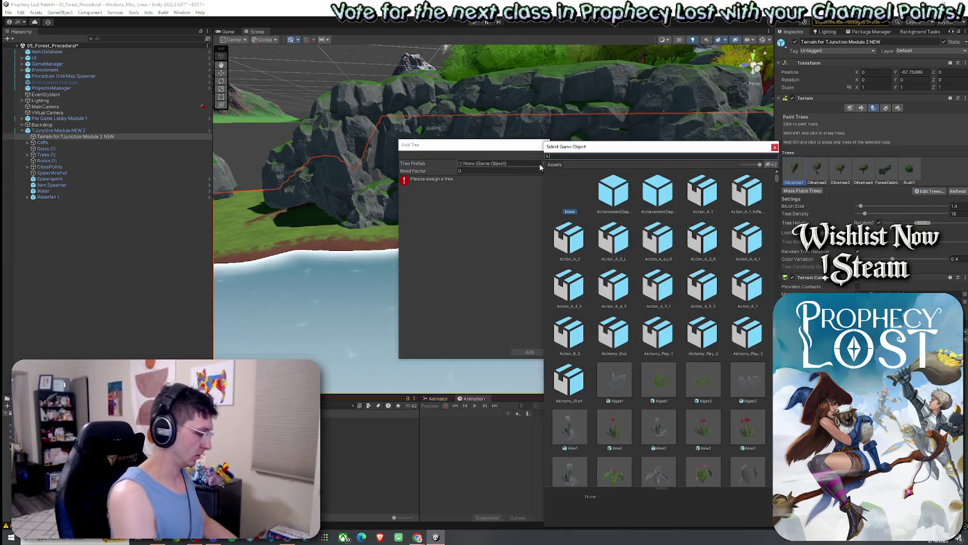
text(bush)
double_click(614, 192)
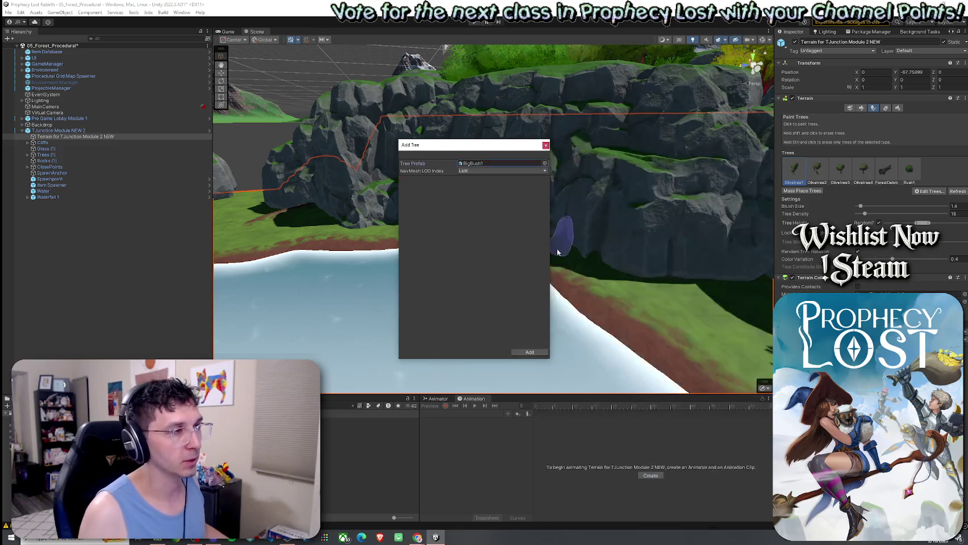
click(530, 353)
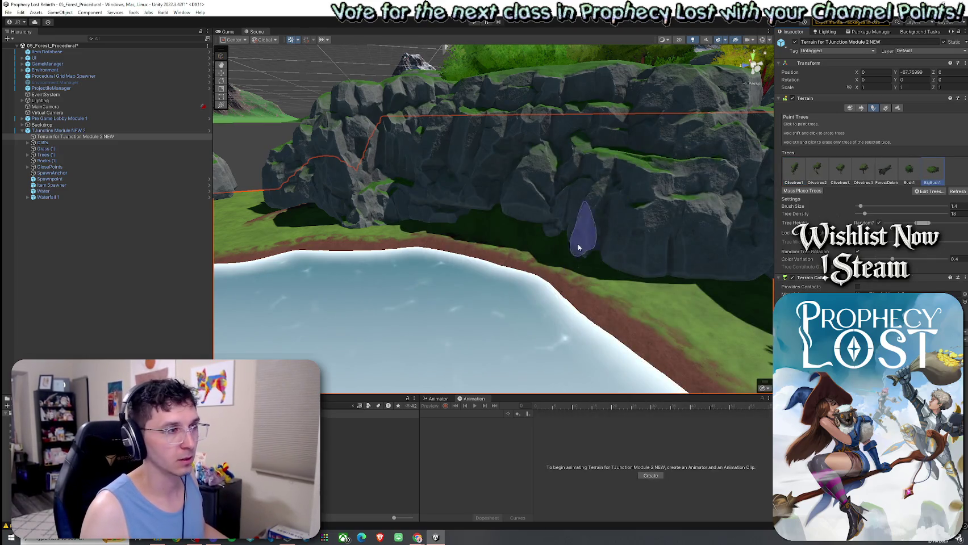
Step: Return to Paint Trees and test-paint BigBush1 patches, undoing the first one
click(860, 109)
click(851, 117)
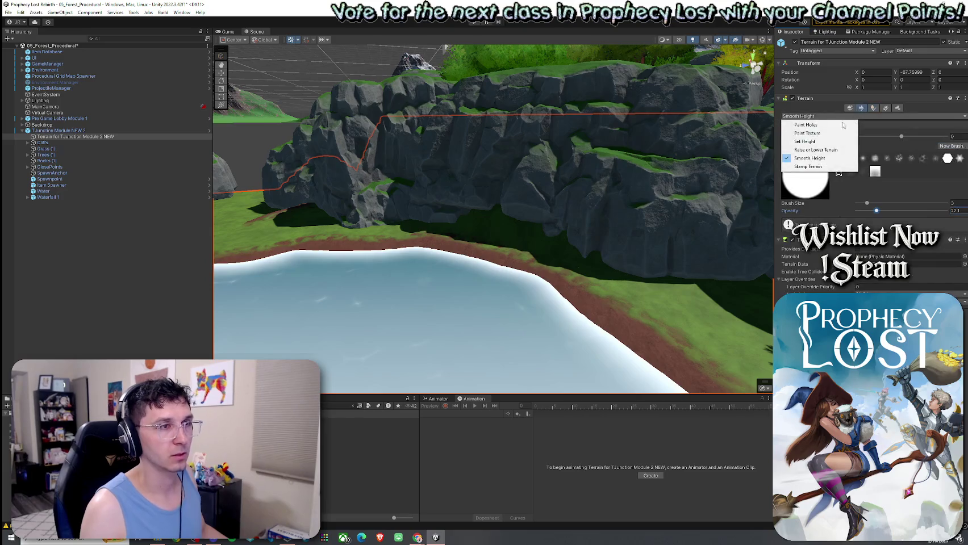
click(822, 150)
click(851, 116)
click(804, 141)
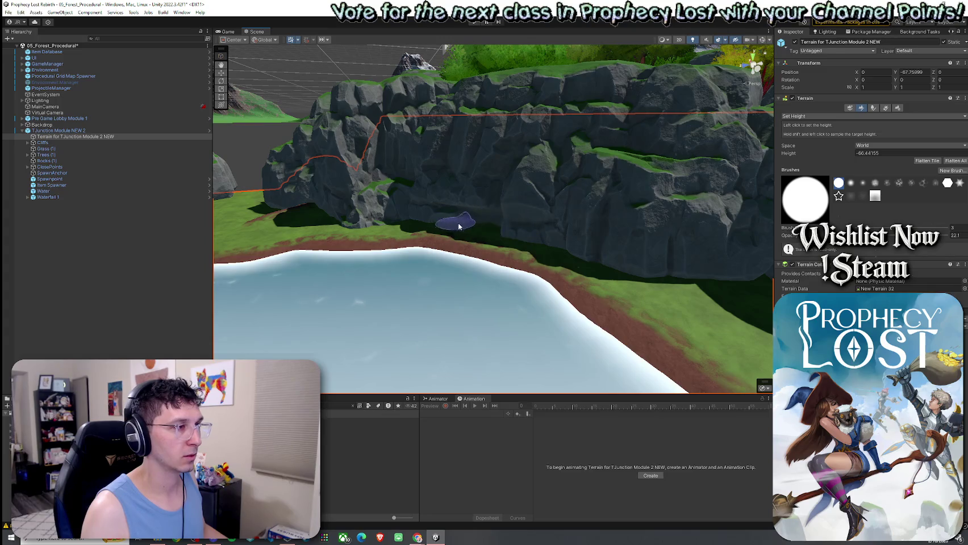
click(872, 108)
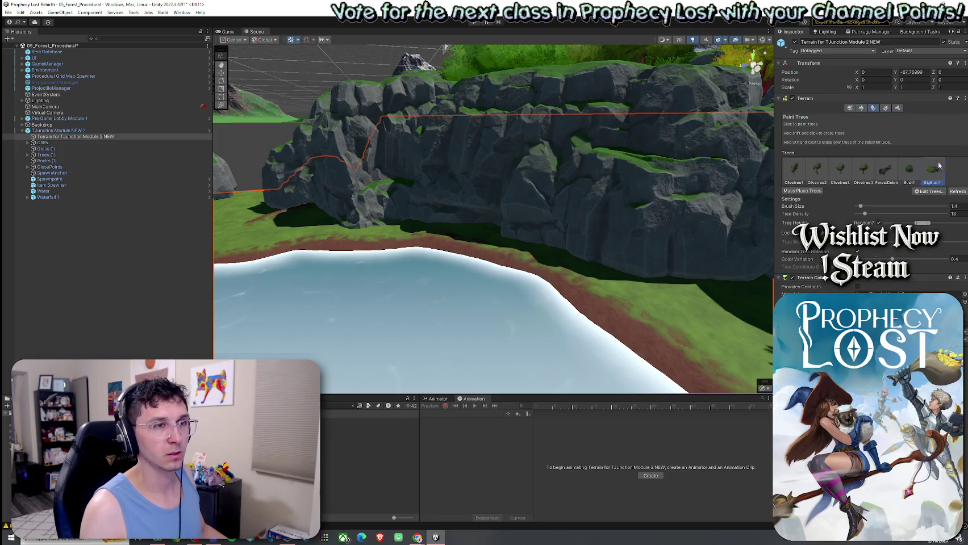
drag(657, 258, 634, 262)
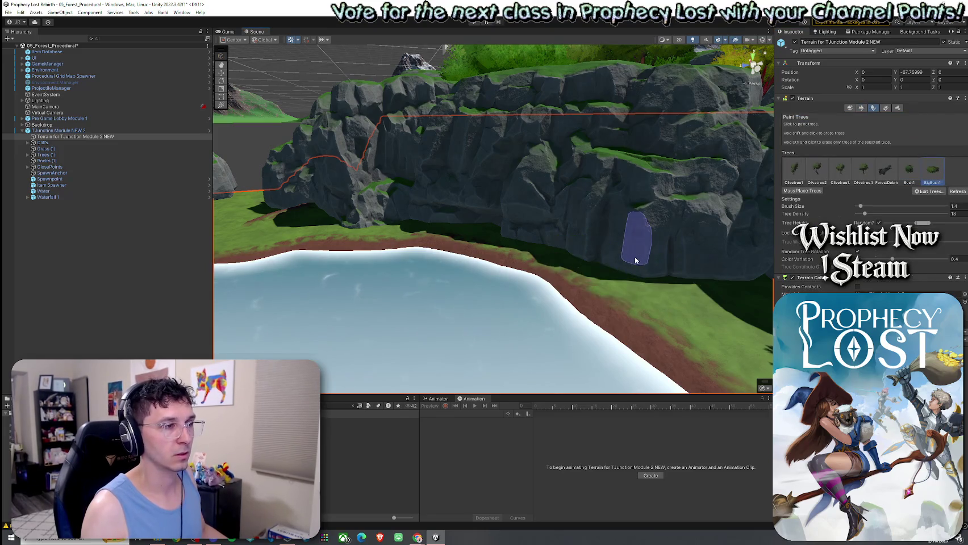
key(ctrl+z)
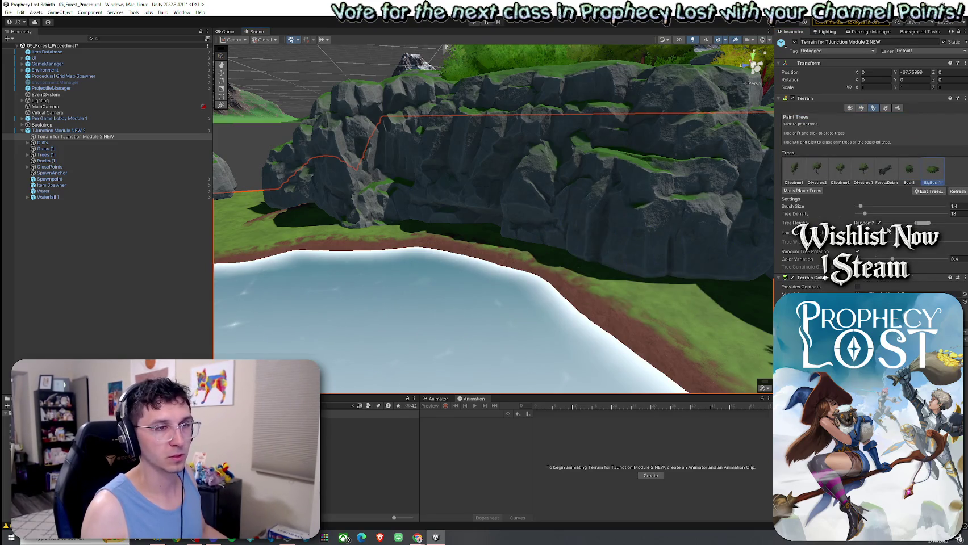
drag(617, 268, 620, 267)
Step: Brush BigBush1 bushes at the foot of the rock face, undoing stray strokes
key(ctrl+z)
click(634, 270)
key(ctrl+z)
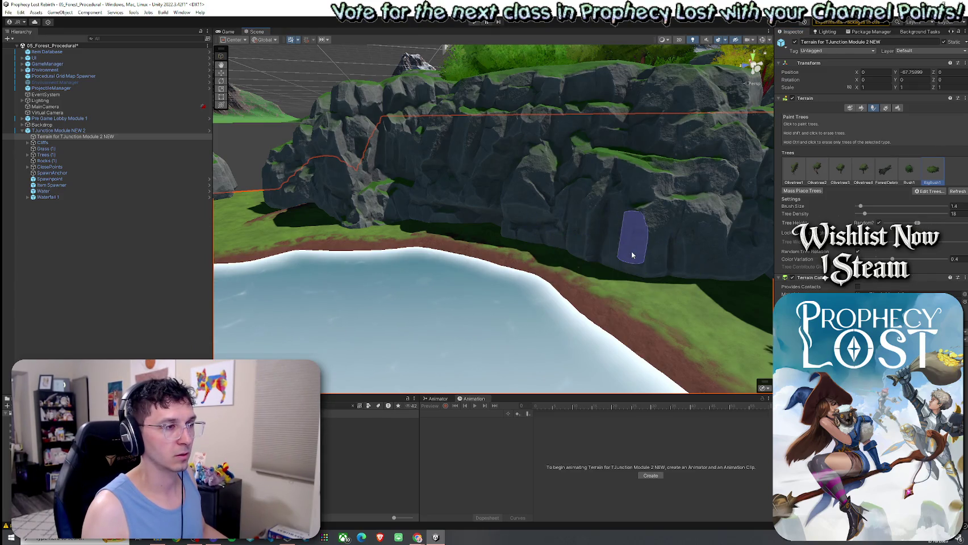
drag(570, 249, 601, 253)
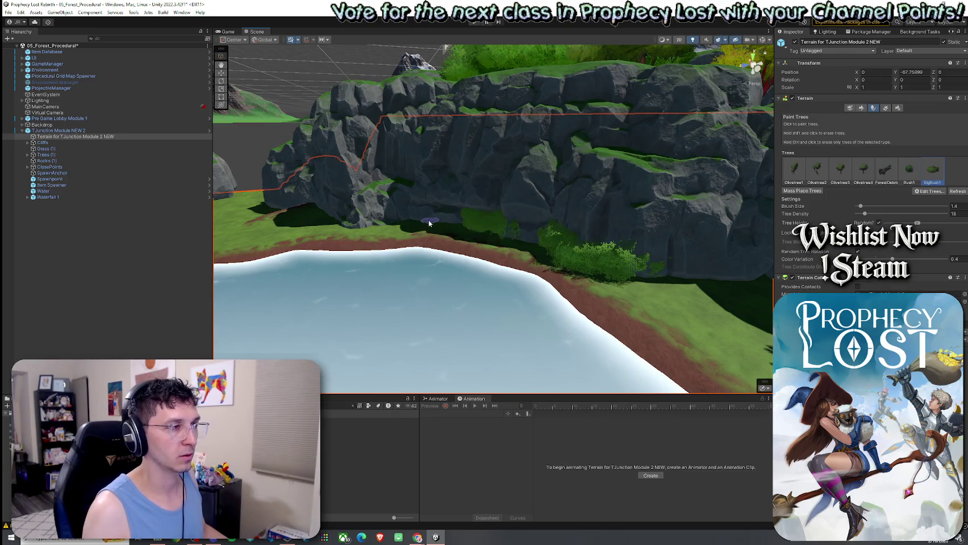
drag(402, 216, 421, 255)
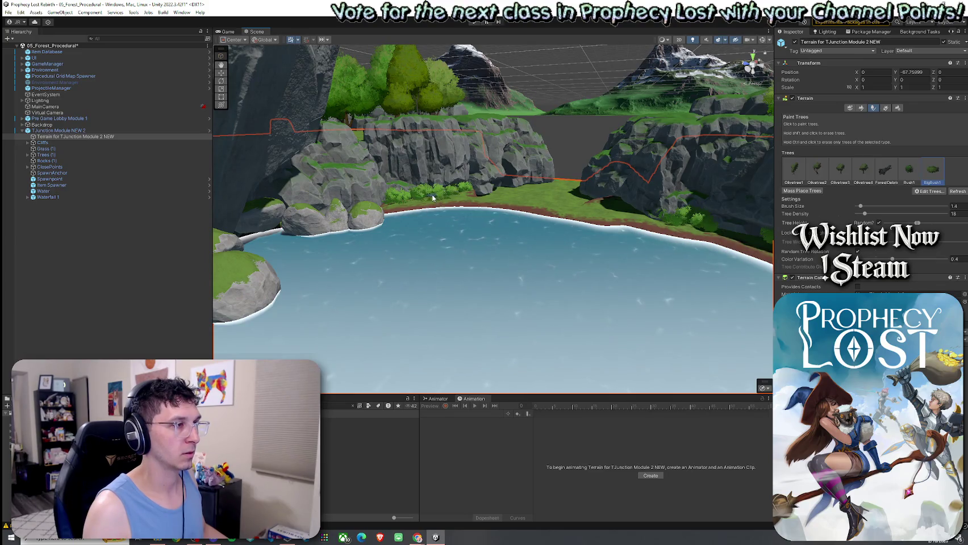
drag(432, 197, 412, 224)
mouse_move(507, 232)
mouse_down()
mouse_move(596, 221)
mouse_move(575, 218)
mouse_move(534, 247)
mouse_move(587, 279)
mouse_move(452, 262)
mouse_up()
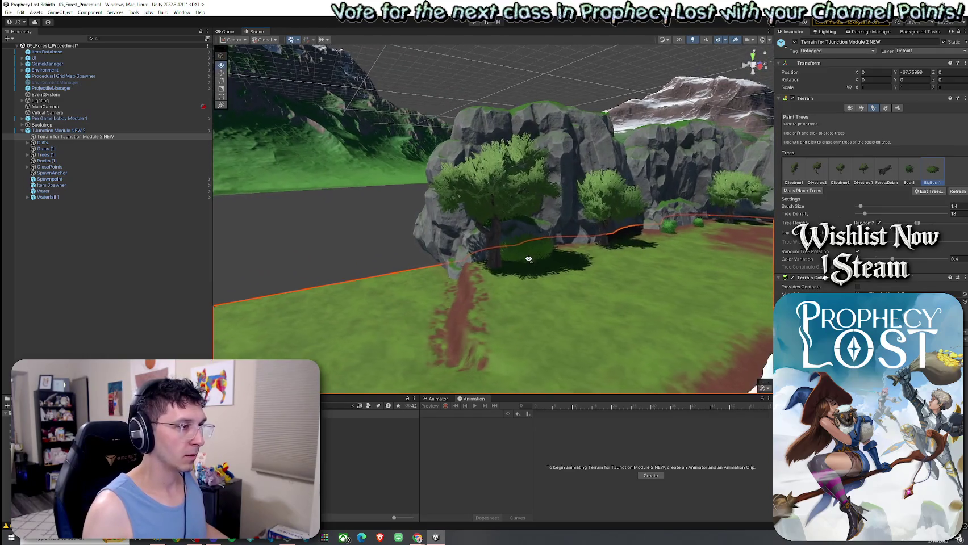
Step: Reselect Terrain for TJunction Module 2 NEW in the Hierarchy
scroll(580, 249, up, 5)
click(619, 246)
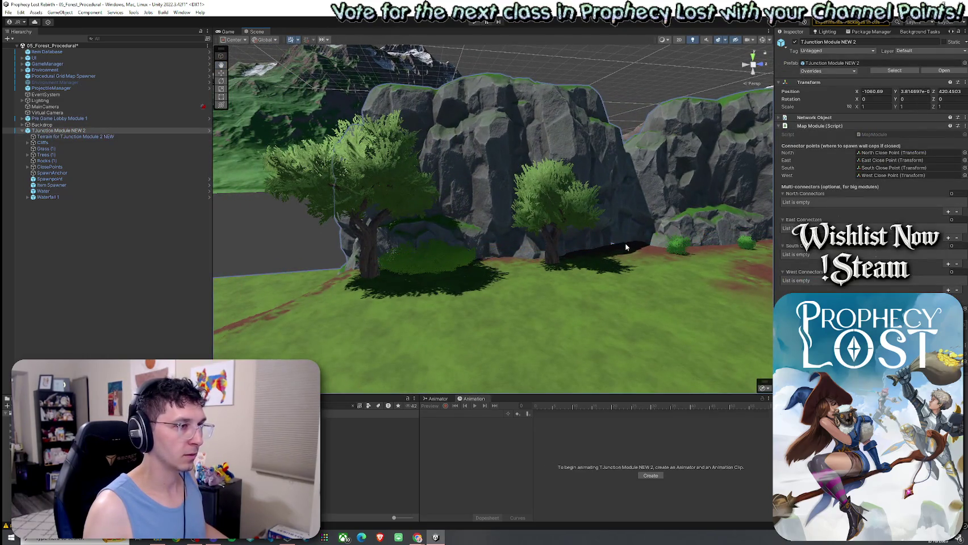
click(632, 267)
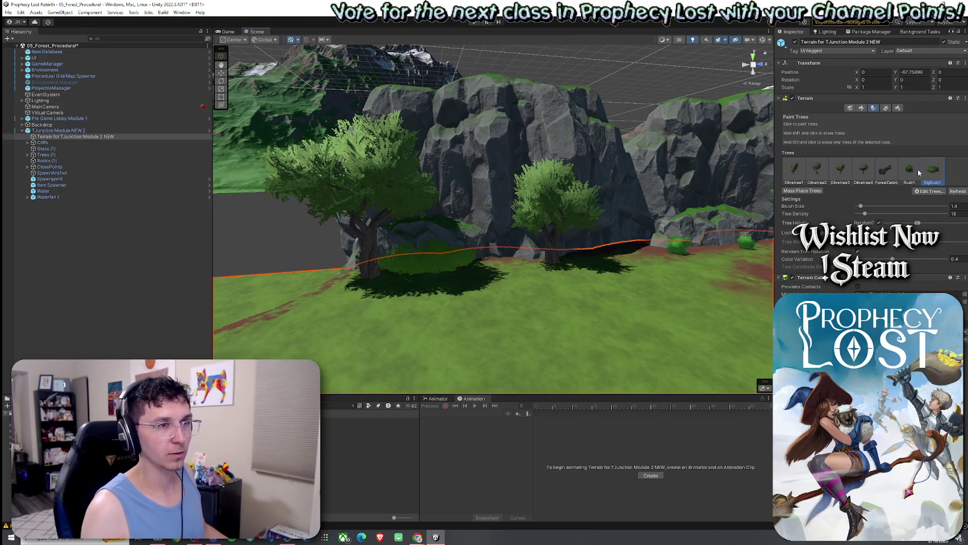
Step: Paint BigBush1 clusters at the cliff base beside the two trees, undoing one
click(633, 252)
drag(633, 251, 644, 265)
click(611, 252)
key(ctrl+z)
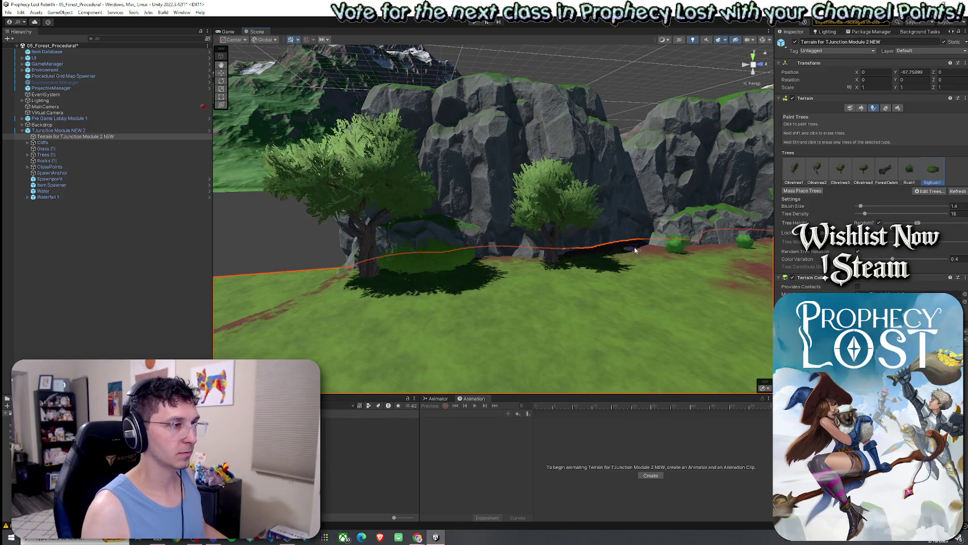
click(625, 245)
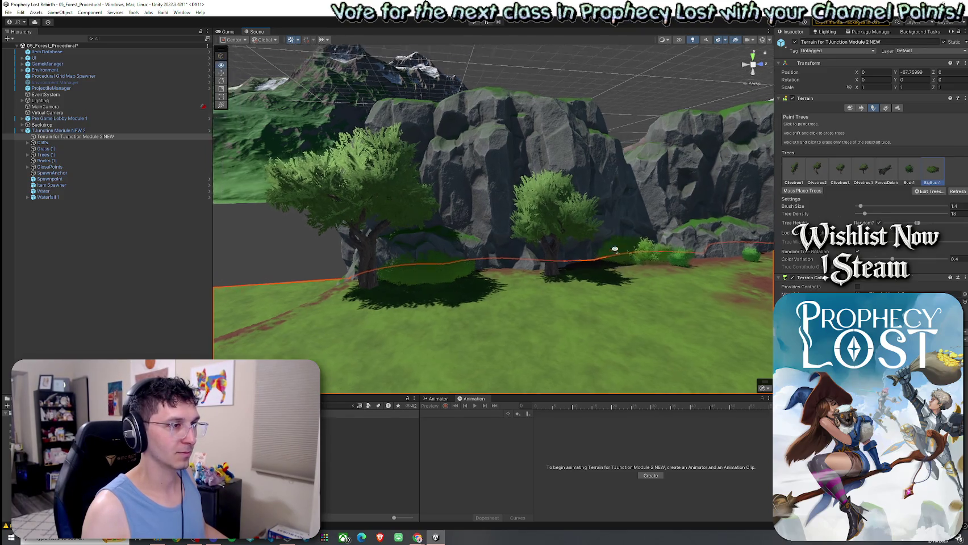
scroll(636, 284, up, 5)
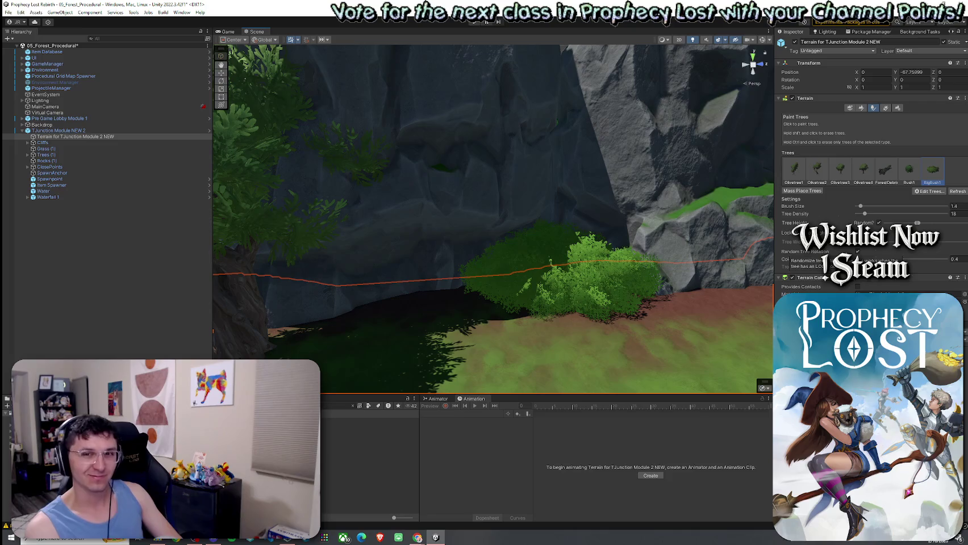
mouse_move(363, 216)
mouse_down()
mouse_move(333, 205)
mouse_move(703, 237)
mouse_up()
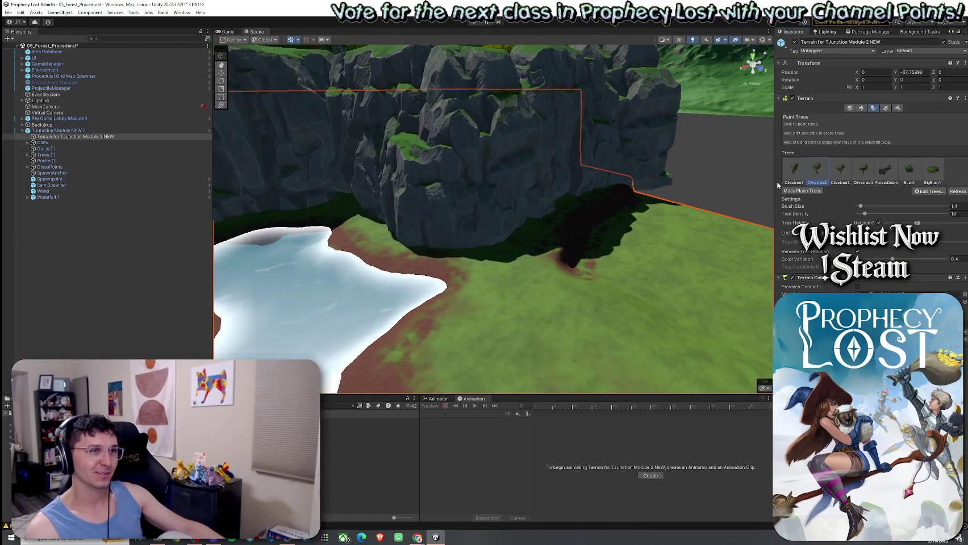
Step: Paint large BigBush1 bushes at the shadowed cliff base, undoing a stray tree
click(527, 237)
scroll(526, 243, down, 1)
key(ctrl+z)
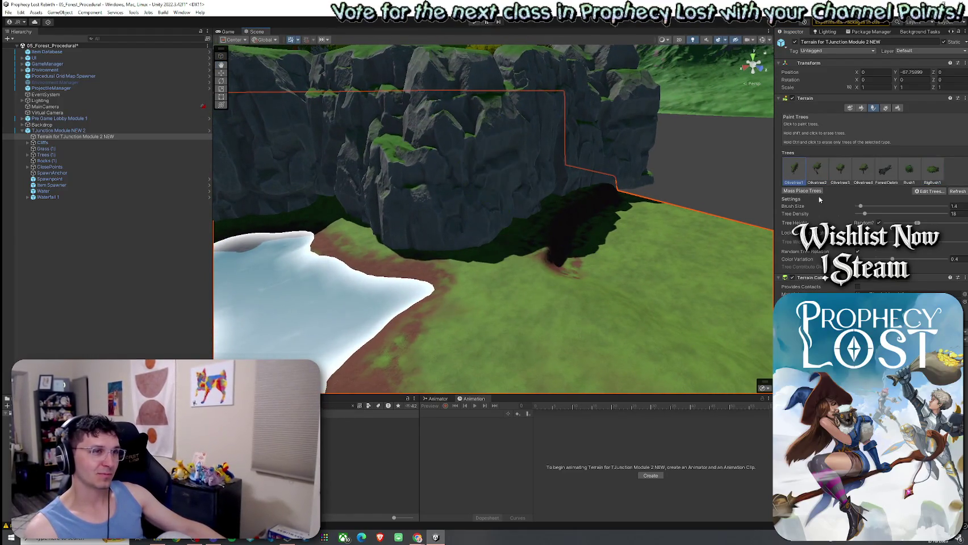
click(531, 238)
scroll(531, 238, up, 2)
click(925, 182)
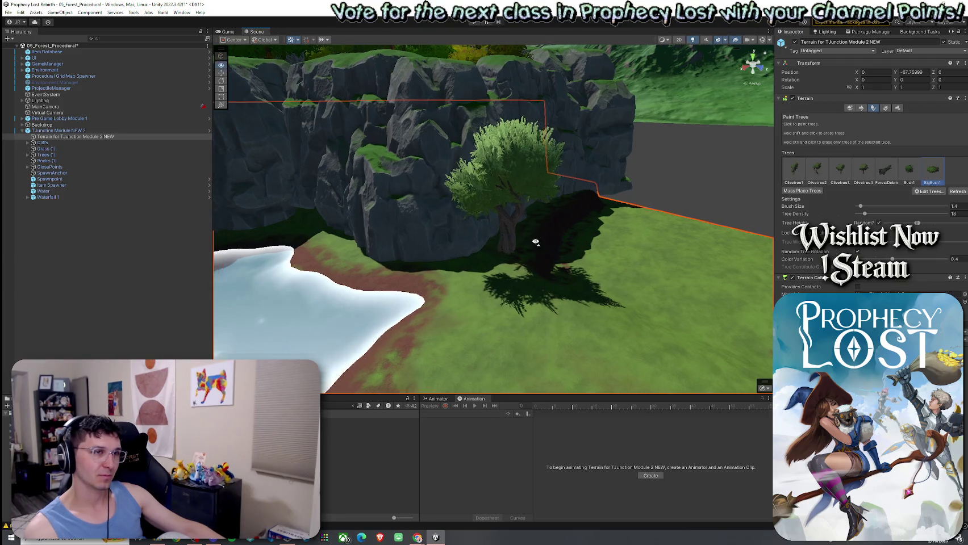
scroll(505, 239, up, 5)
click(321, 233)
scroll(347, 227, down, 3)
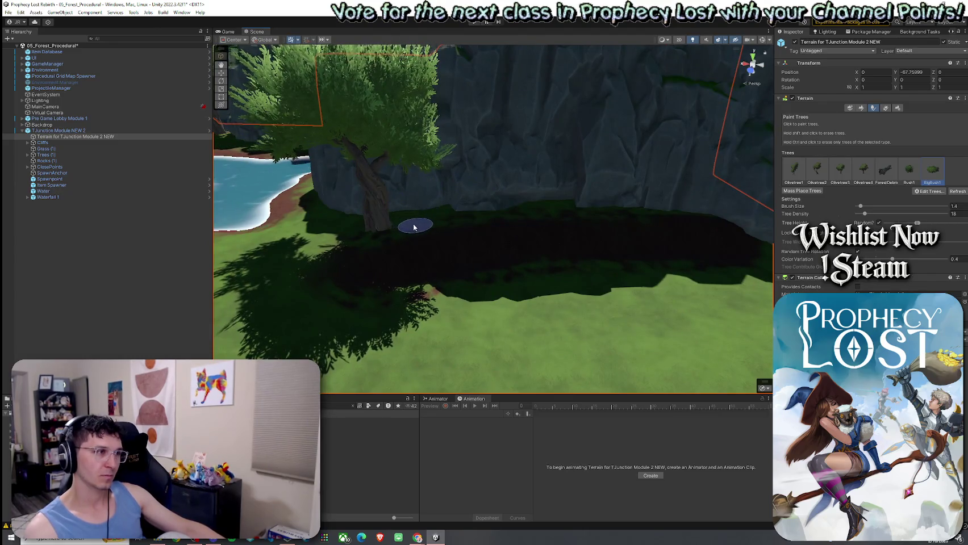
Step: Paint a row of small Bush1 bushes along the cliff base, then switch to Paint Details
click(909, 170)
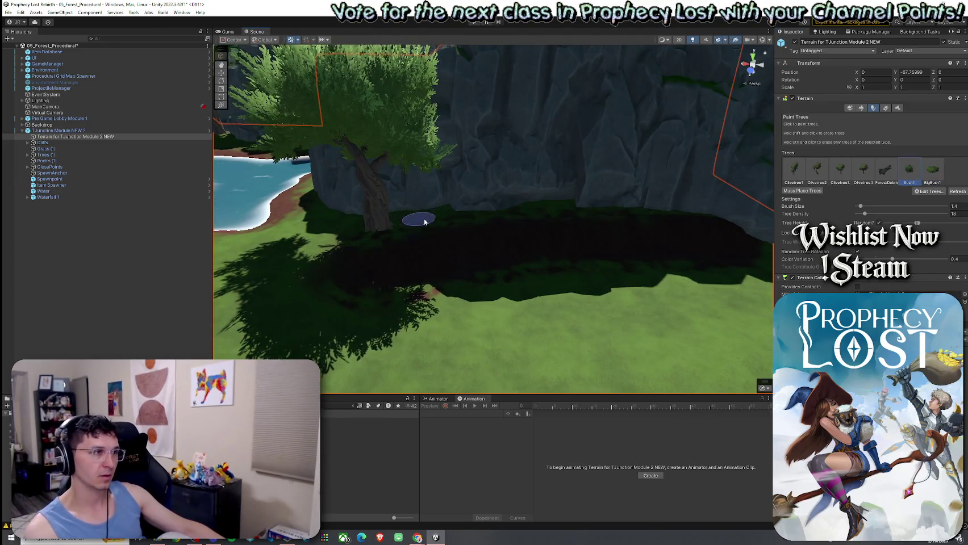
click(445, 218)
click(510, 219)
click(574, 218)
mouse_move(505, 214)
mouse_down()
mouse_move(434, 241)
mouse_move(421, 229)
mouse_up()
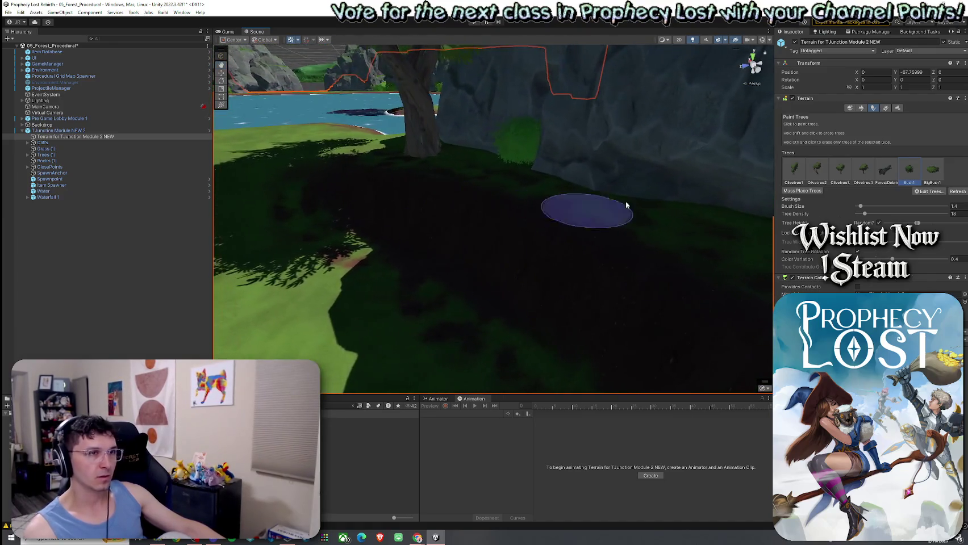
click(885, 108)
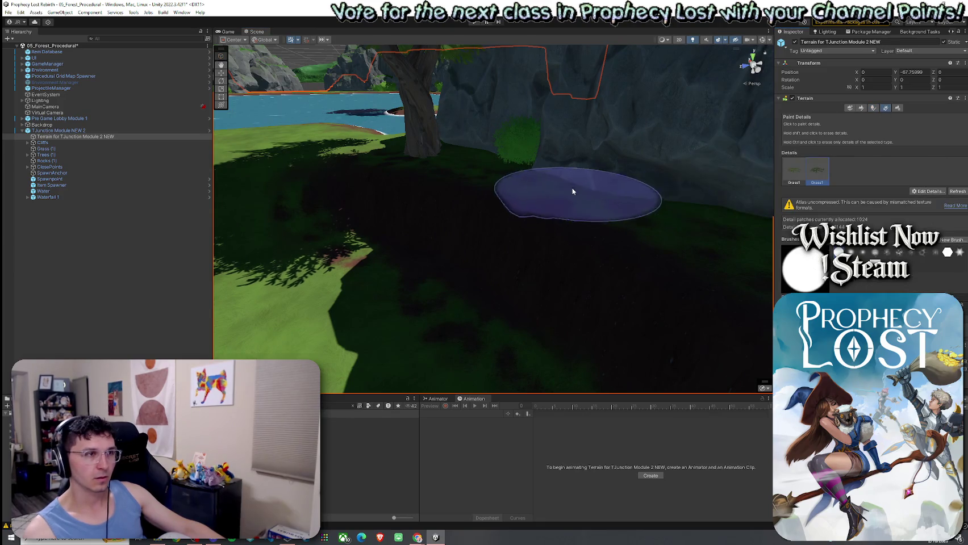
Step: Paint grass detail clumps on the open ground beside the dirt path
drag(573, 188, 400, 255)
drag(319, 279, 410, 337)
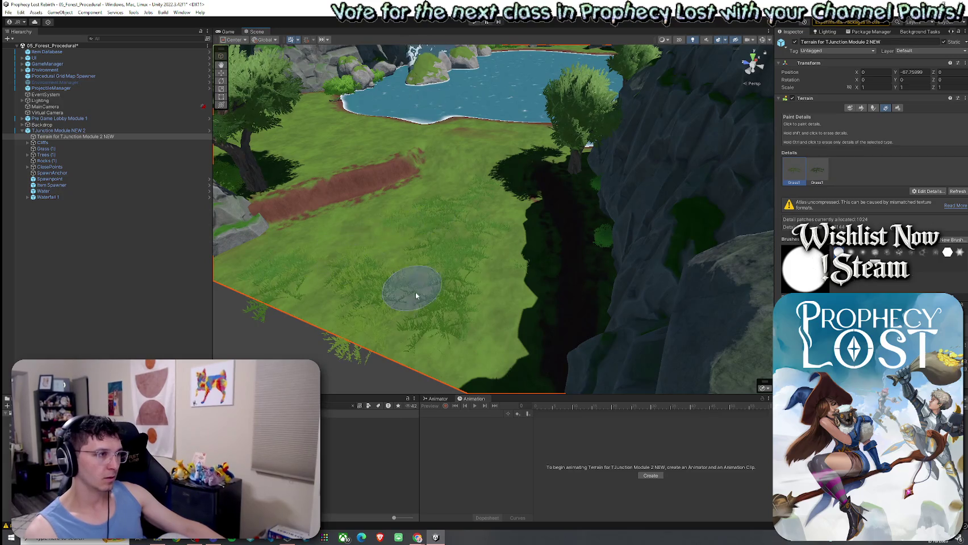
mouse_move(424, 321)
mouse_down()
mouse_move(550, 290)
mouse_move(547, 230)
mouse_move(487, 295)
mouse_up()
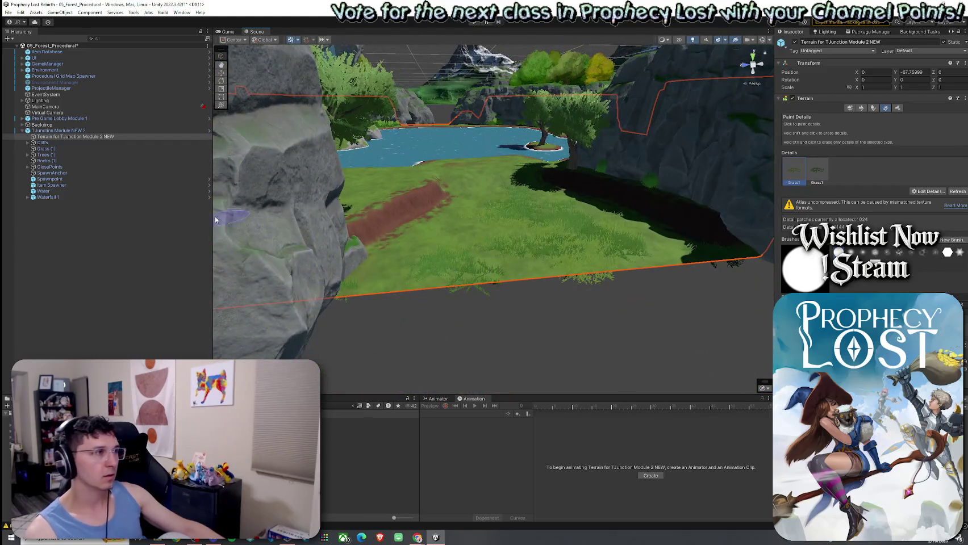
Step: Widen the Scene view by dragging the Hierarchy, Inspector and Animation panel edges
drag(213, 215, 102, 222)
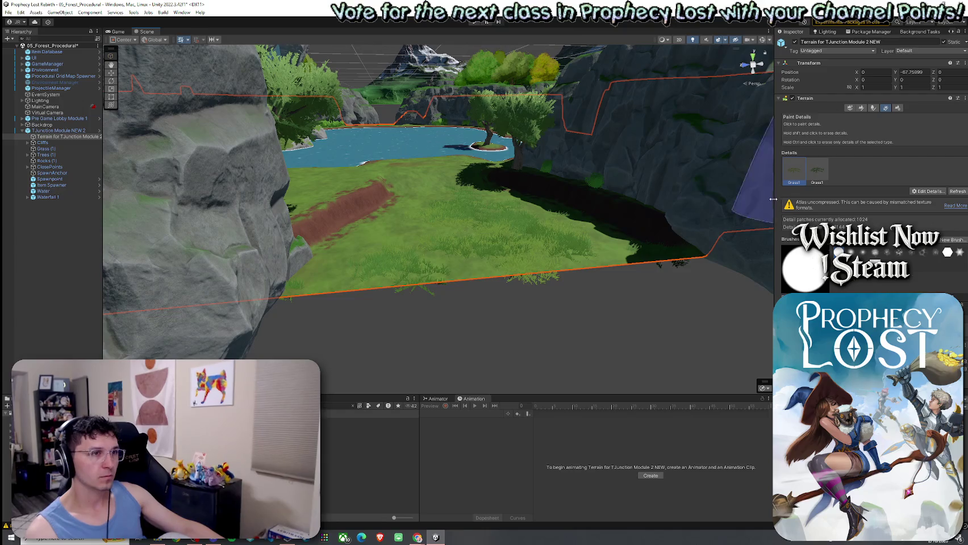
drag(773, 199, 818, 200)
mouse_move(669, 396)
mouse_down()
mouse_move(670, 424)
mouse_move(603, 327)
mouse_move(593, 343)
mouse_up()
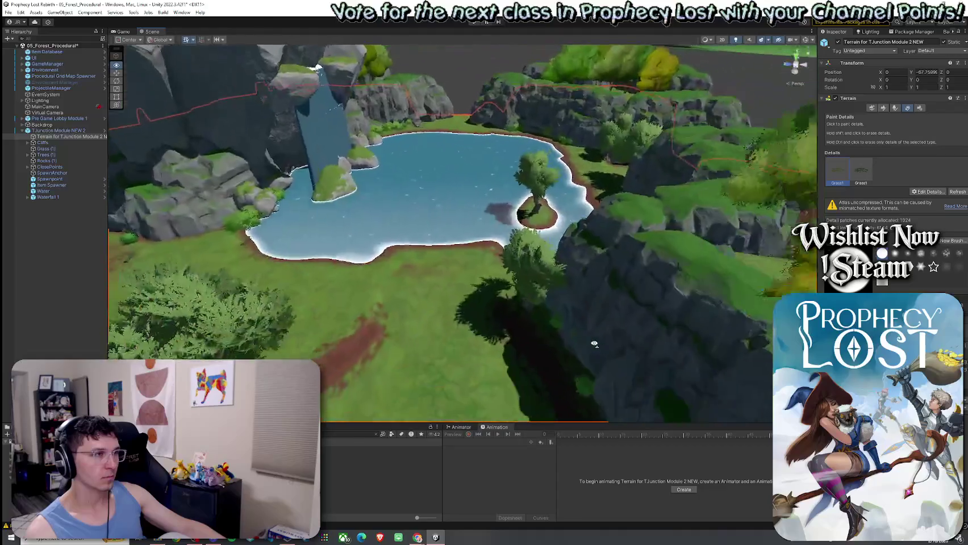
Step: Fly across the pond toward the waterfall and save the scene
scroll(594, 343, down, 5)
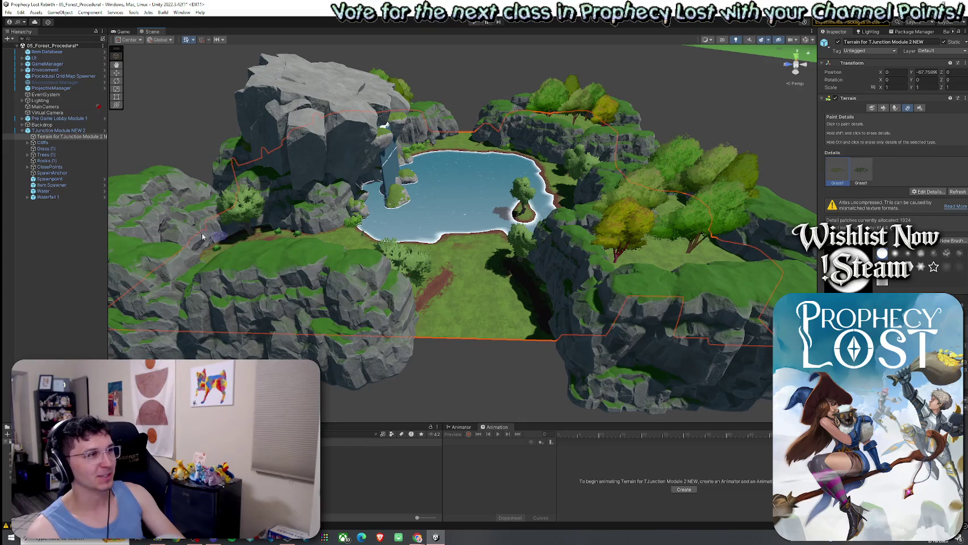
click(25, 35)
click(28, 17)
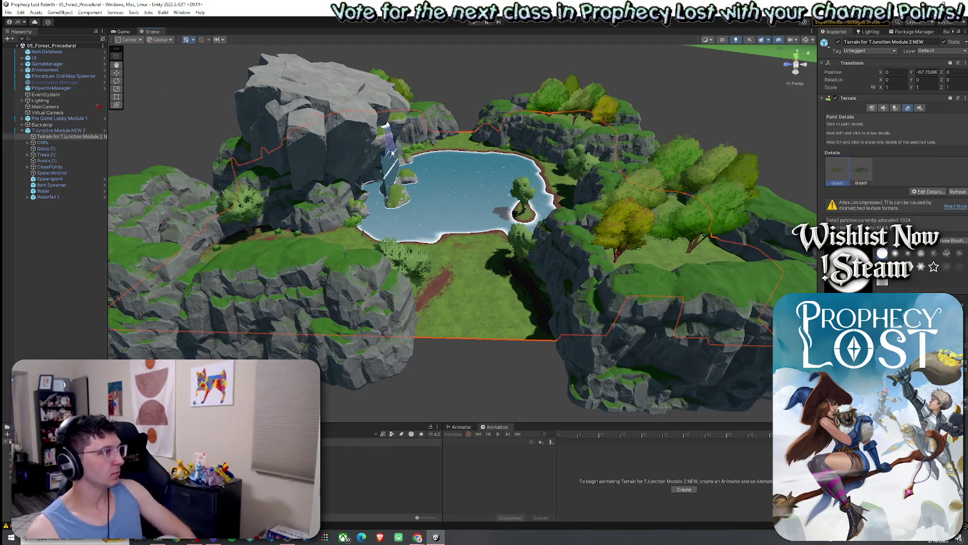
mouse_move(391, 152)
mouse_down()
mouse_move(493, 226)
mouse_move(456, 209)
mouse_move(283, 213)
mouse_up()
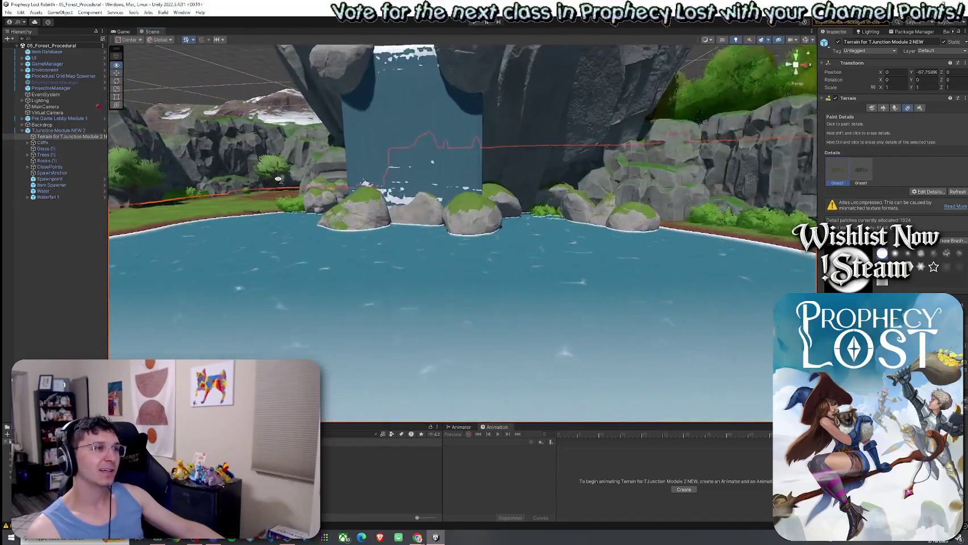
drag(282, 214, 268, 192)
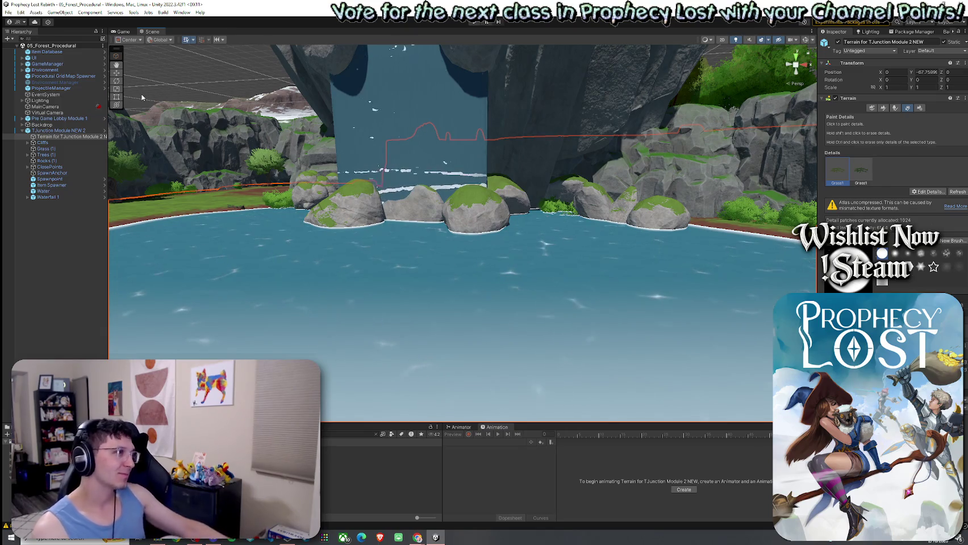
click(7, 12)
click(19, 33)
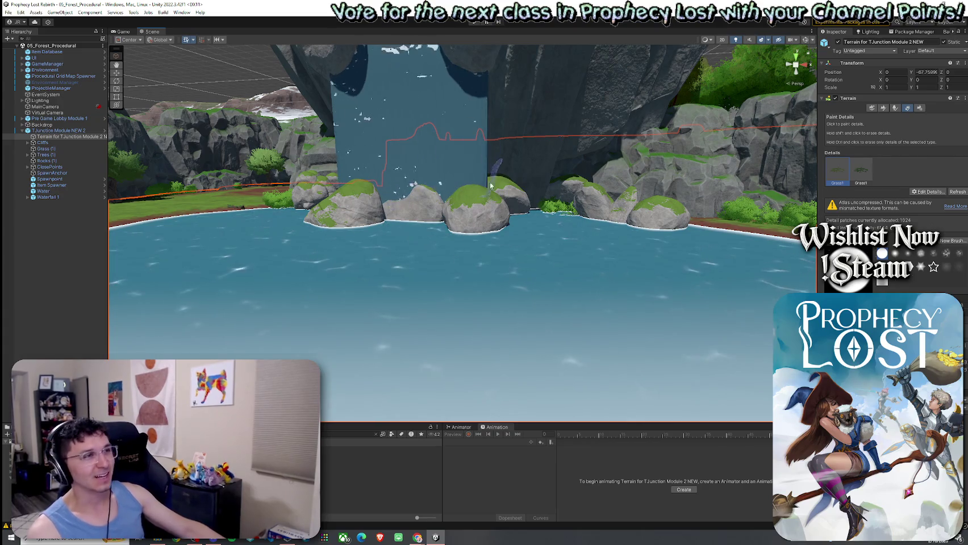
Step: Paint grass detail along the path and the terrain's front edge between the cliffs
mouse_move(397, 296)
mouse_down()
mouse_move(376, 306)
mouse_move(342, 277)
mouse_up()
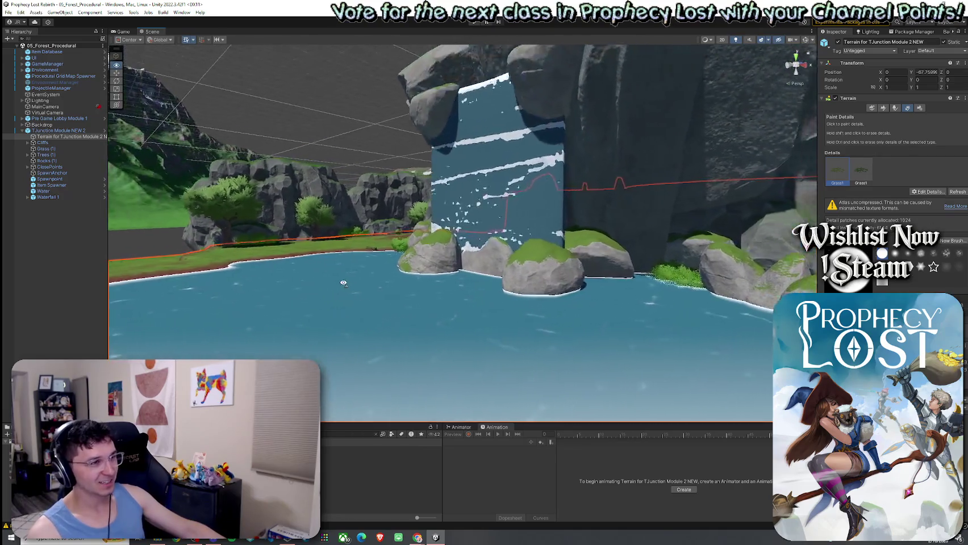
mouse_move(343, 277)
mouse_down()
mouse_move(317, 279)
mouse_move(406, 330)
mouse_up()
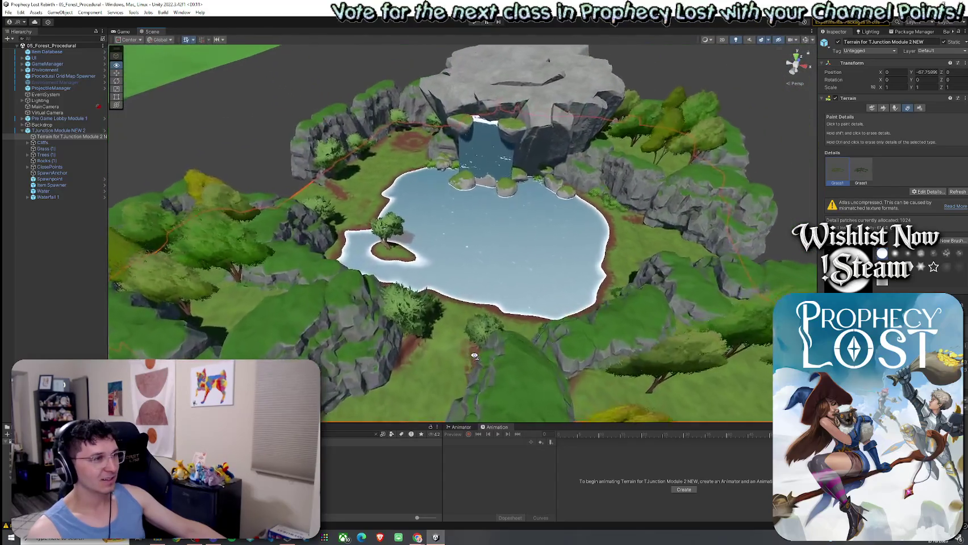
drag(405, 330, 465, 359)
click(8, 12)
click(9, 12)
scroll(467, 320, up, 10)
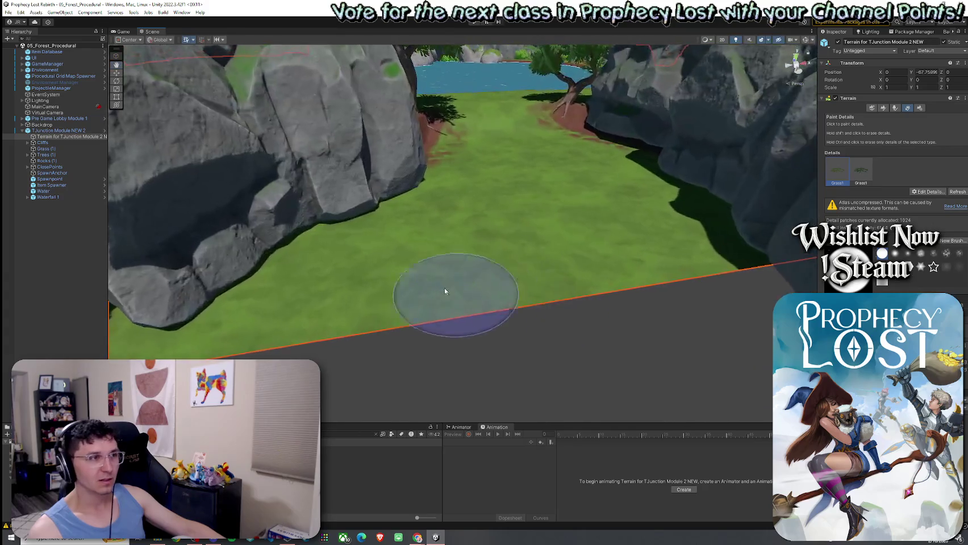
drag(445, 291, 462, 223)
drag(564, 247, 616, 281)
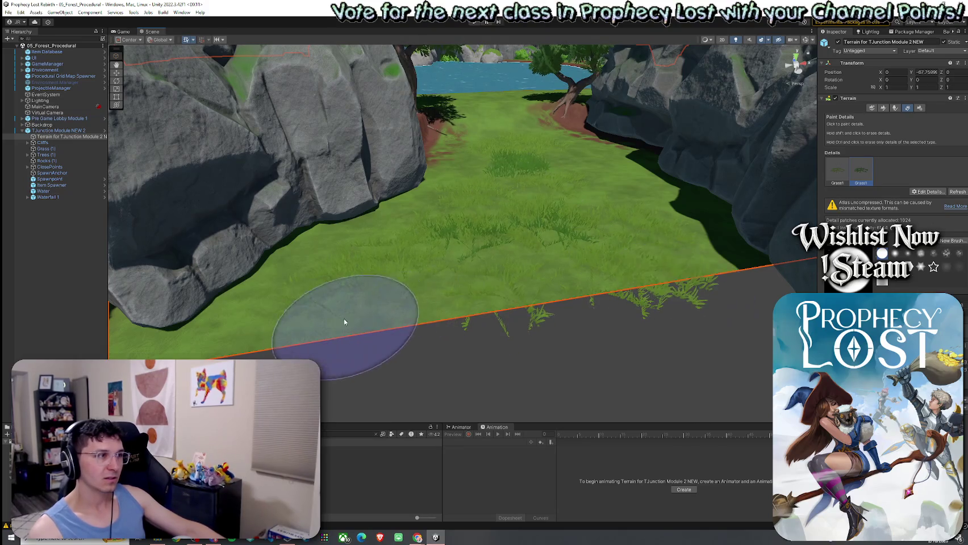
Step: Paint a large BigBush cluster beside the left rock, undoing one misplaced cluster
click(895, 107)
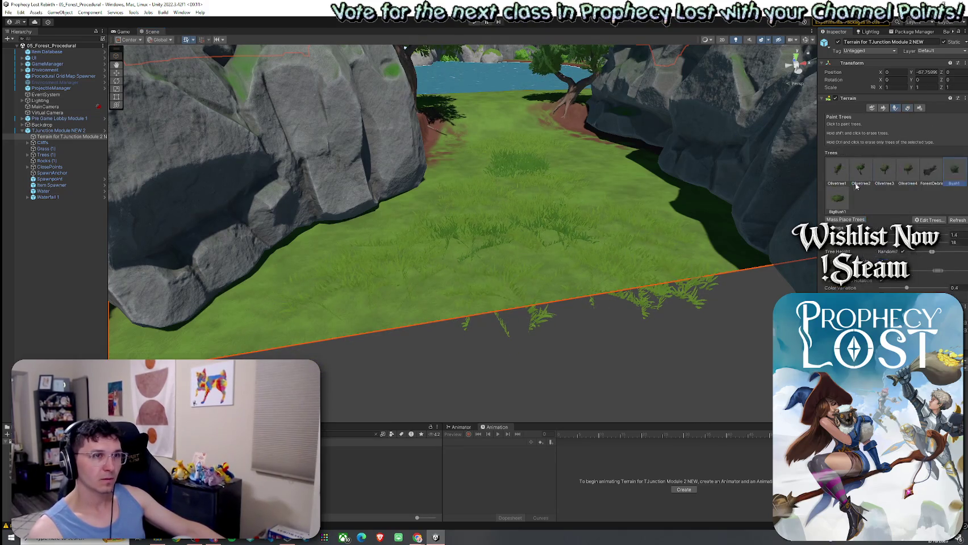
click(630, 224)
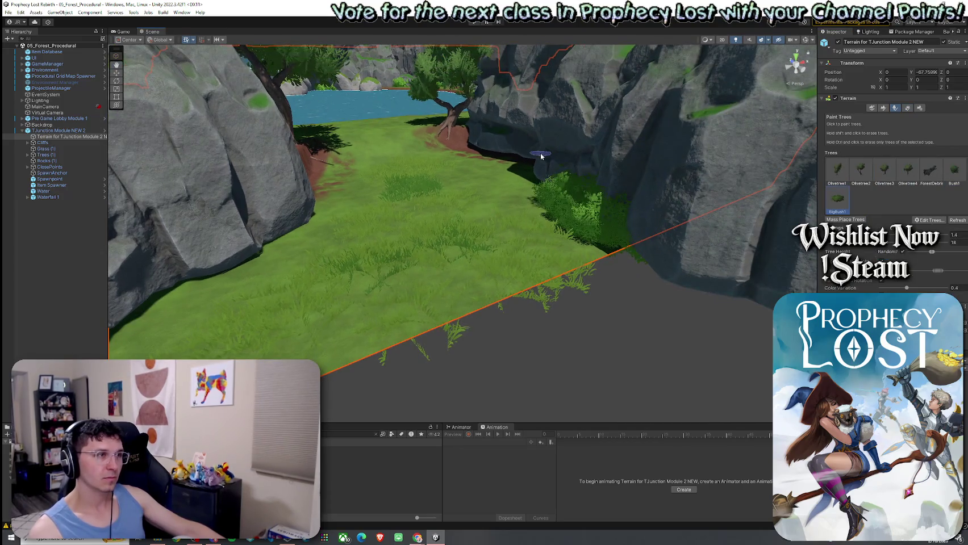
drag(540, 156, 485, 186)
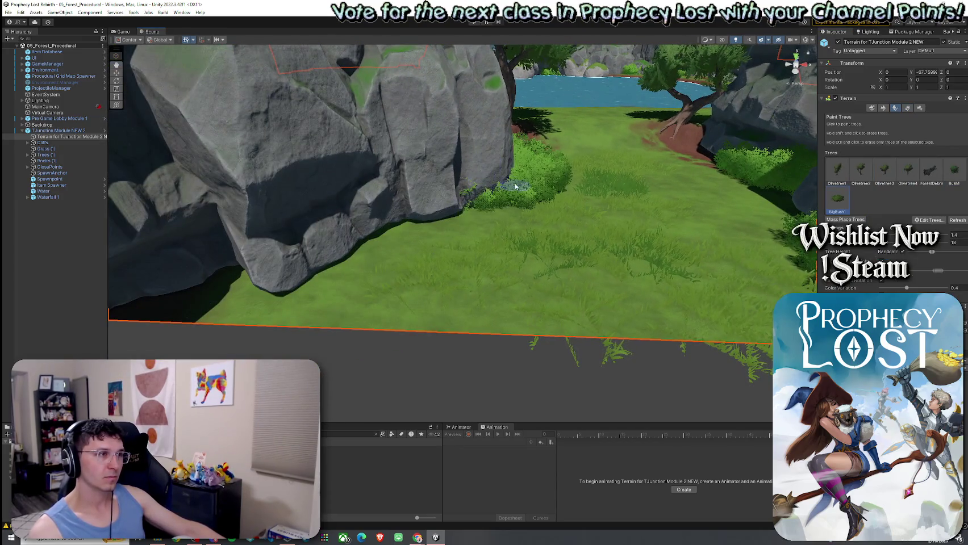
key(ctrl+z)
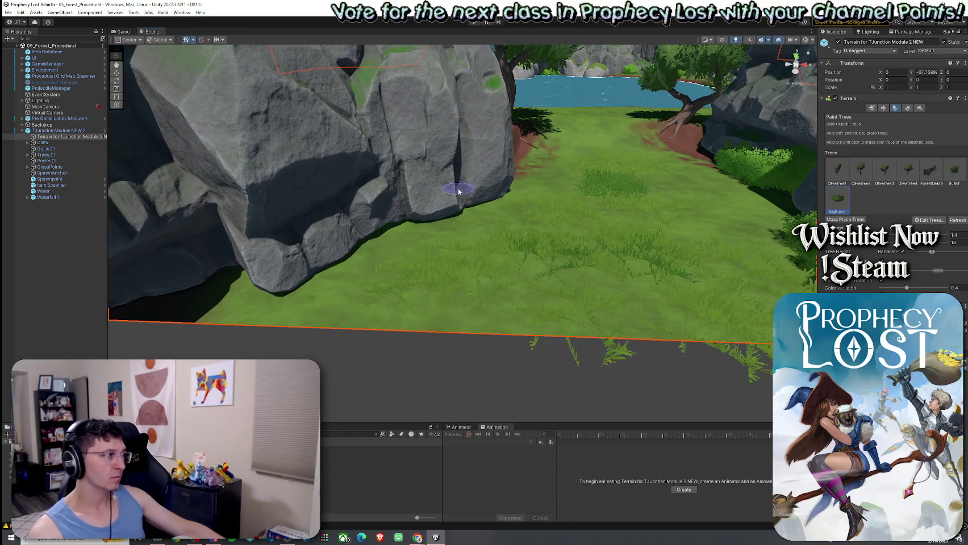
click(458, 192)
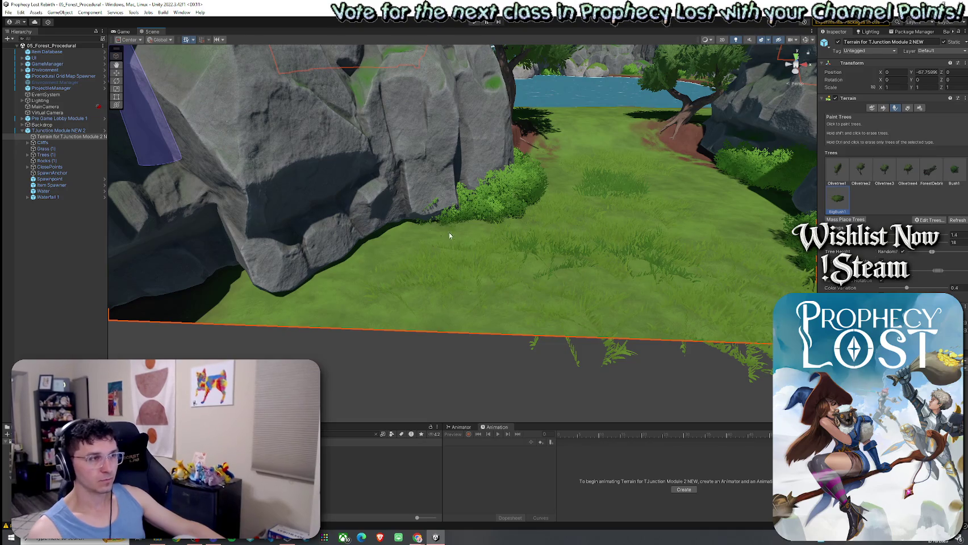
Step: Paint more bushes at the lower left, then return to Paint Details
scroll(458, 231, down, 5)
click(293, 307)
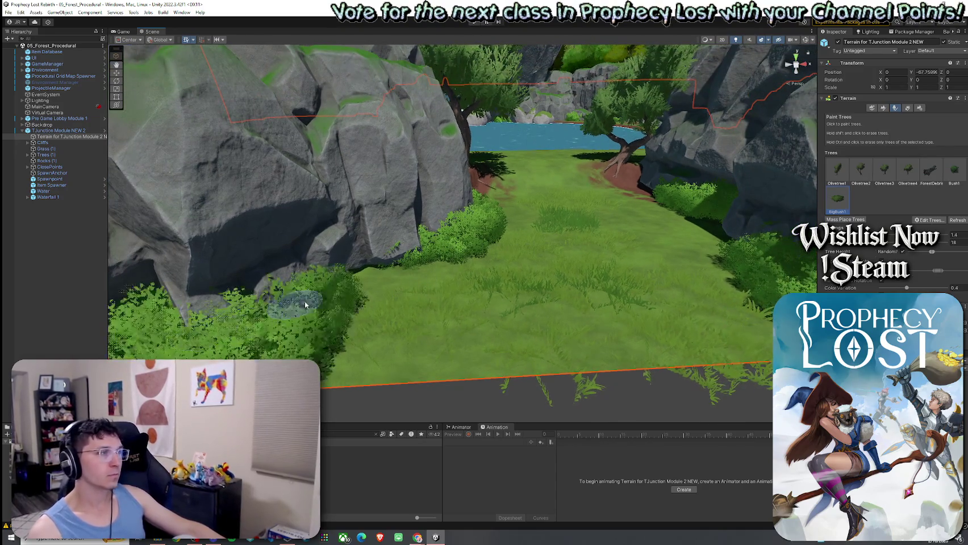
scroll(294, 307, down, 5)
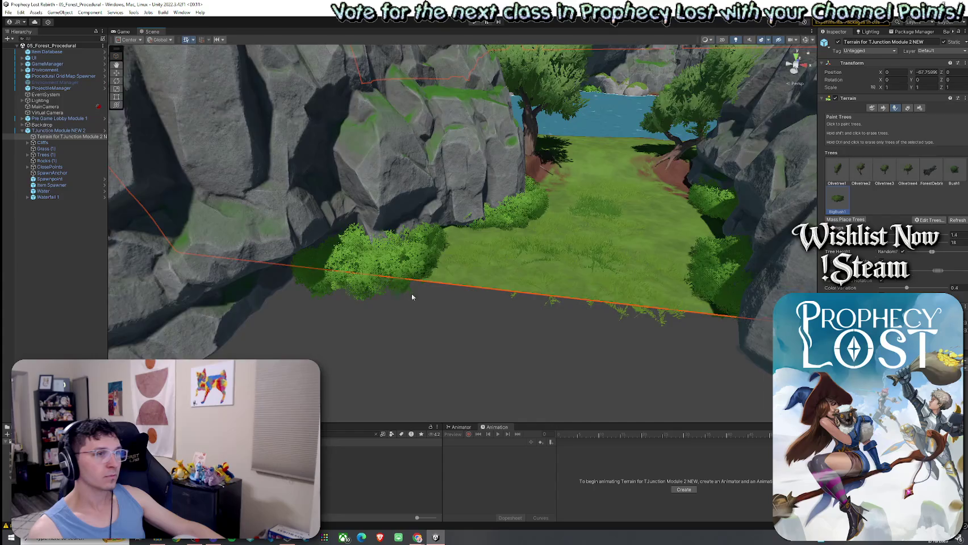
mouse_move(412, 297)
mouse_down()
mouse_move(422, 221)
mouse_move(556, 223)
mouse_move(546, 223)
mouse_up()
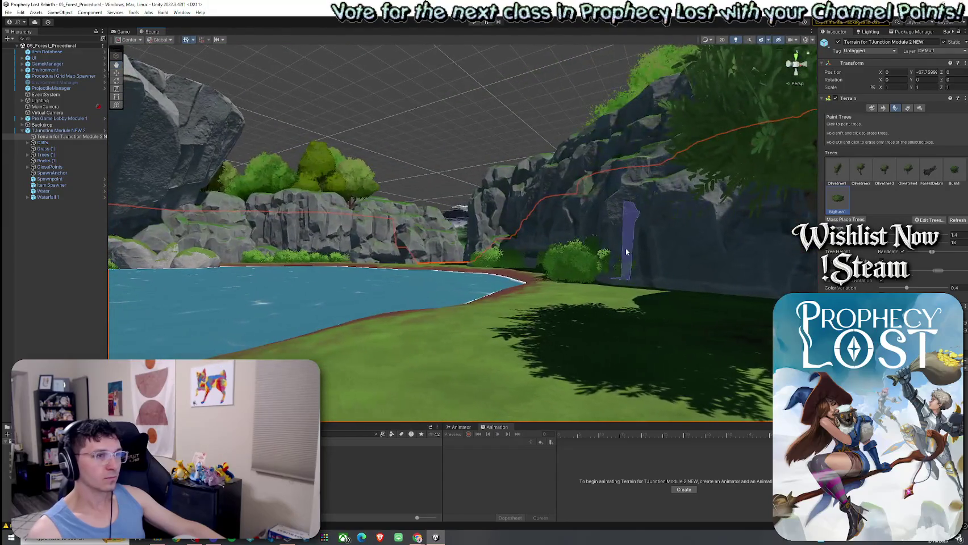
click(907, 108)
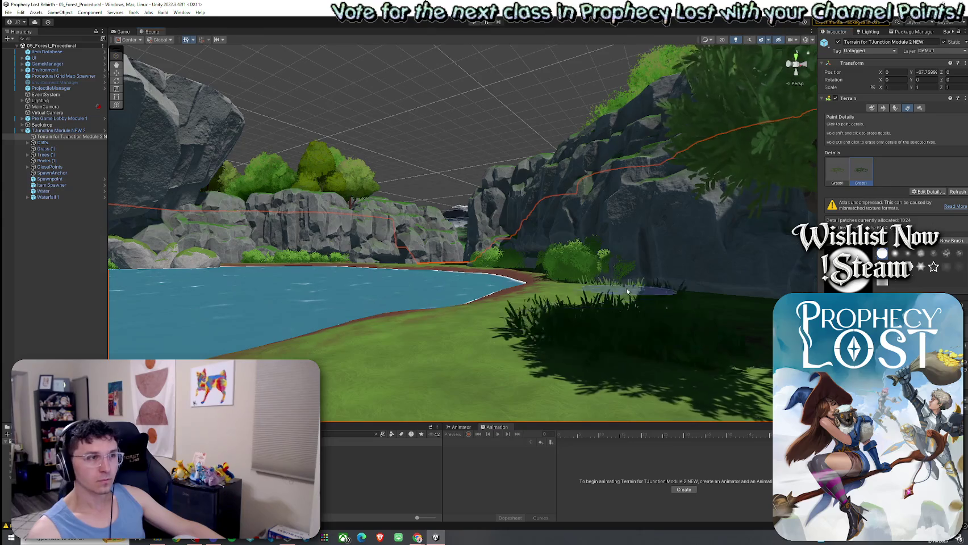
Step: Orbit past the cliff, water and bank and fly to the rocky clearing
scroll(709, 324, up, 3)
scroll(709, 324, up, 3)
scroll(709, 324, down, 5)
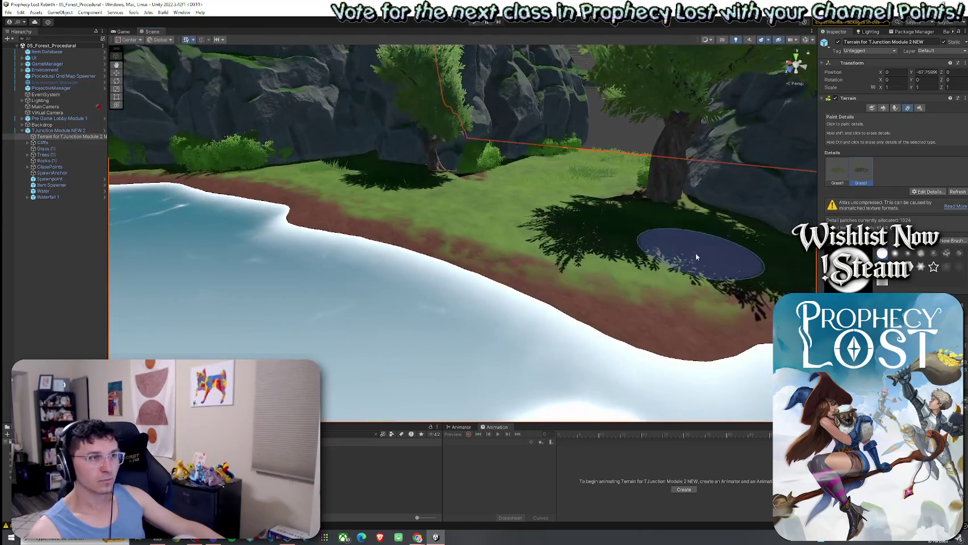
scroll(697, 237, down, 3)
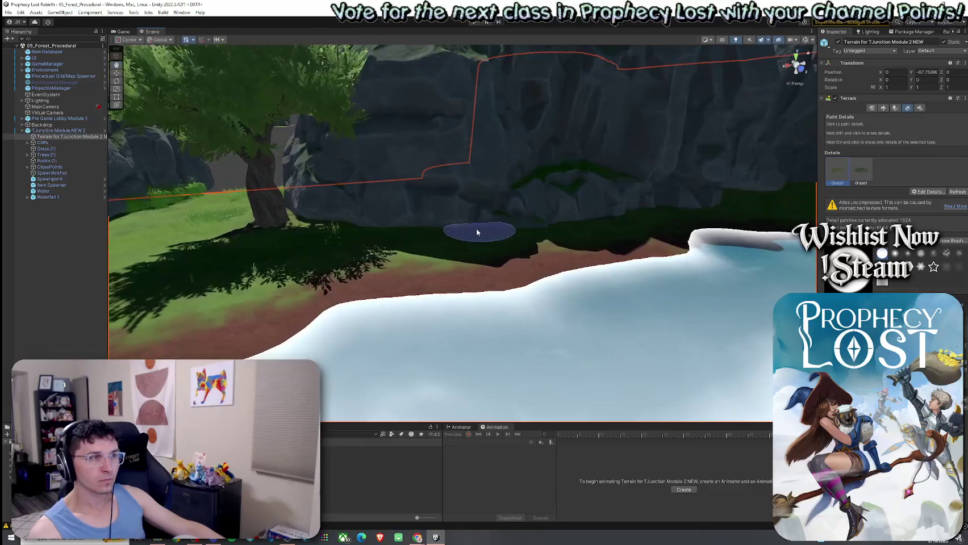
scroll(615, 211, up, 3)
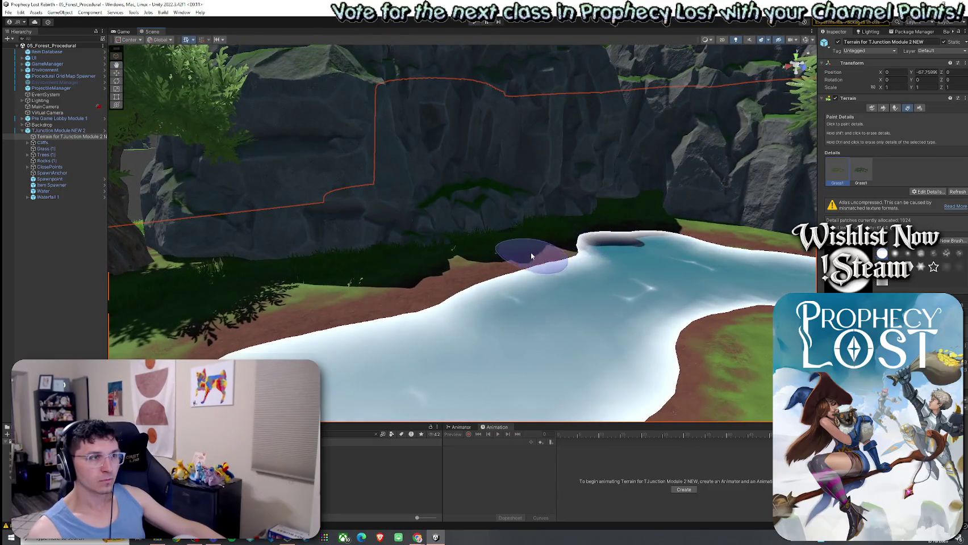
scroll(568, 246, up, 5)
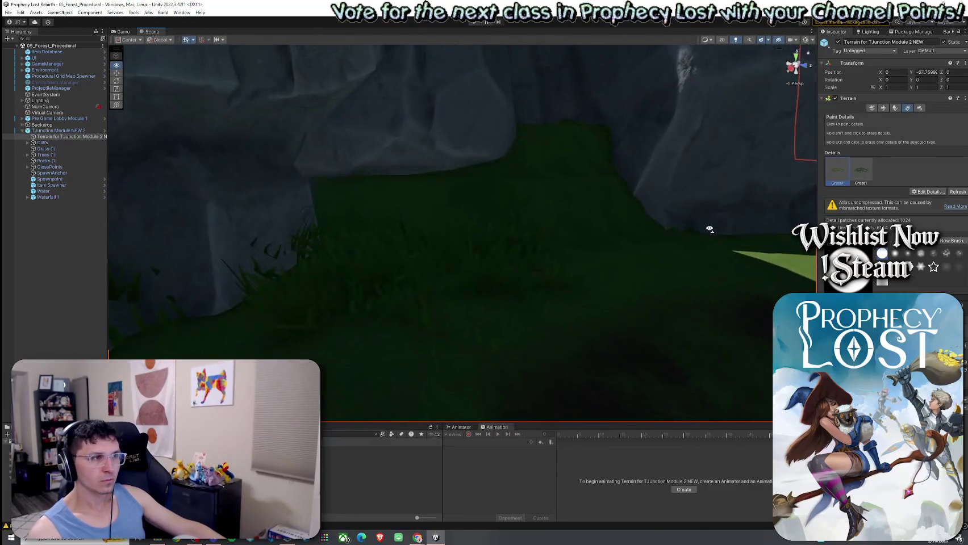
mouse_move(525, 250)
mouse_down()
mouse_move(633, 238)
mouse_move(548, 368)
mouse_move(557, 277)
mouse_up()
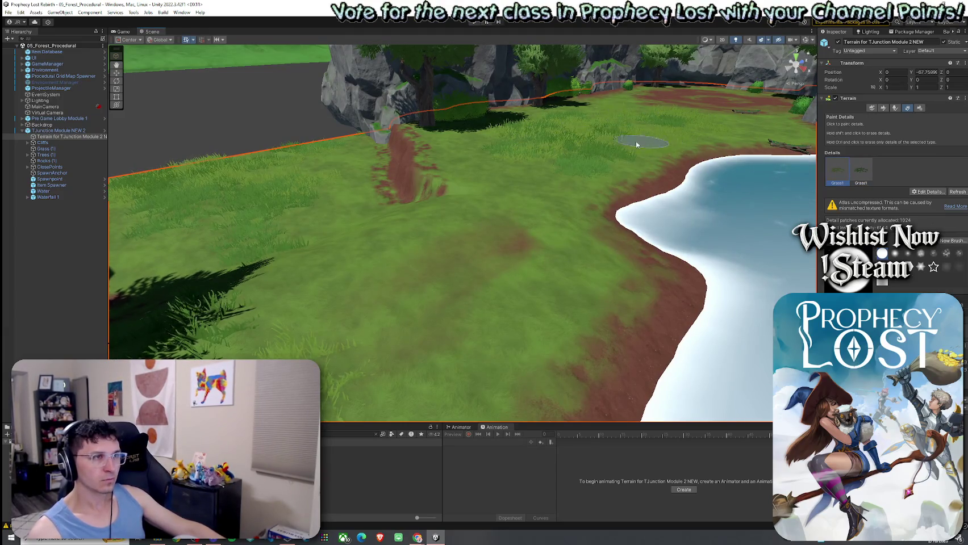
drag(566, 176, 818, 163)
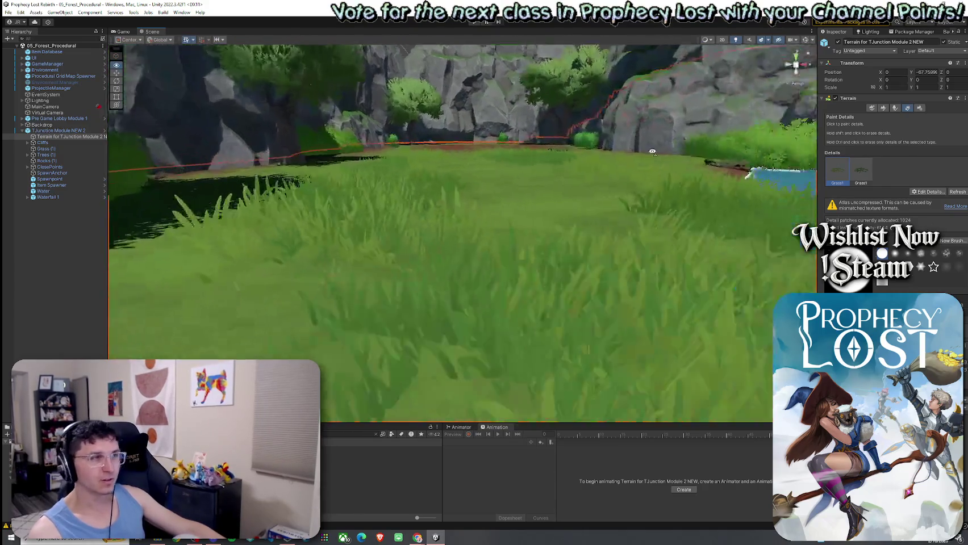
Step: Set the terrain tool to Paint Terrain in Paint Texture mode
click(882, 107)
click(863, 115)
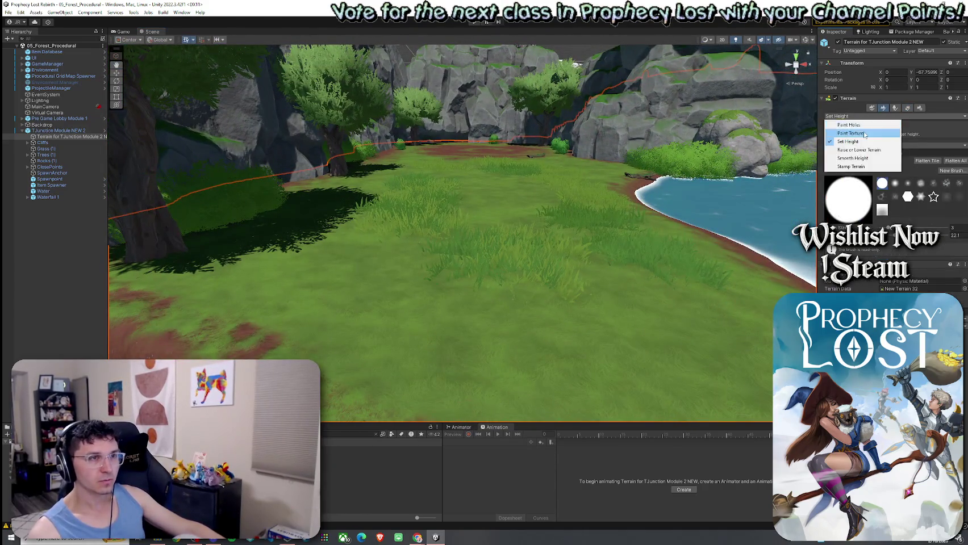
click(847, 142)
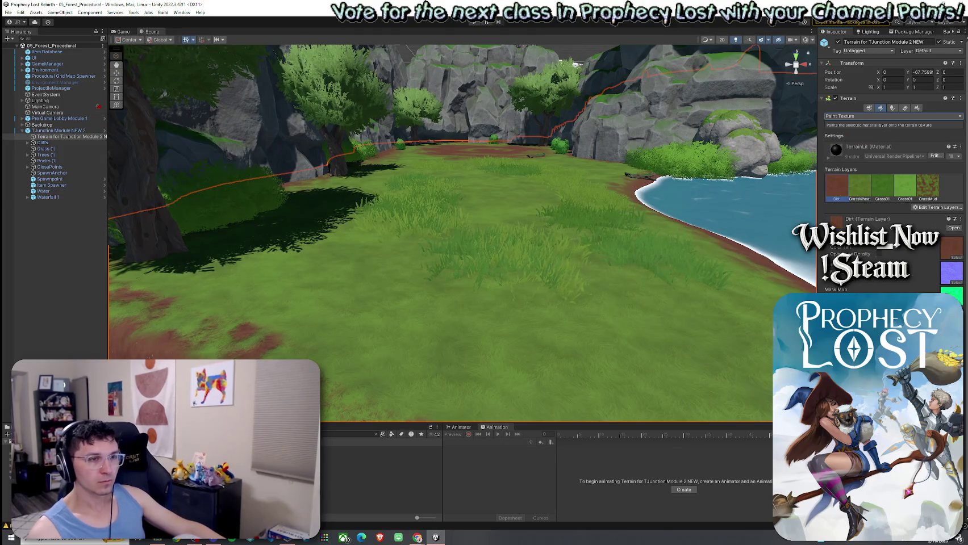
Step: Paint muddy dirt patches onto the meadow grass
click(508, 213)
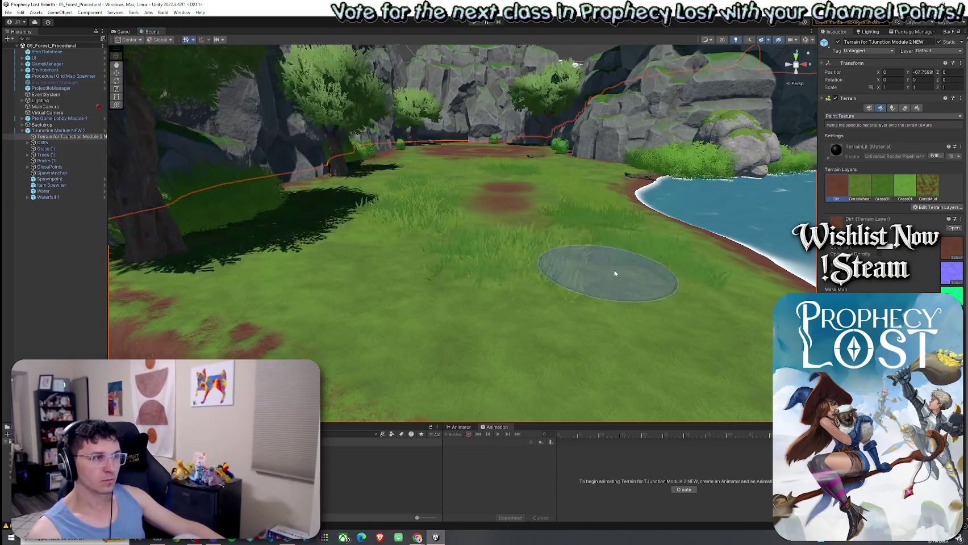
drag(594, 263, 579, 212)
scroll(579, 213, up, 3)
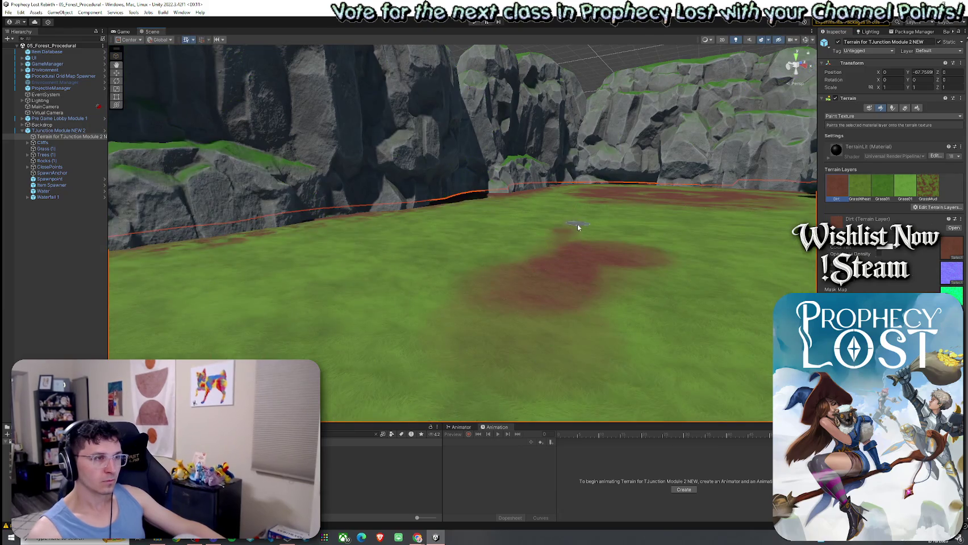
scroll(577, 225, down, 3)
scroll(576, 277, down, 3)
scroll(547, 268, down, 2)
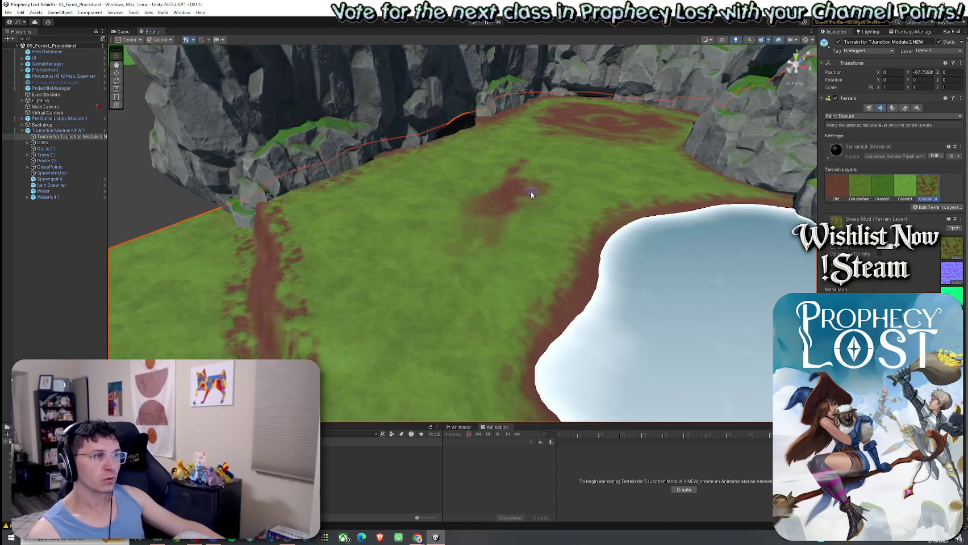
Step: Fly over the terrain to review cliffs, lake and waterfall, then switch to Paint Trees
key(w)
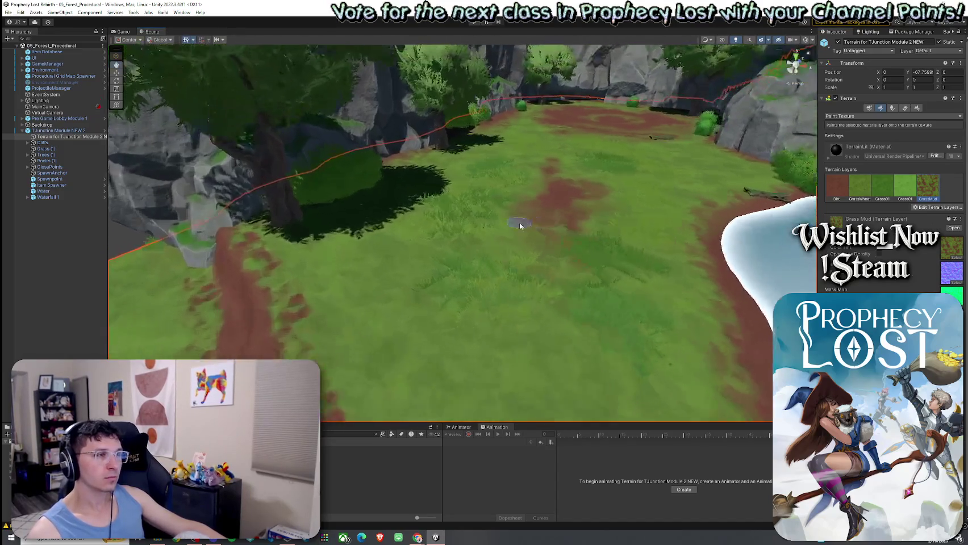
key(s)
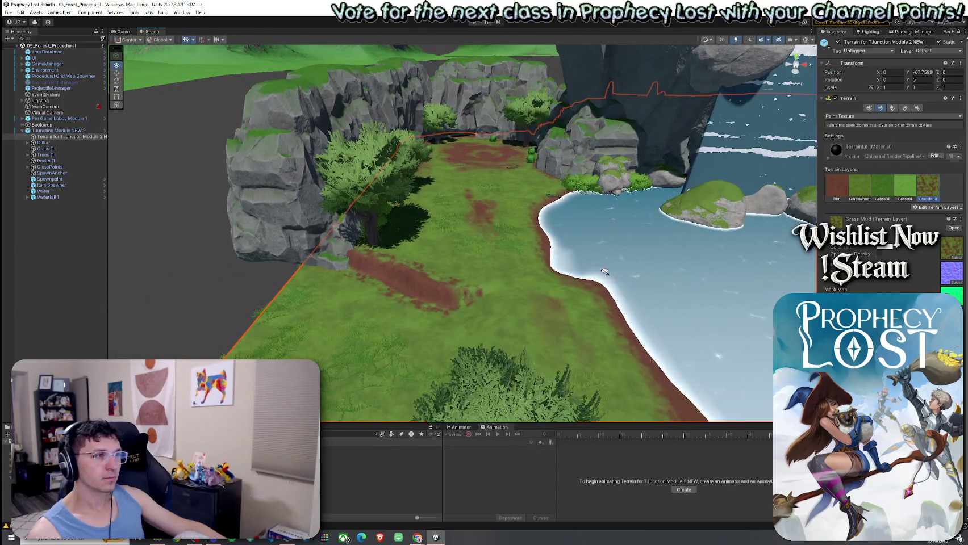
key(w)
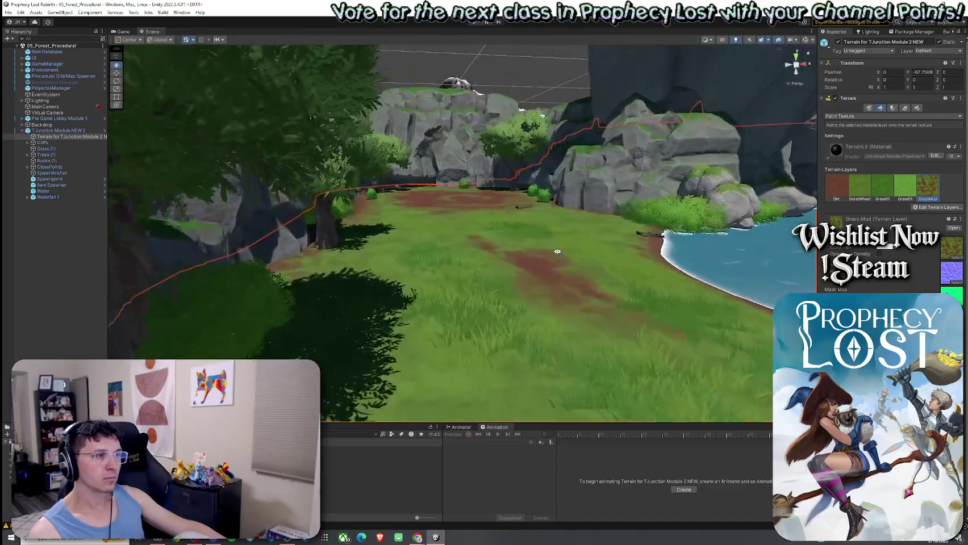
mouse_move(557, 252)
mouse_down()
mouse_move(724, 228)
mouse_move(518, 270)
mouse_move(539, 261)
mouse_up()
click(893, 109)
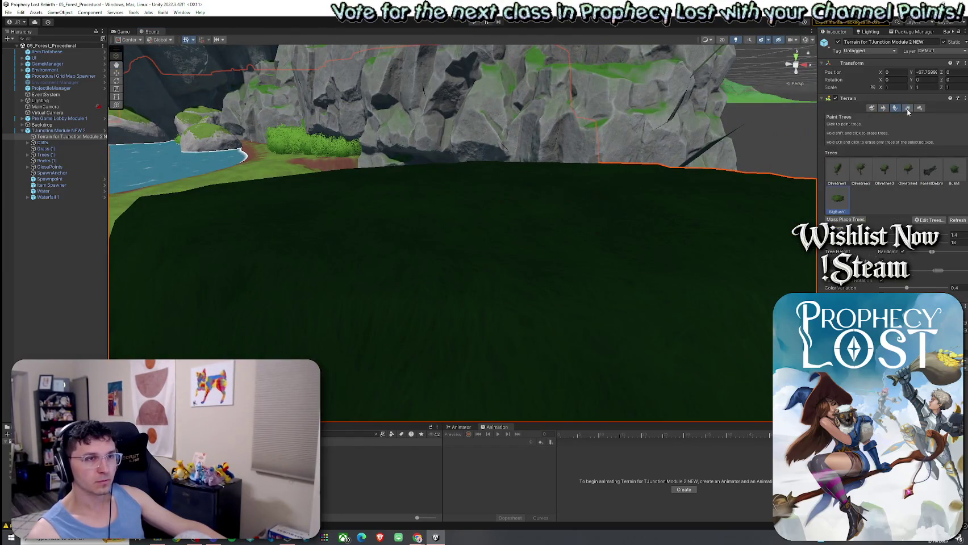
Step: Level the ground near the cliff base with the Set Height sculpting tool
click(907, 108)
drag(622, 162, 480, 208)
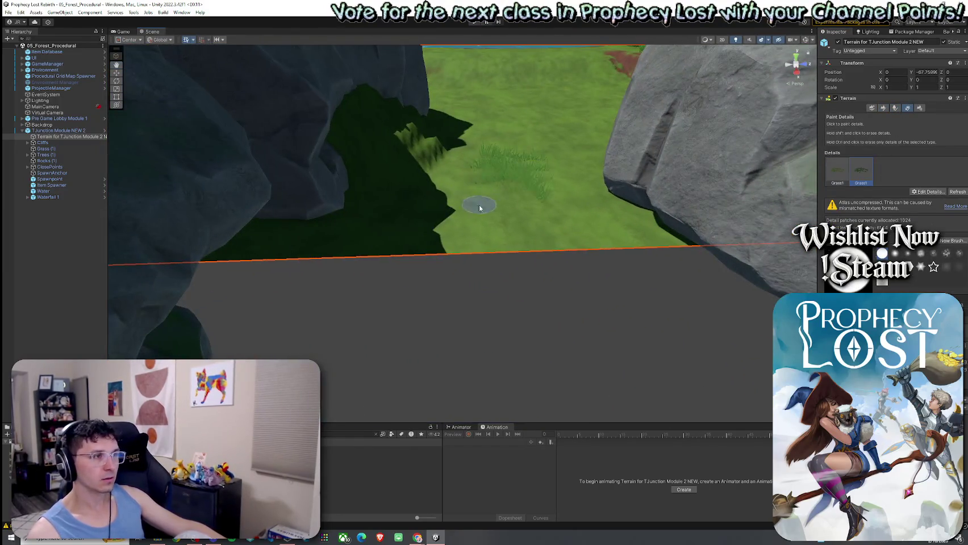
click(883, 108)
click(893, 116)
click(846, 149)
drag(484, 182, 397, 117)
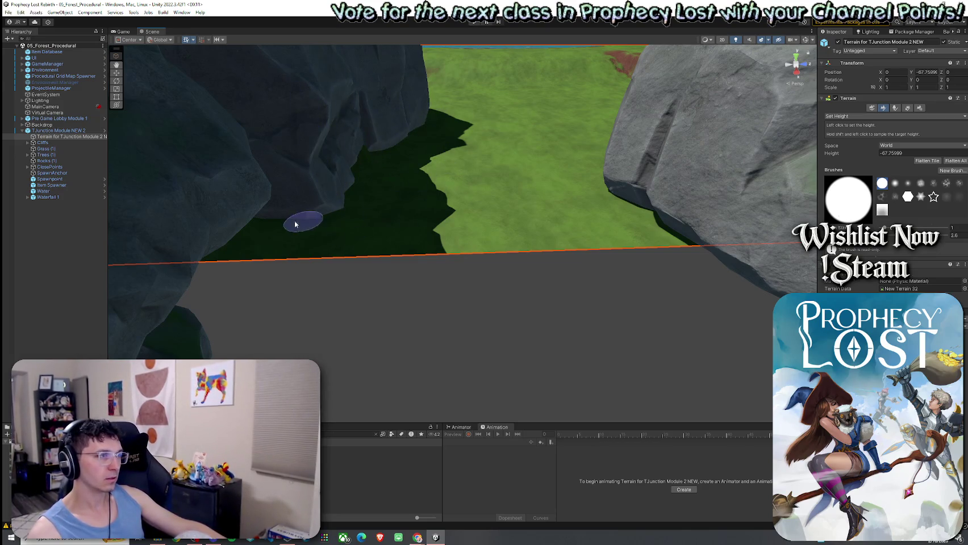
click(531, 176)
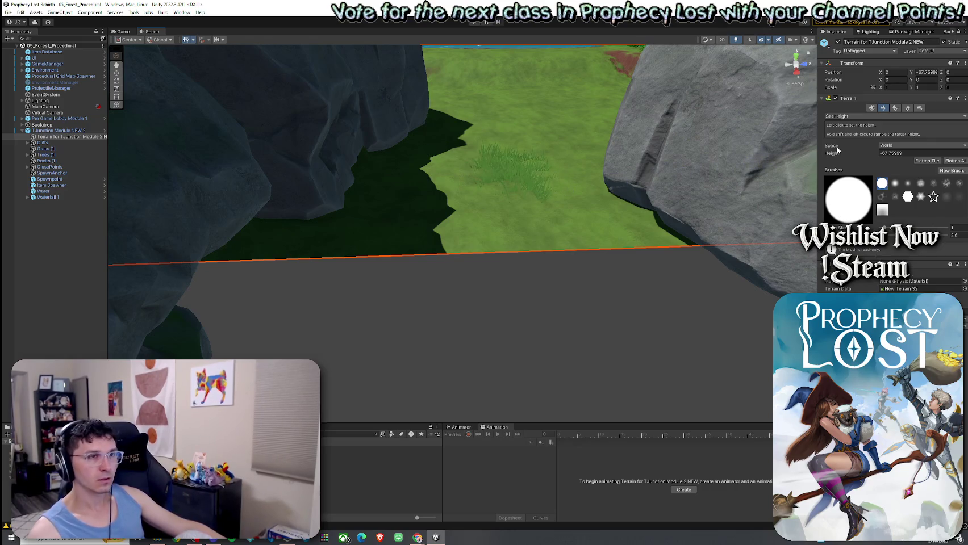
Step: Paint Grass1 tufts along the cliff edge, then switch to Paint Trees with Olivetree1
click(908, 108)
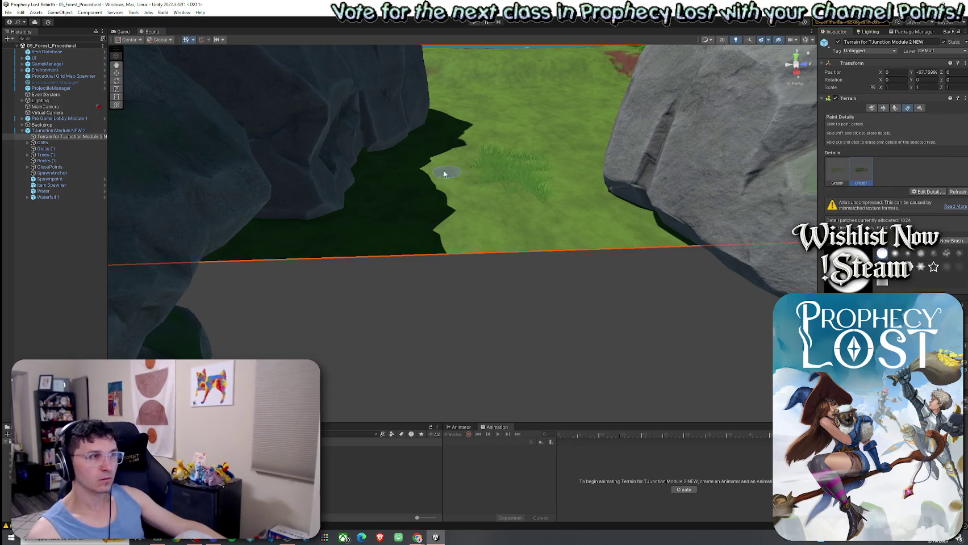
drag(451, 176, 497, 151)
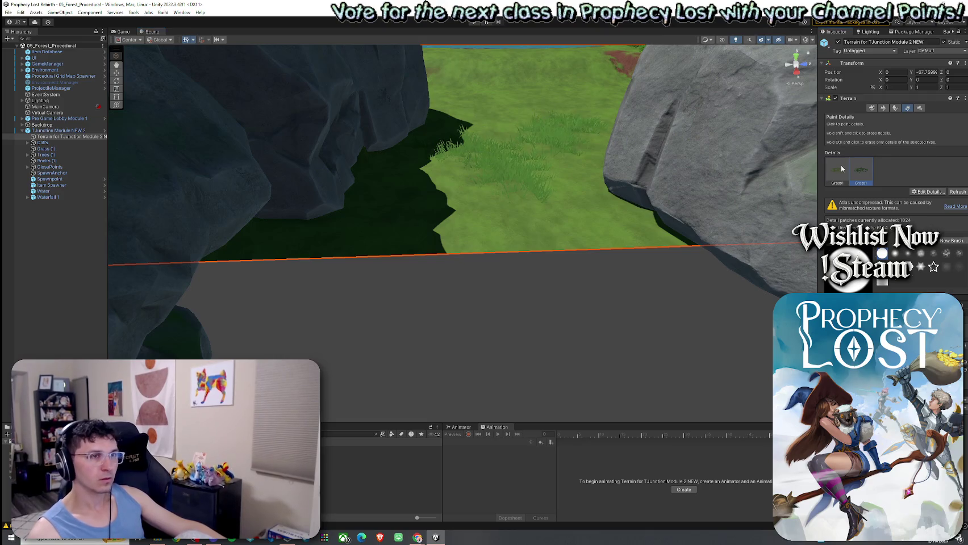
drag(320, 253, 443, 194)
drag(578, 224, 564, 190)
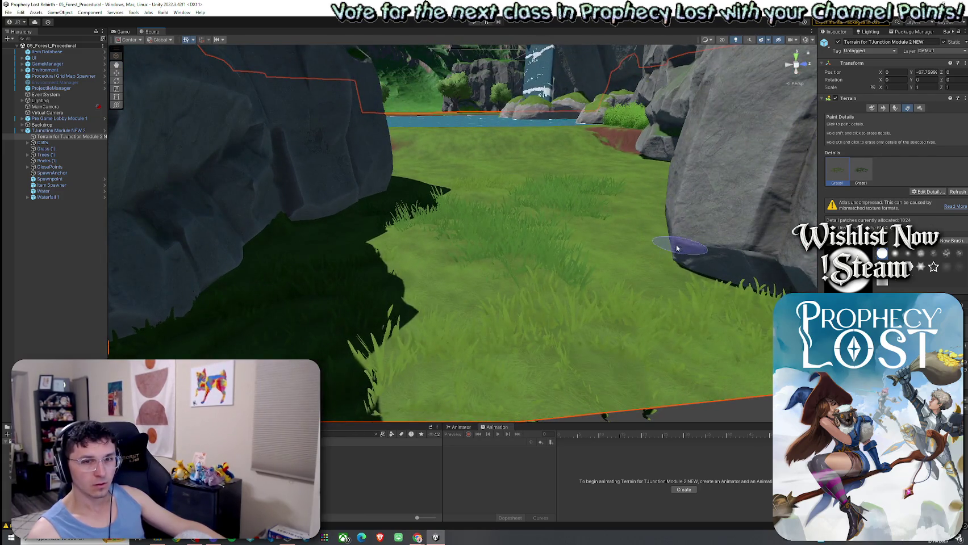
mouse_move(568, 255)
mouse_down()
mouse_move(589, 224)
mouse_move(573, 216)
mouse_up()
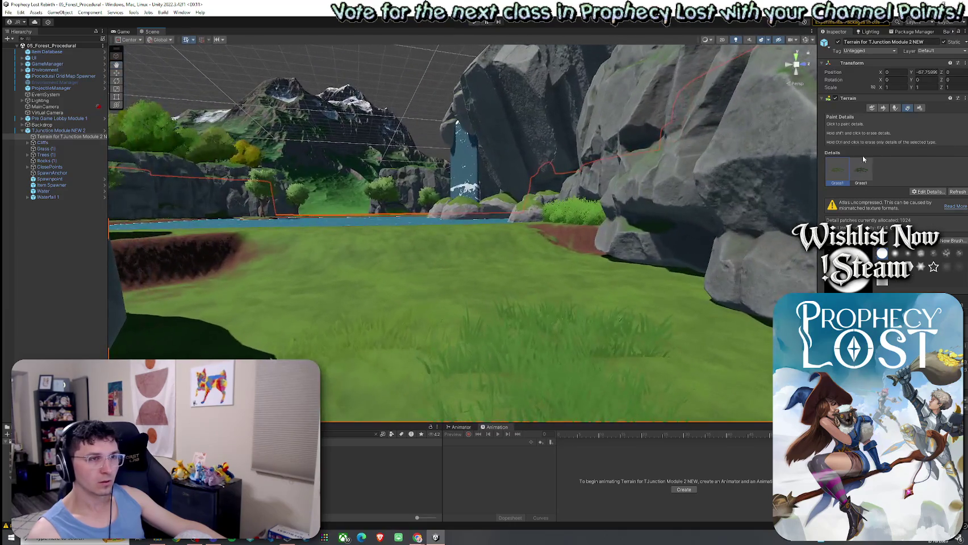
click(895, 108)
click(836, 171)
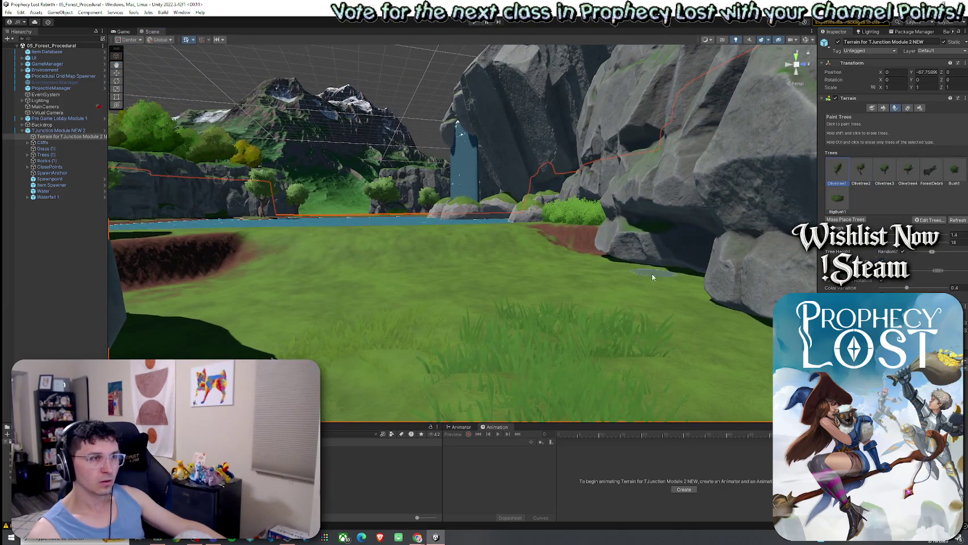
Step: Place an olive tree on the grass between the rocks and select Olivetree2
click(635, 284)
mouse_move(635, 284)
mouse_down()
mouse_move(623, 313)
mouse_move(686, 229)
mouse_up()
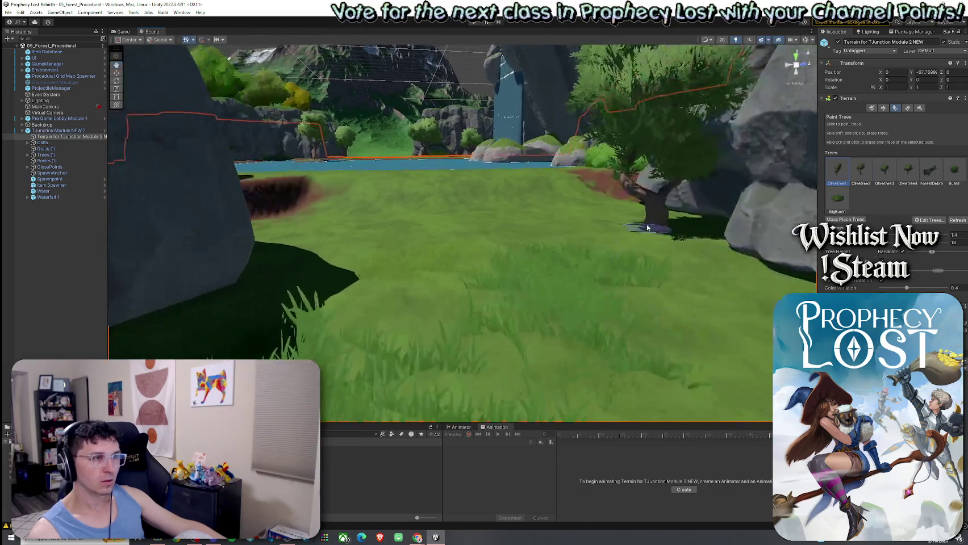
click(868, 176)
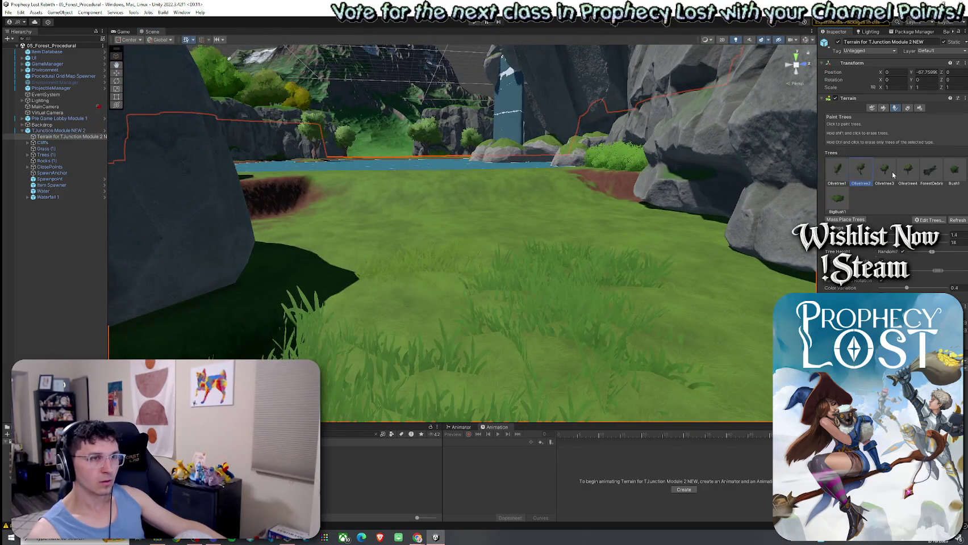
drag(702, 231, 652, 257)
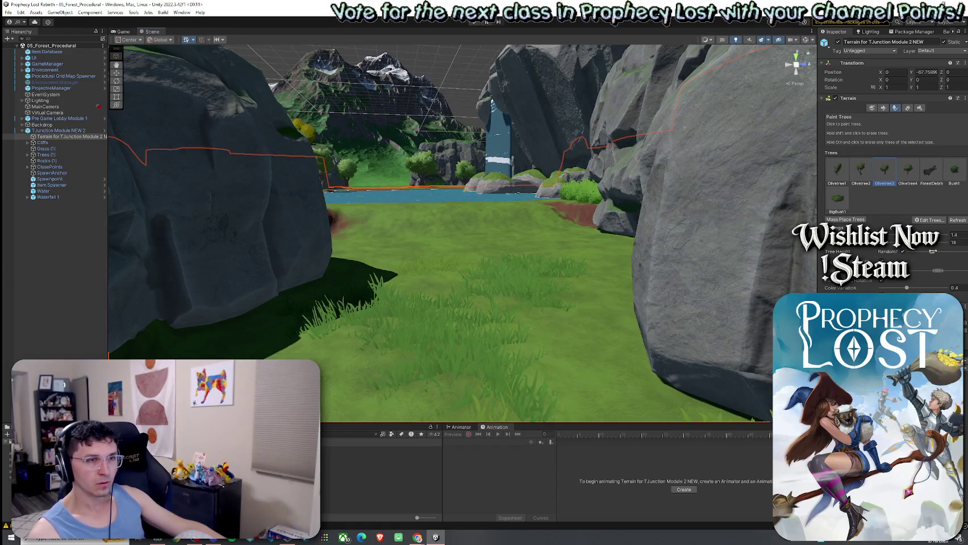
mouse_move(733, 246)
mouse_down()
mouse_move(710, 287)
mouse_move(461, 250)
mouse_up()
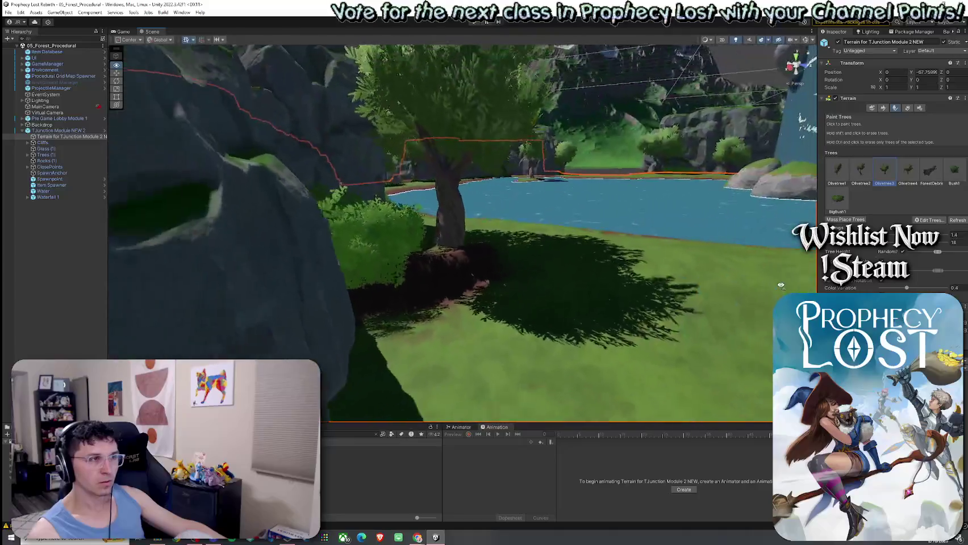
Step: Restore the large tree on the dirt patch after accidentally erasing it twice
shift+click(460, 250)
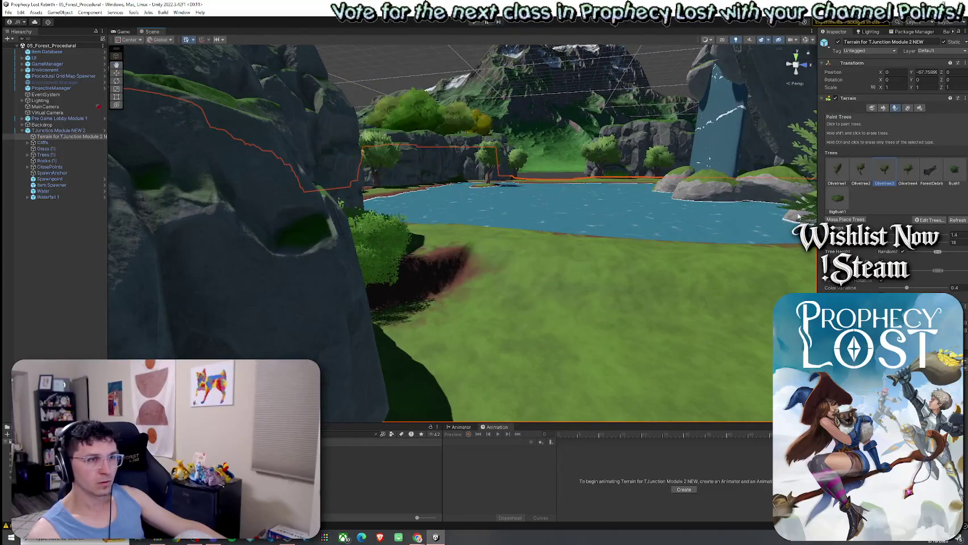
key(ctrl+z)
scroll(475, 253, up, 2)
shift+click(472, 258)
key(ctrl+z)
mouse_move(565, 311)
mouse_down()
mouse_move(476, 352)
mouse_move(587, 293)
mouse_up()
Step: Paint a small Bush1 on the grass and switch back to Paint Details
click(947, 179)
click(605, 258)
scroll(653, 261, up, 3)
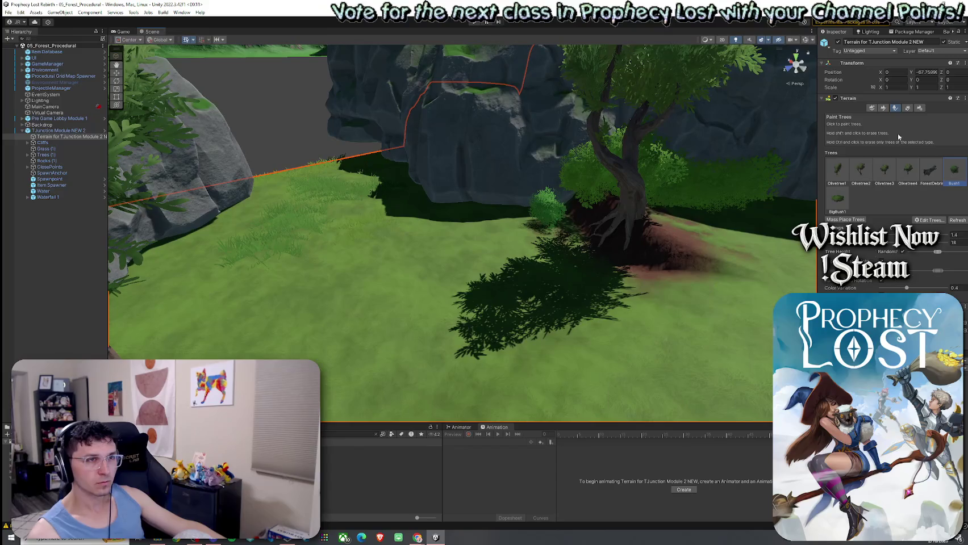
click(908, 108)
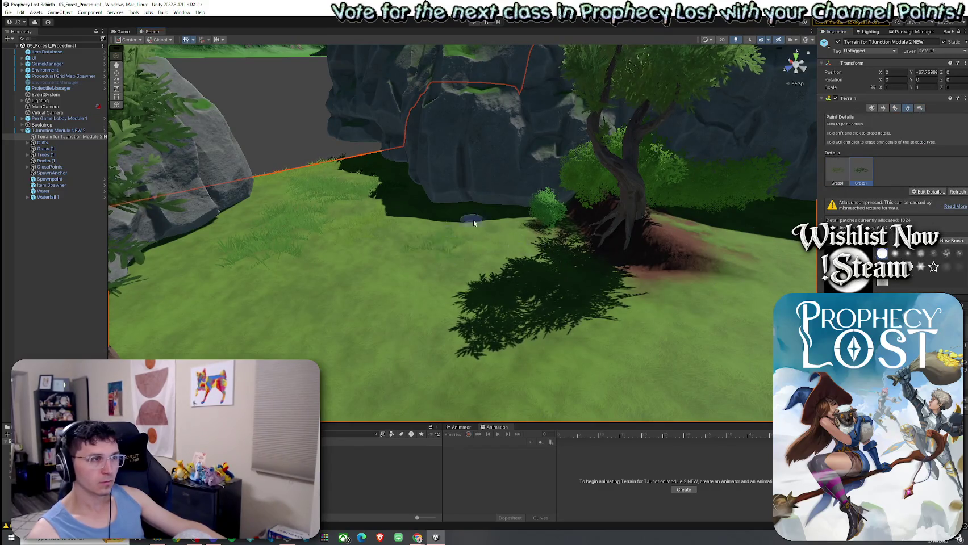
Step: Brush Grass1 tufts across the lake surface from a ground-level view
scroll(466, 262, down, 5)
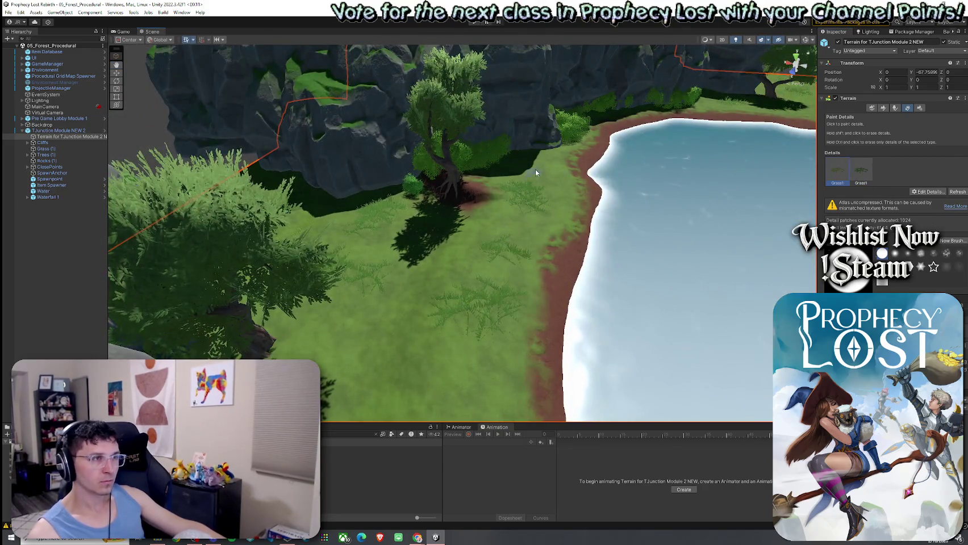
mouse_move(472, 354)
mouse_down()
mouse_move(696, 266)
mouse_move(394, 294)
mouse_up()
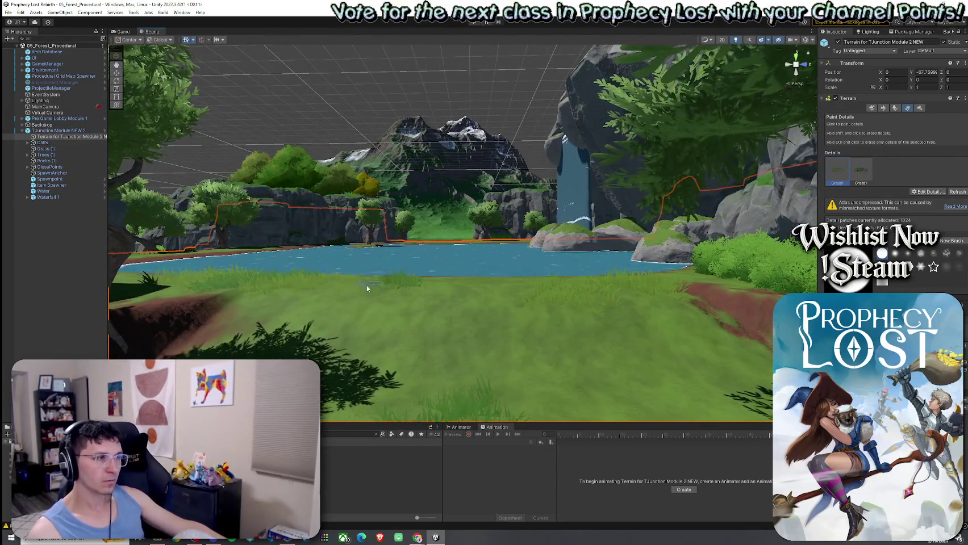
mouse_move(317, 288)
mouse_down()
mouse_move(600, 368)
mouse_move(568, 284)
mouse_up()
drag(518, 216, 624, 255)
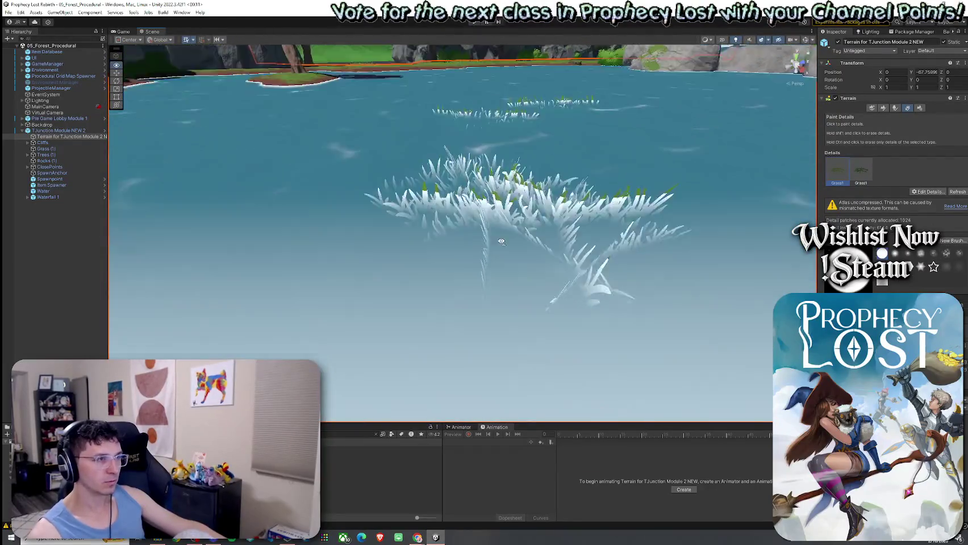
Step: Orbit across the lake toward the waterfall and select the Lillypads1 prefab
scroll(535, 229, up, 1)
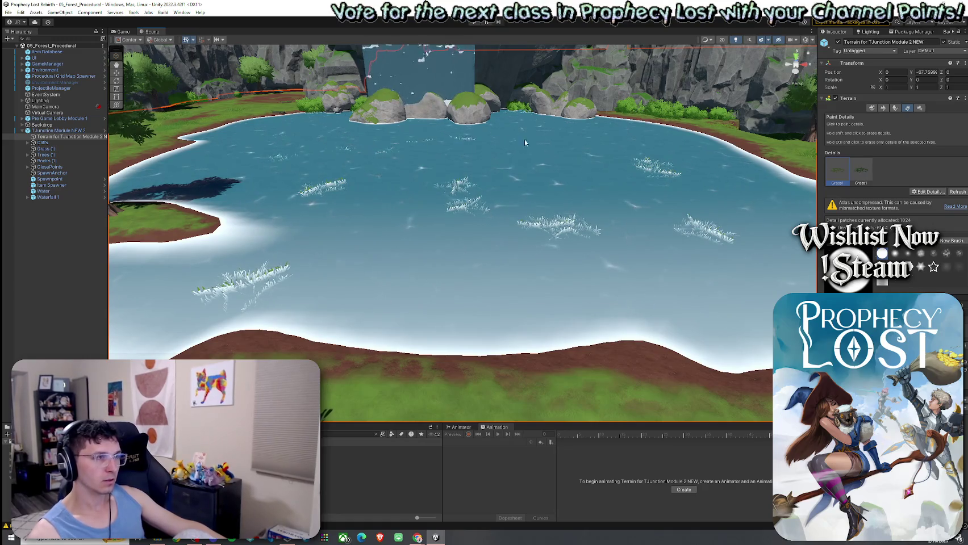
drag(721, 277, 357, 213)
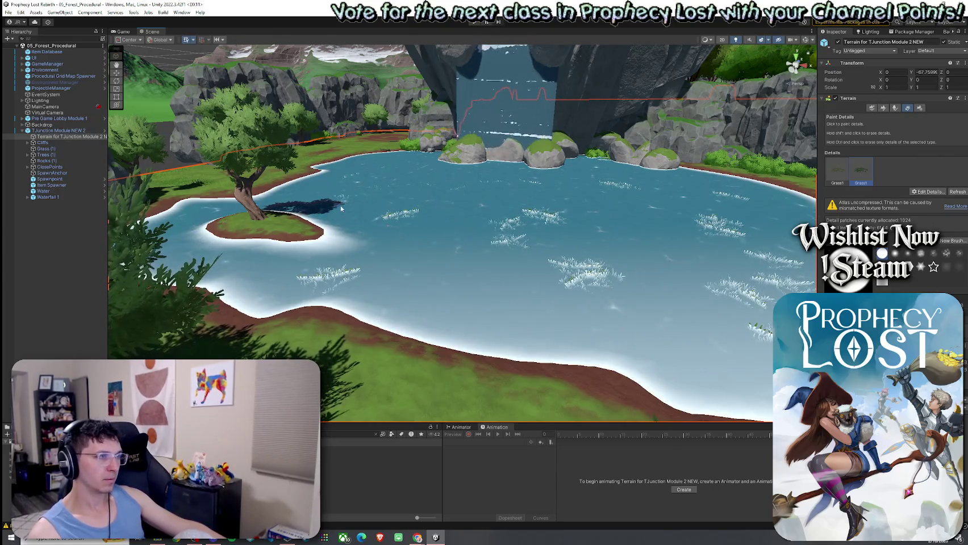
mouse_move(563, 308)
mouse_down()
mouse_move(686, 291)
mouse_move(602, 335)
mouse_move(651, 353)
mouse_up()
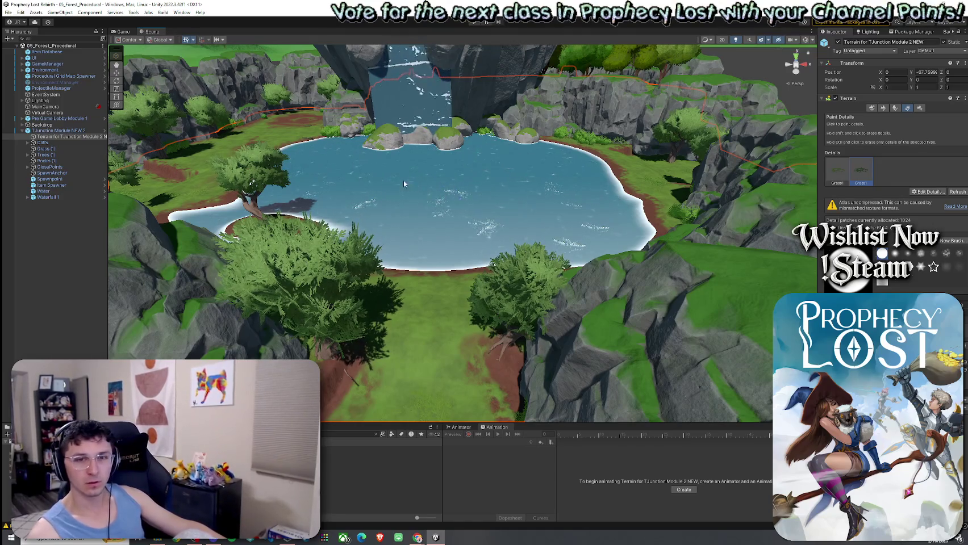
click(8, 12)
click(231, 30)
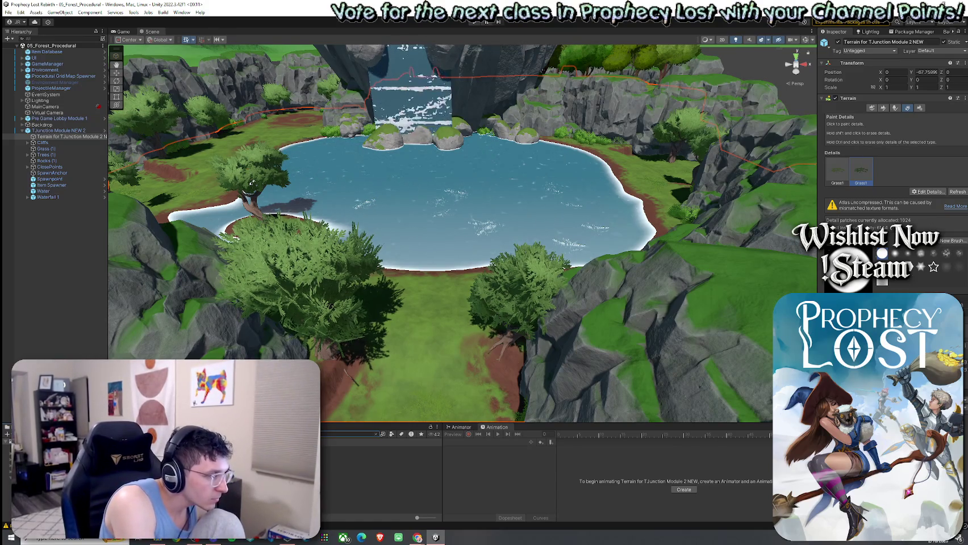
click(375, 449)
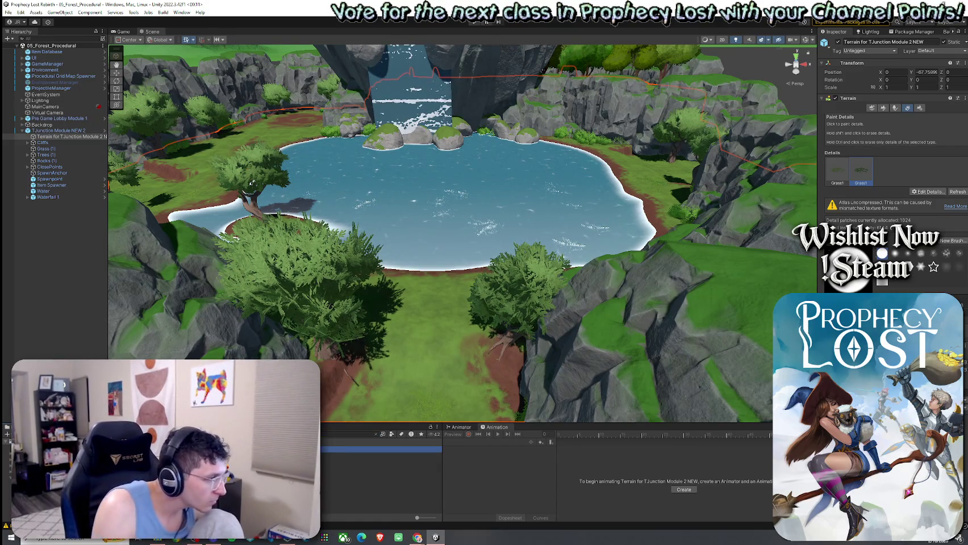
Step: Place Lillypads1 on the lake, focus on it and scale it to about 5.4
key(Down)
key(Down)
key(Up)
key(Up)
mouse_move(468, 186)
mouse_down()
mouse_move(471, 205)
mouse_move(429, 197)
mouse_move(431, 217)
mouse_move(410, 115)
mouse_move(412, 127)
mouse_move(522, 139)
mouse_move(422, 163)
mouse_move(586, 169)
mouse_up()
key(f)
key(r)
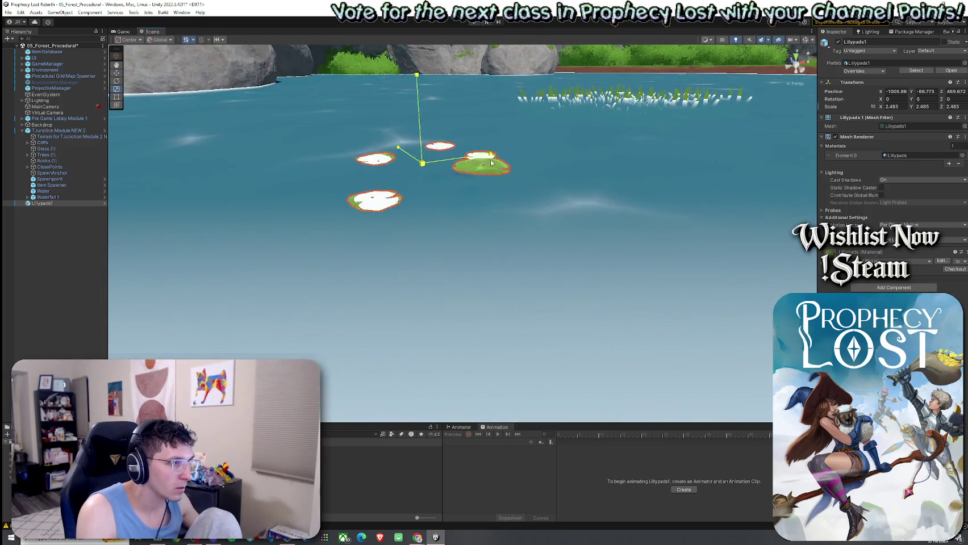
Step: Raise the lilypads slightly above the water, then delete them from the lake
scroll(587, 169, down, 5)
key(w)
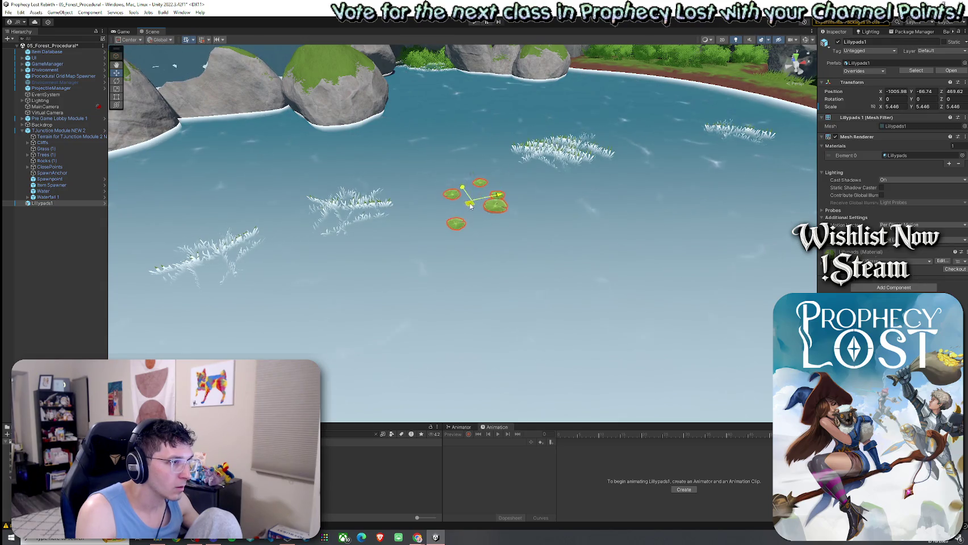
mouse_move(474, 187)
mouse_down()
mouse_move(639, 152)
mouse_move(954, 124)
mouse_move(701, 129)
mouse_up()
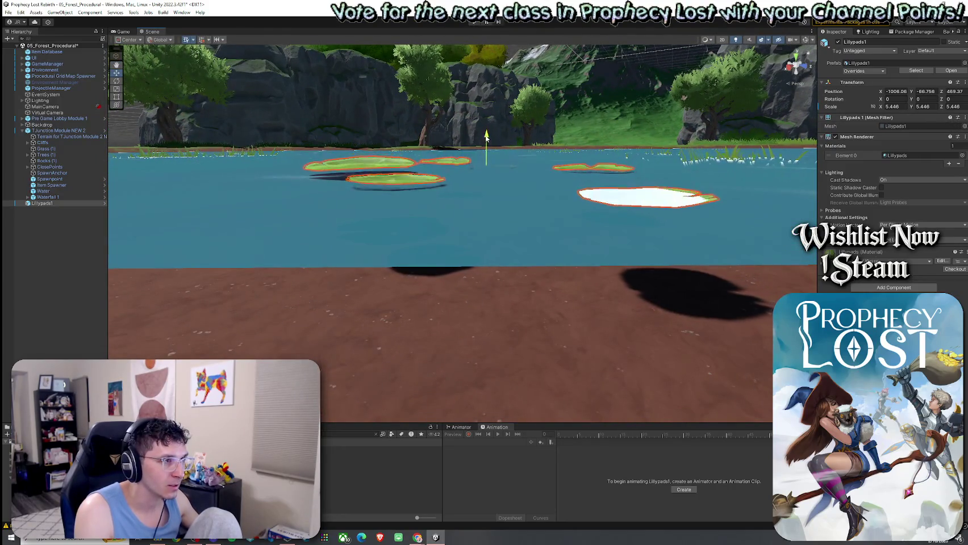
mouse_move(474, 136)
mouse_down()
mouse_move(483, 141)
mouse_move(357, 343)
mouse_up()
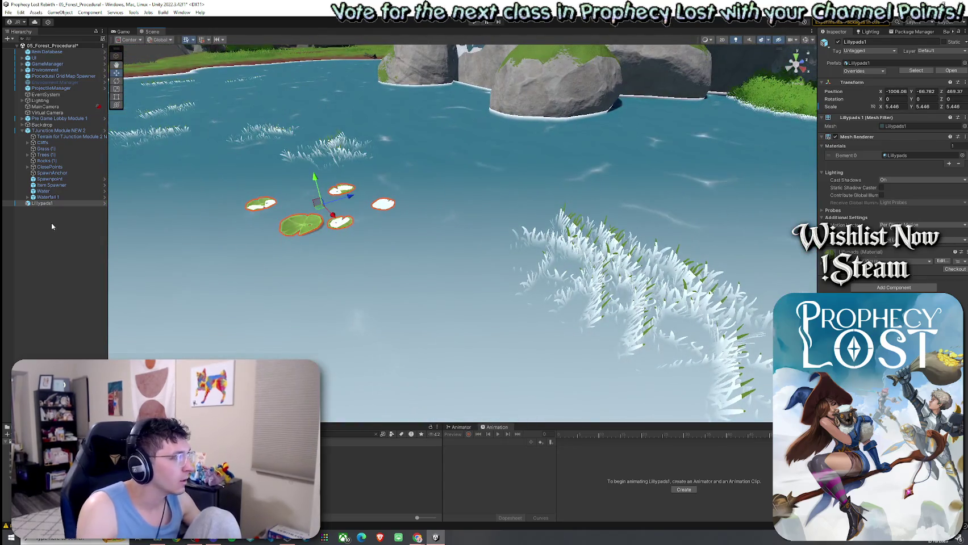
key(Delete)
click(380, 455)
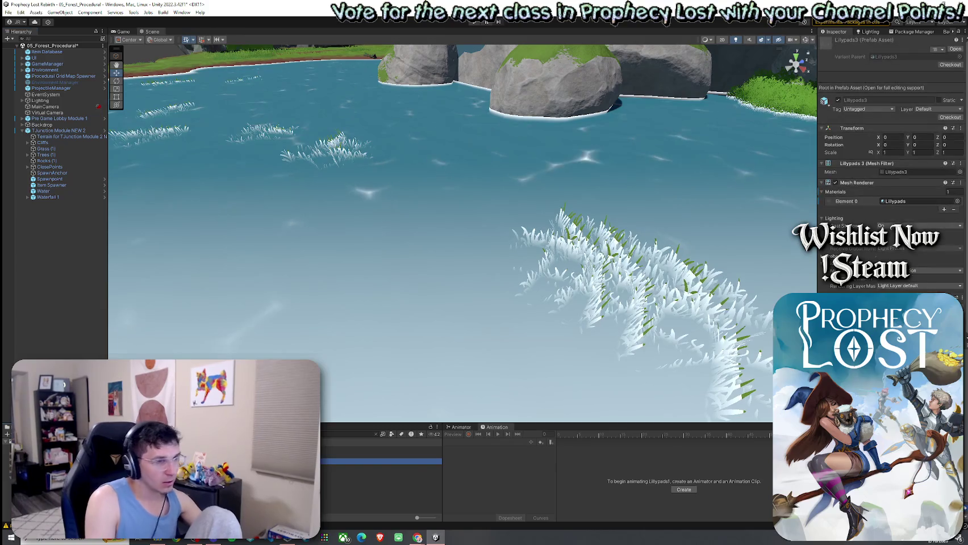
Step: Find the Malcomia3 flower prefab and place it on the riverbank grass
click(380, 461)
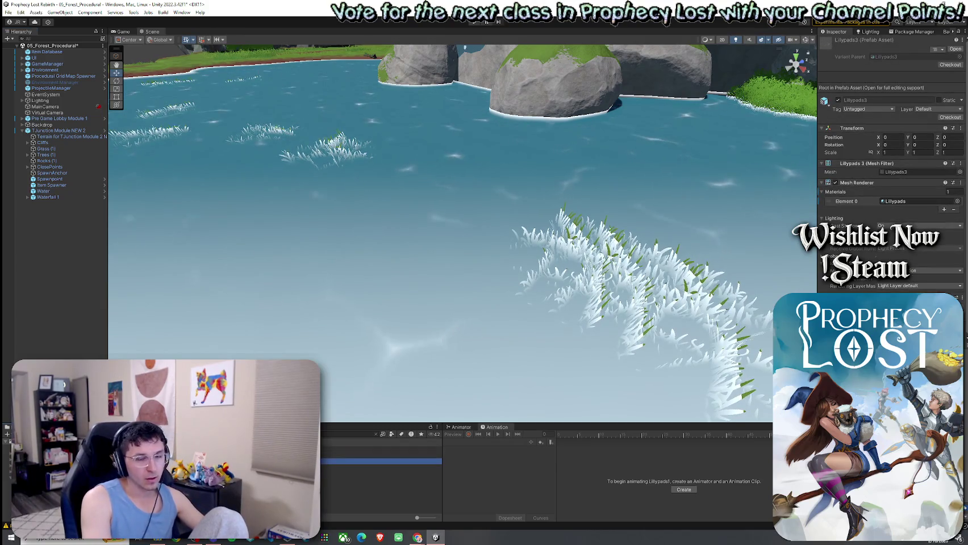
click(377, 434)
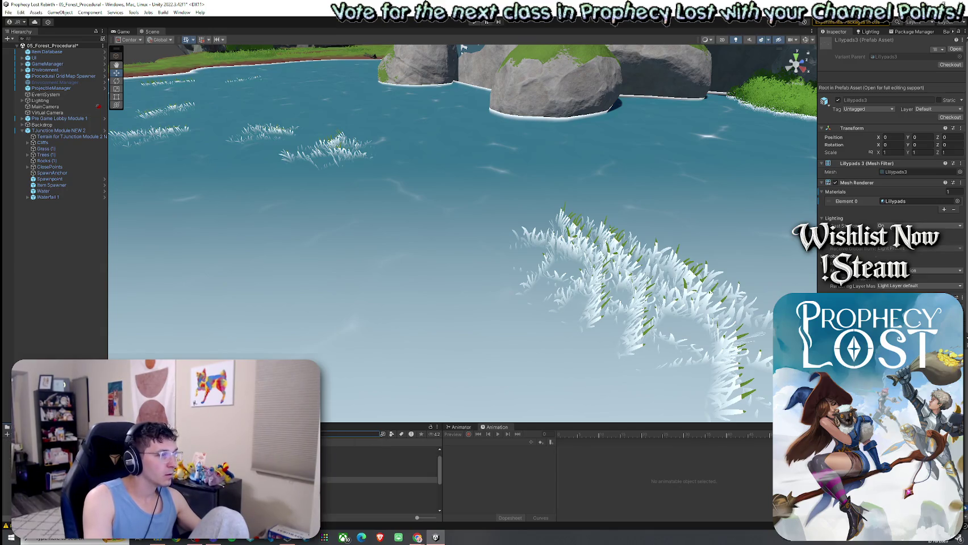
key(Up)
key(Up)
key(Up)
key(Up)
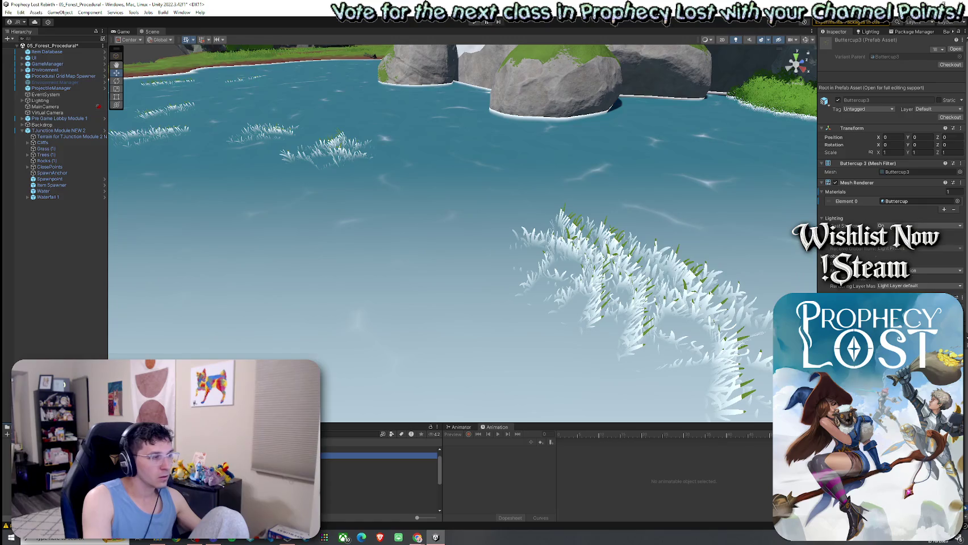
key(Down)
key(Down)
key(Down)
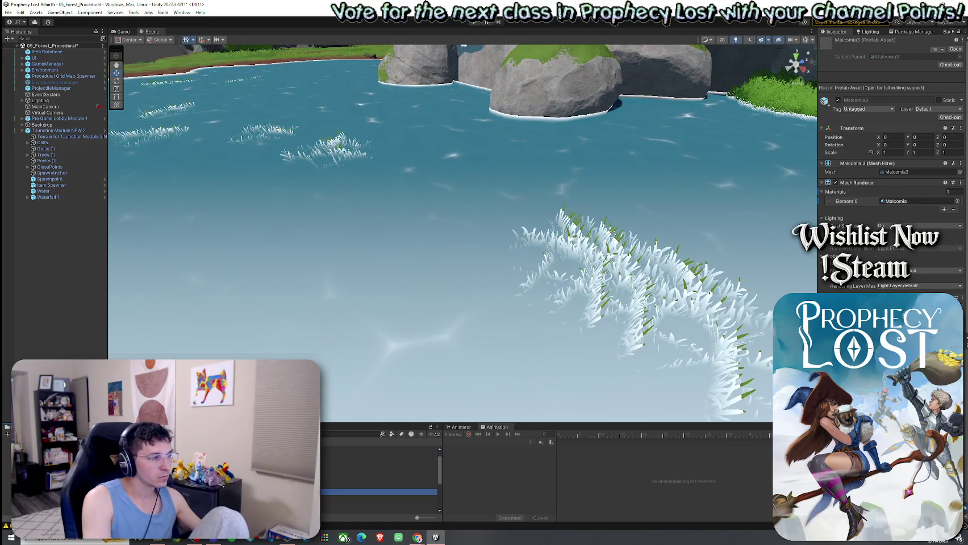
drag(333, 387, 333, 336)
key(w)
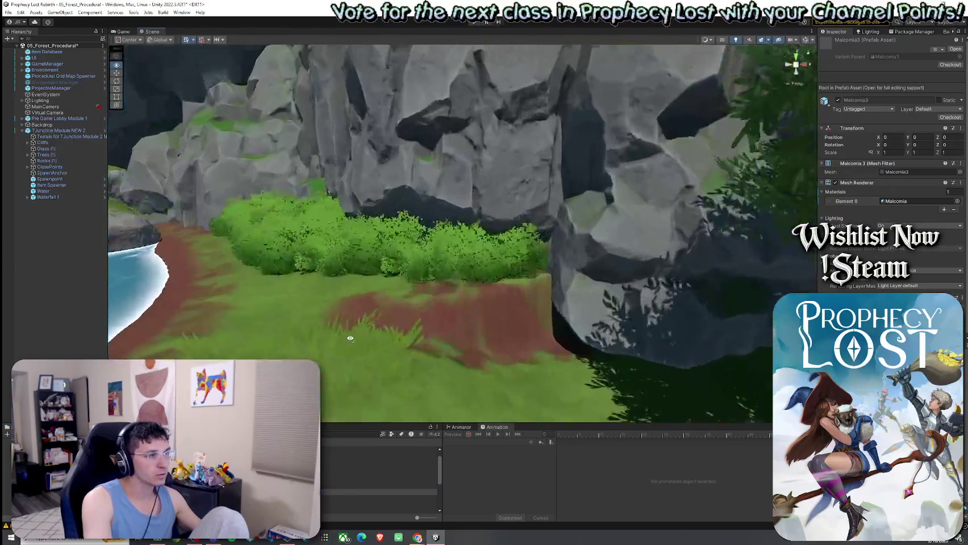
drag(322, 377, 391, 261)
key(s)
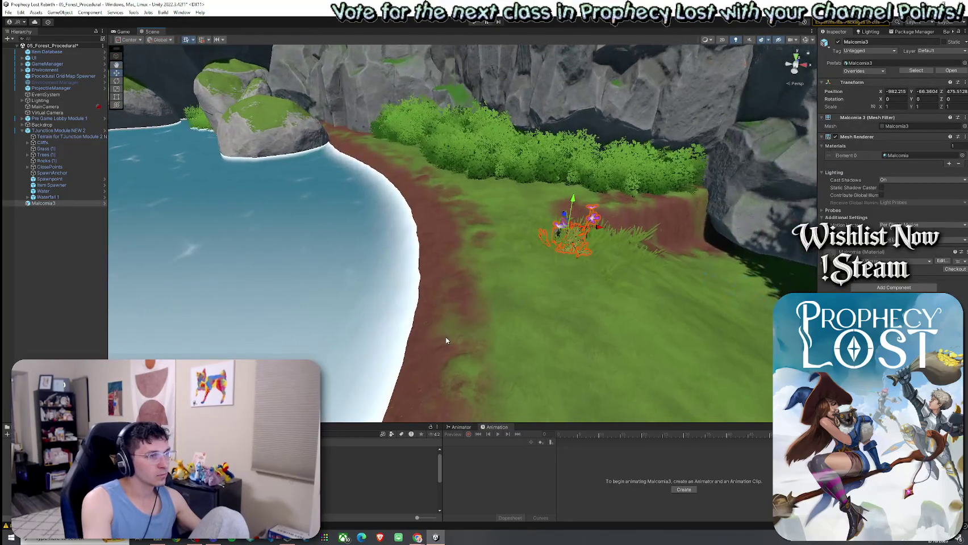
Step: Parent Malcomia3 under Grass (1), then select the module's terrain
click(50, 204)
drag(59, 149, 57, 149)
click(56, 233)
mouse_move(252, 250)
mouse_down()
mouse_move(85, 259)
mouse_move(295, 291)
mouse_up()
click(295, 290)
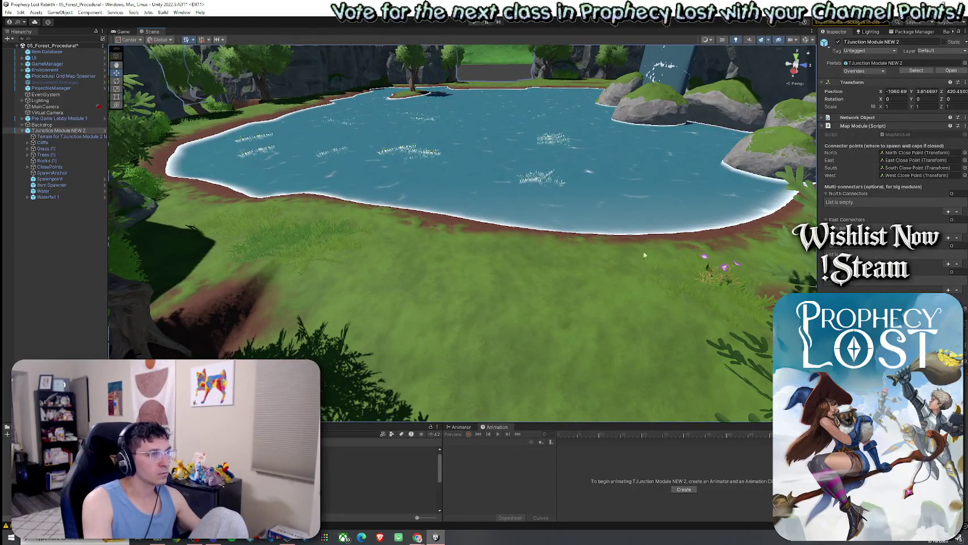
click(707, 264)
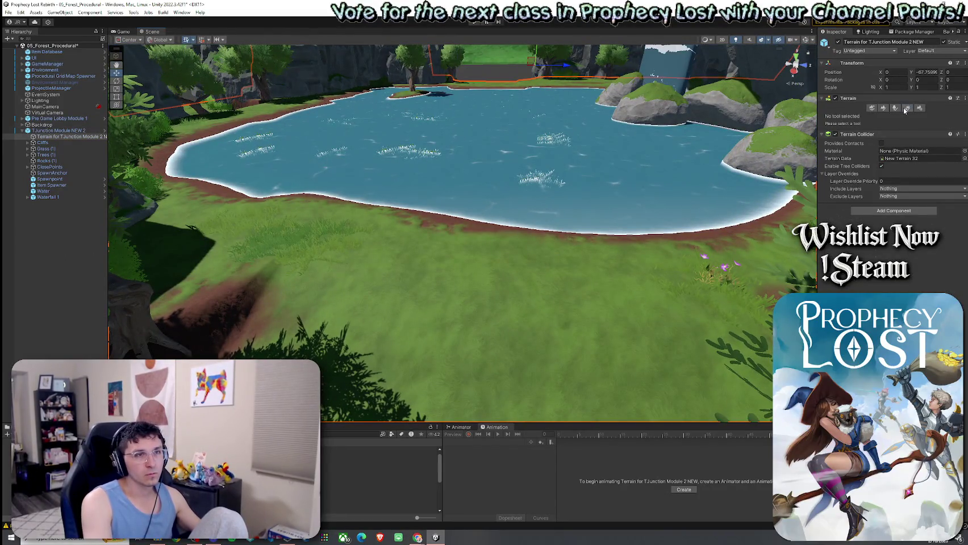
Step: Add Malcomia4 as a third detail mesh alongside Grass1 and Grass2
click(895, 109)
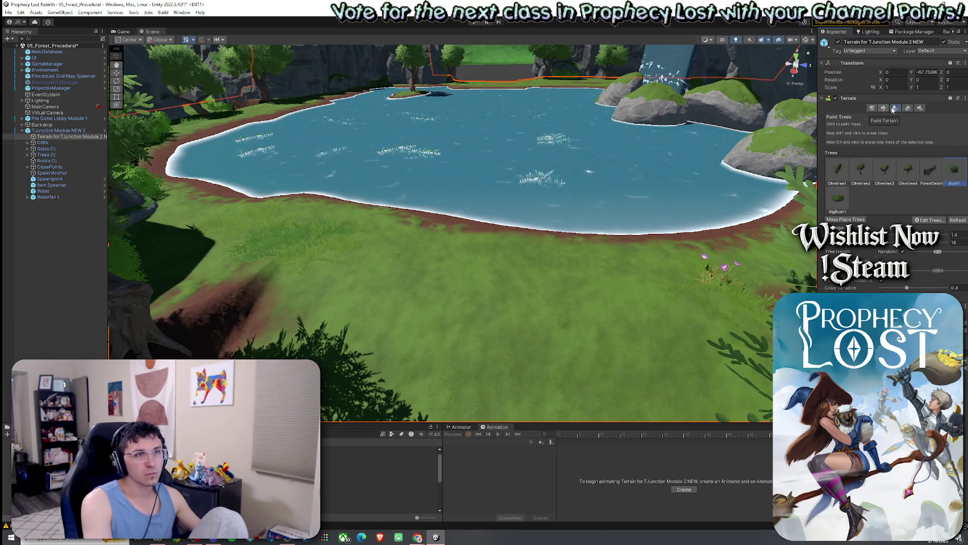
click(907, 108)
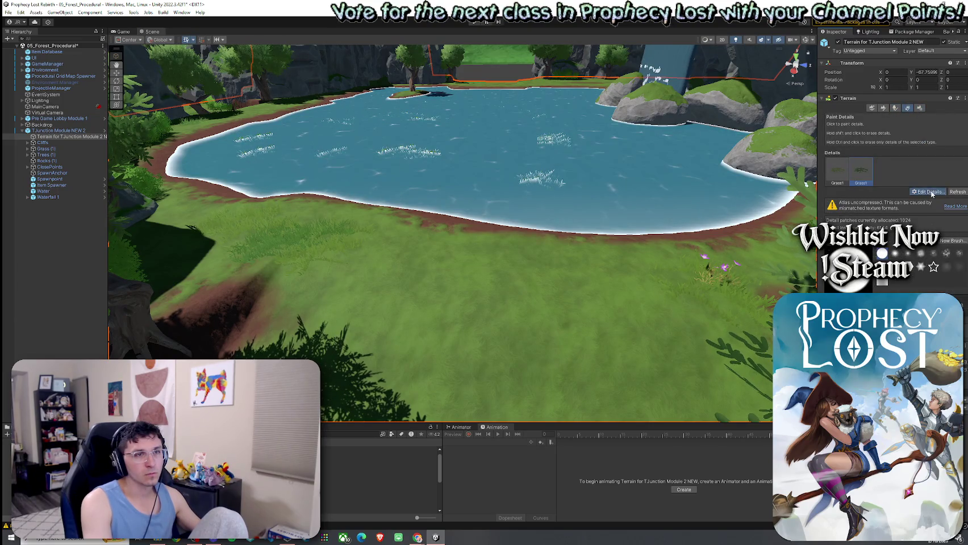
click(928, 192)
click(932, 211)
click(658, 182)
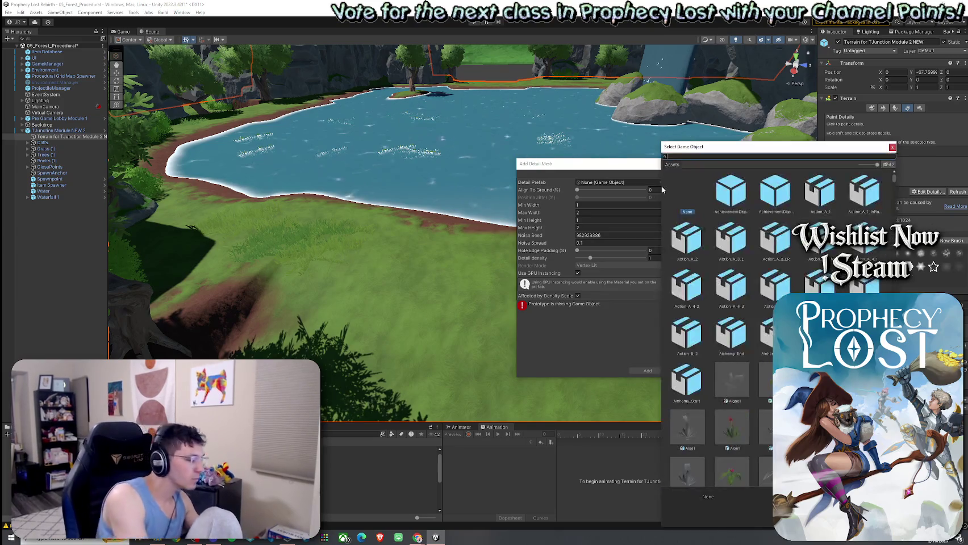
text(malc)
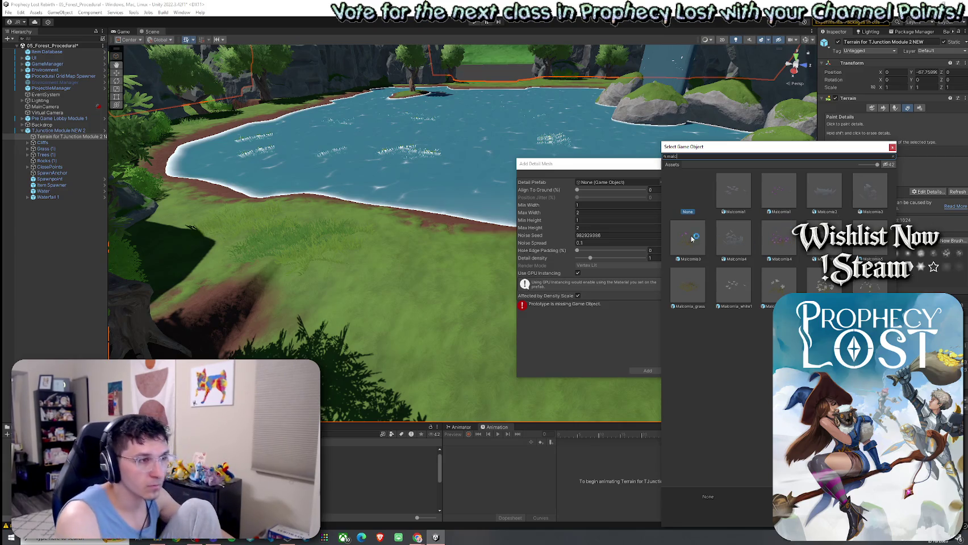
click(783, 240)
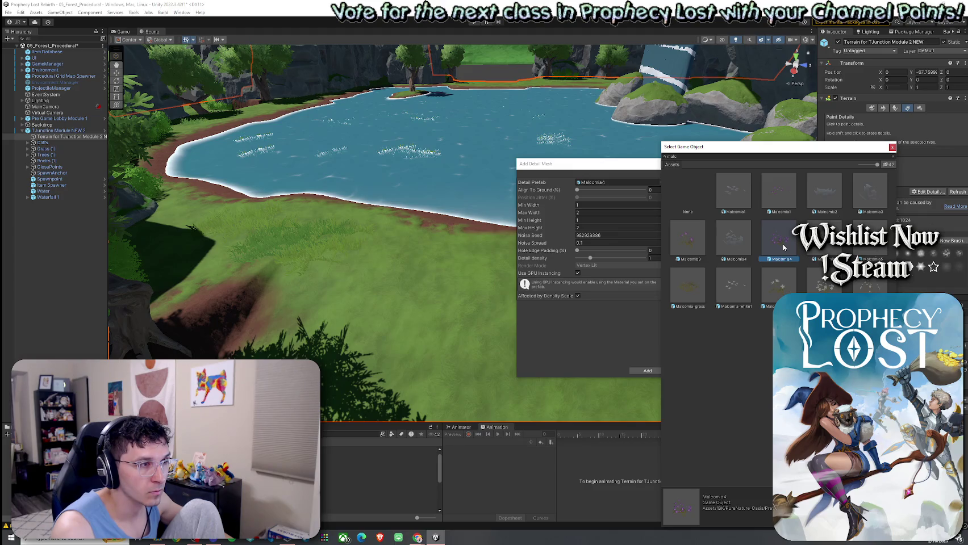
double_click(783, 246)
click(647, 371)
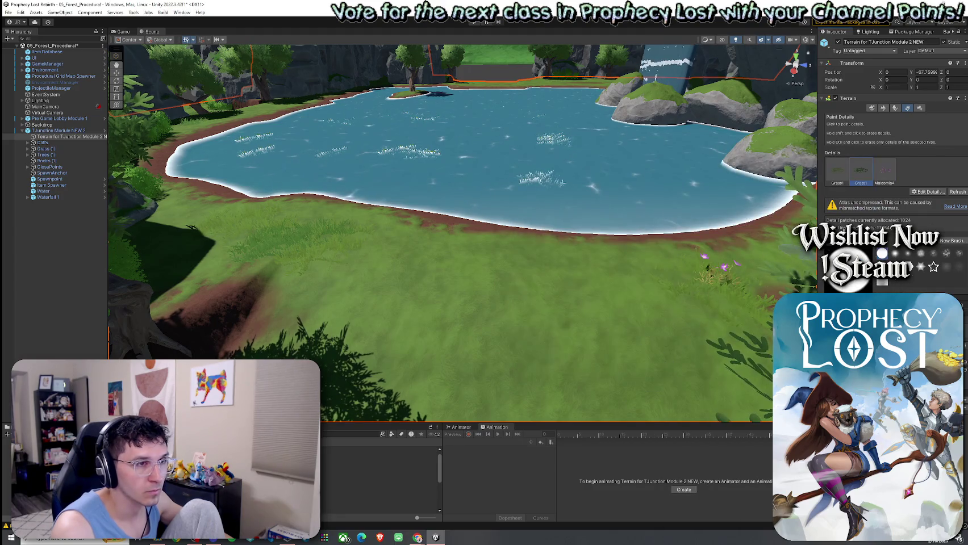
click(918, 193)
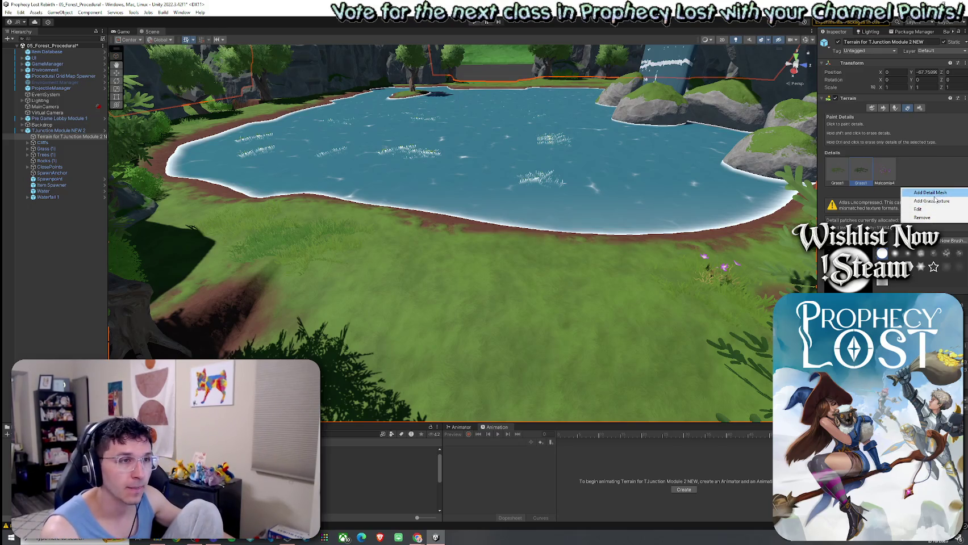
Step: Add the Malcomia_grass prefab as a detail mesh after Malcomia4 and paint a clump on the lawn
click(887, 175)
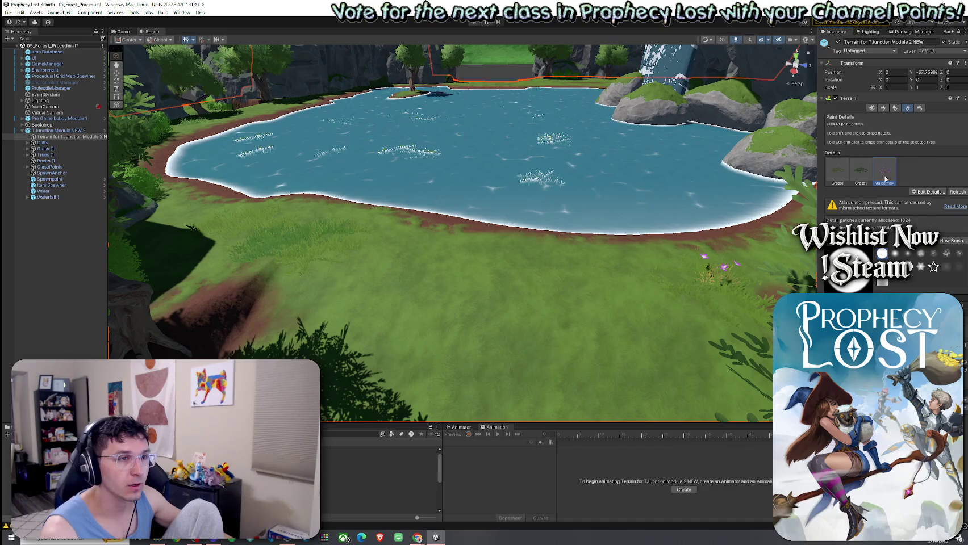
click(921, 193)
click(924, 198)
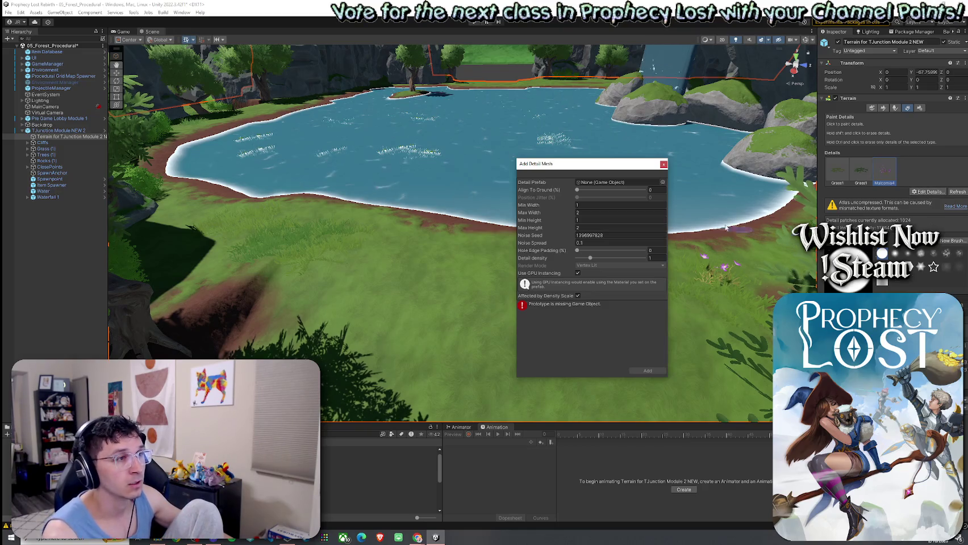
click(662, 182)
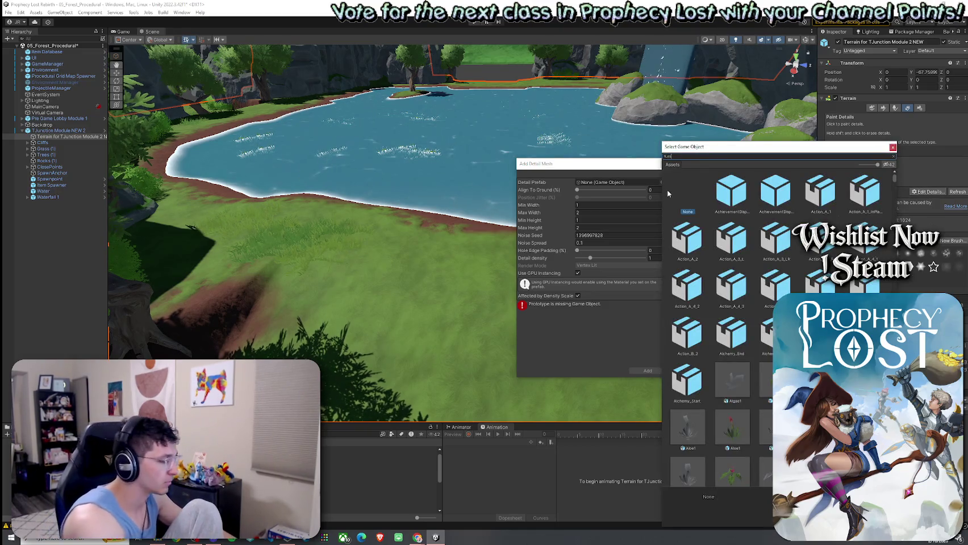
text(mal)
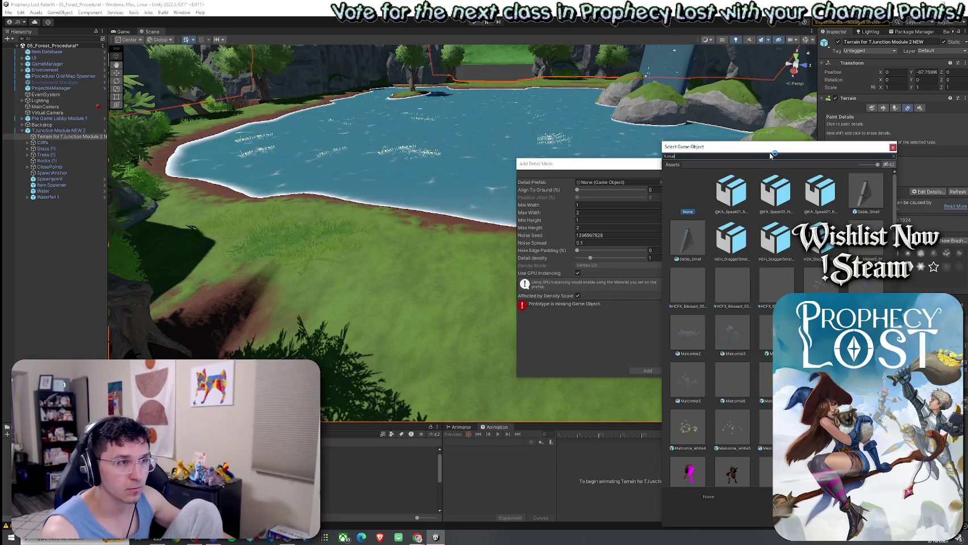
drag(770, 154, 655, 146)
text(c)
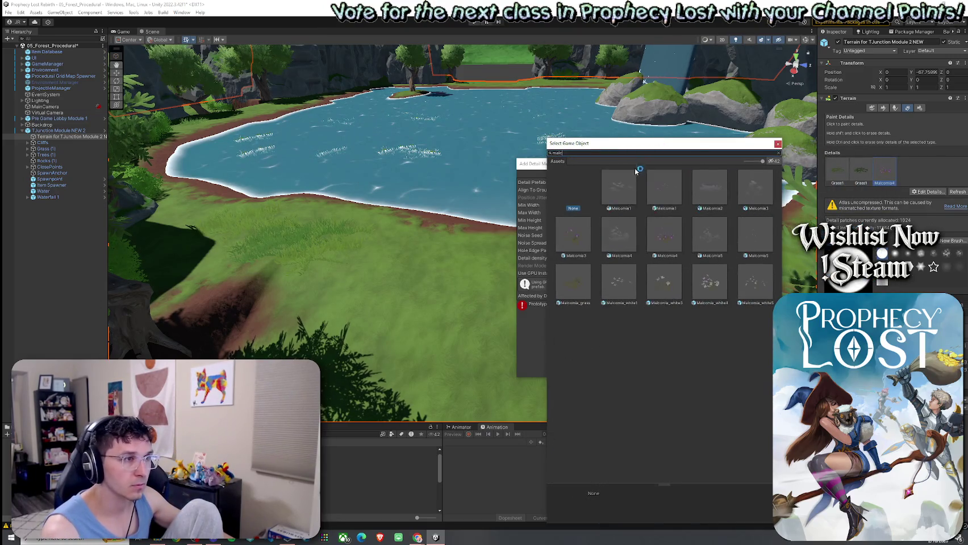
double_click(588, 283)
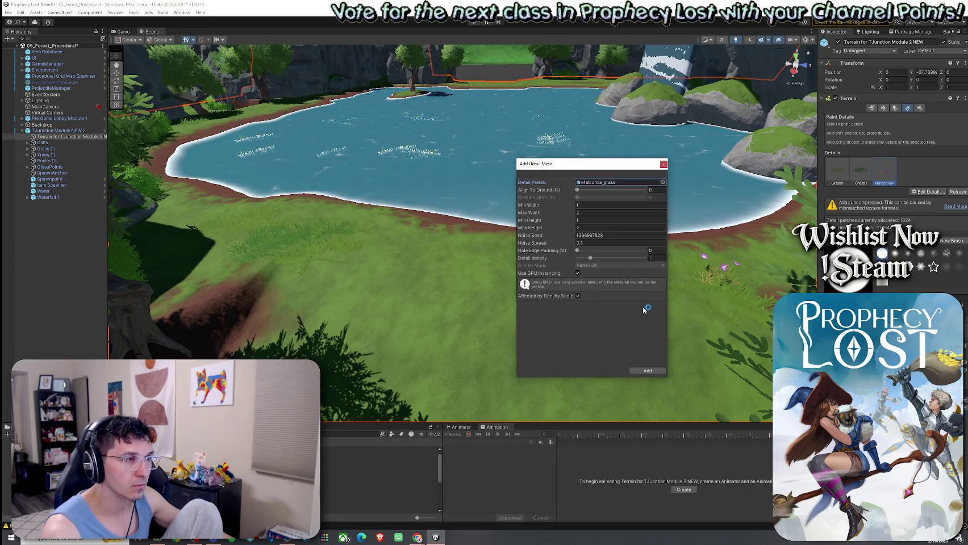
click(647, 370)
click(465, 275)
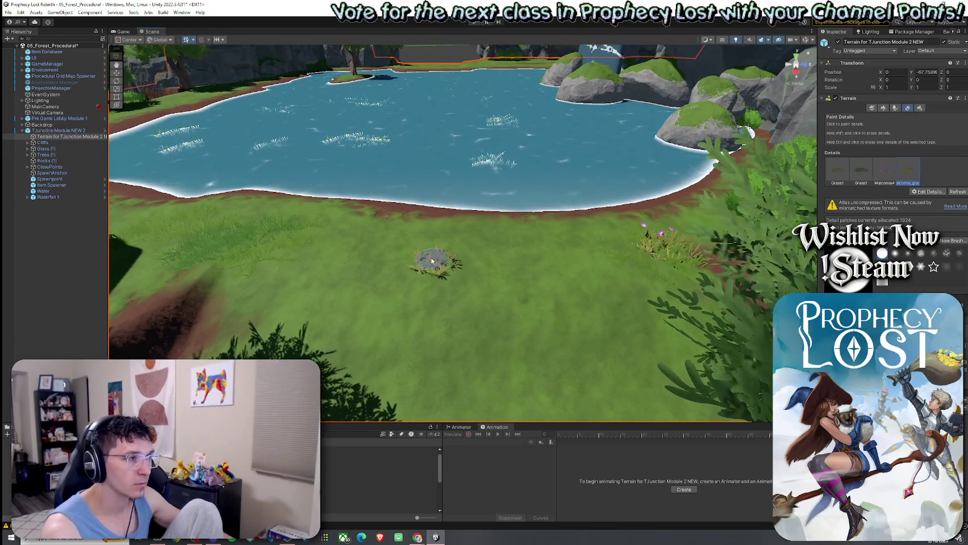
Step: Paint a clump of Malcomia4 flowers on the shore, then erase it
drag(664, 251, 380, 346)
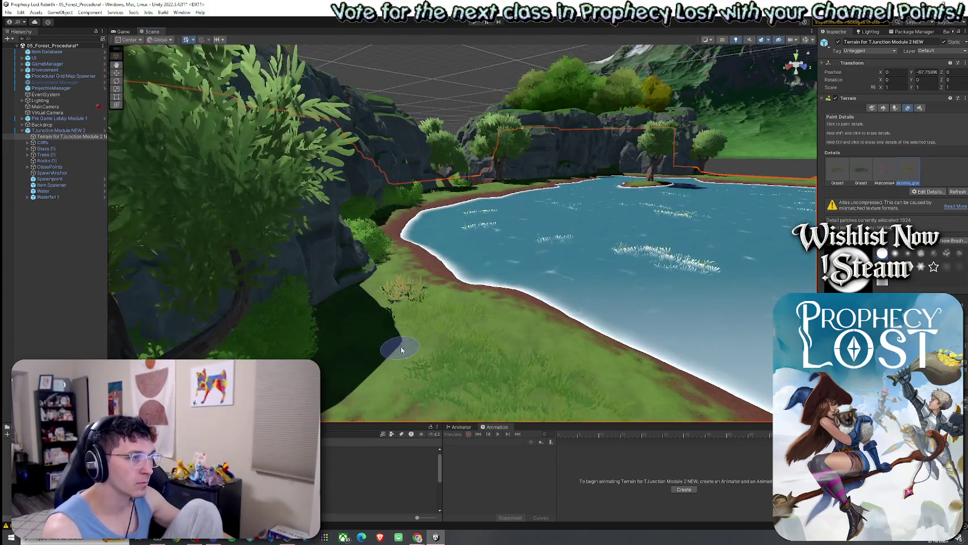
click(884, 170)
click(396, 294)
drag(397, 294, 593, 346)
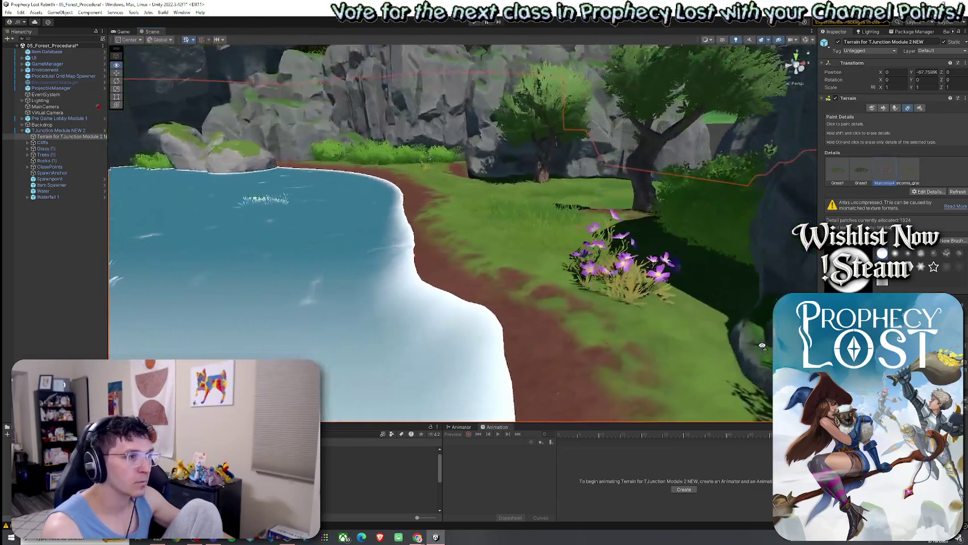
drag(593, 347, 832, 218)
ctrl+click(710, 265)
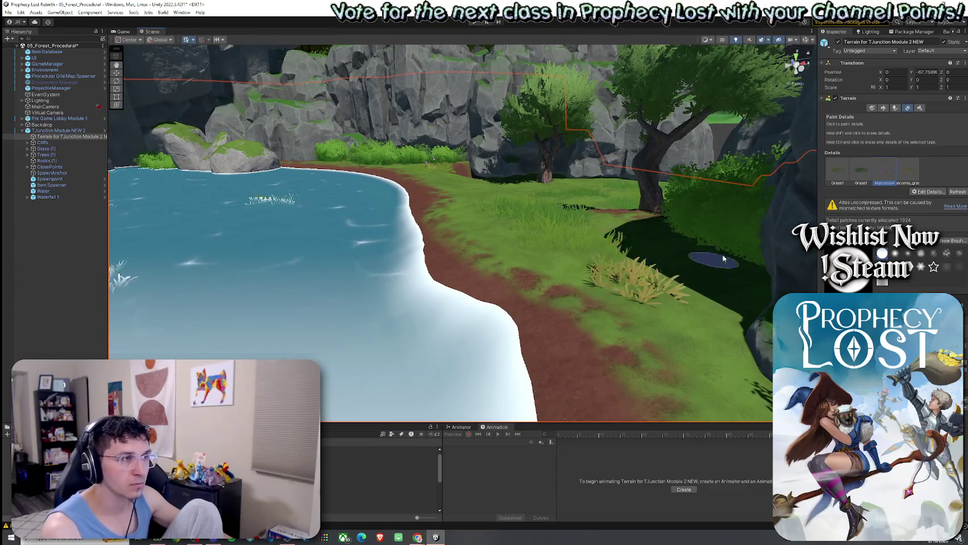
Step: Lower the Malcomia4 detail's maximum height to 1.82 and paint smaller purple flowers on the bank
click(916, 192)
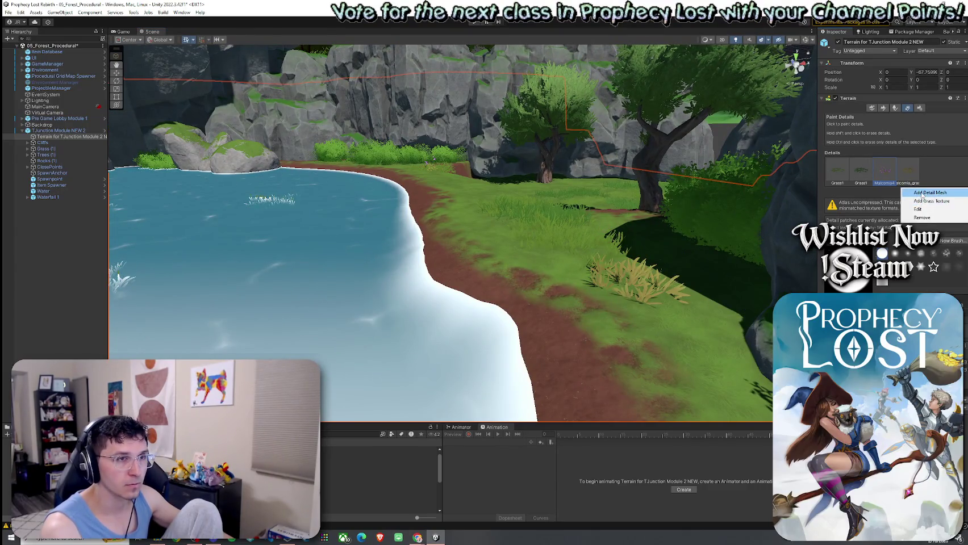
click(917, 209)
drag(571, 230, 569, 207)
click(647, 370)
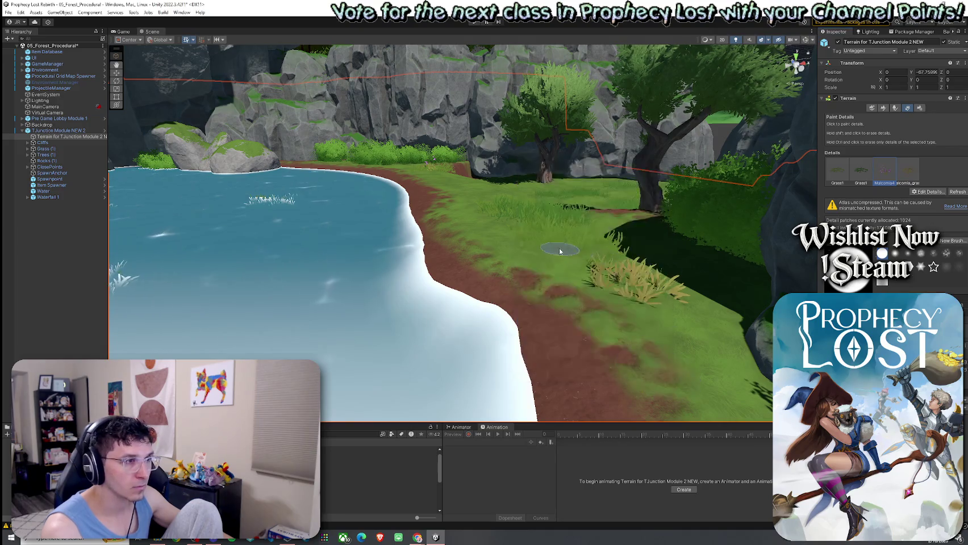
click(616, 286)
Step: Paint grass clumps near the cliff edge and switch to the next grass detail
mouse_move(616, 285)
mouse_down()
mouse_move(687, 296)
mouse_move(779, 241)
mouse_up()
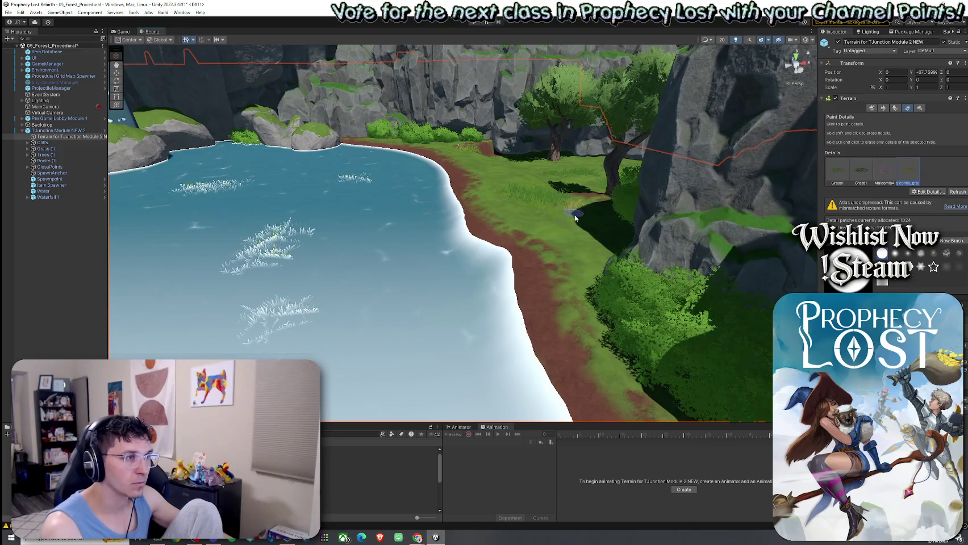
click(577, 237)
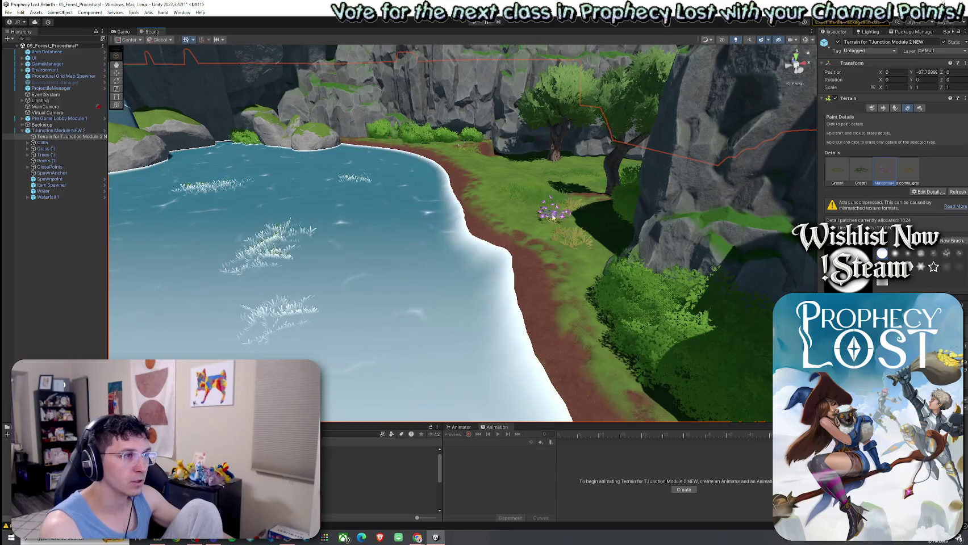
drag(553, 238, 443, 193)
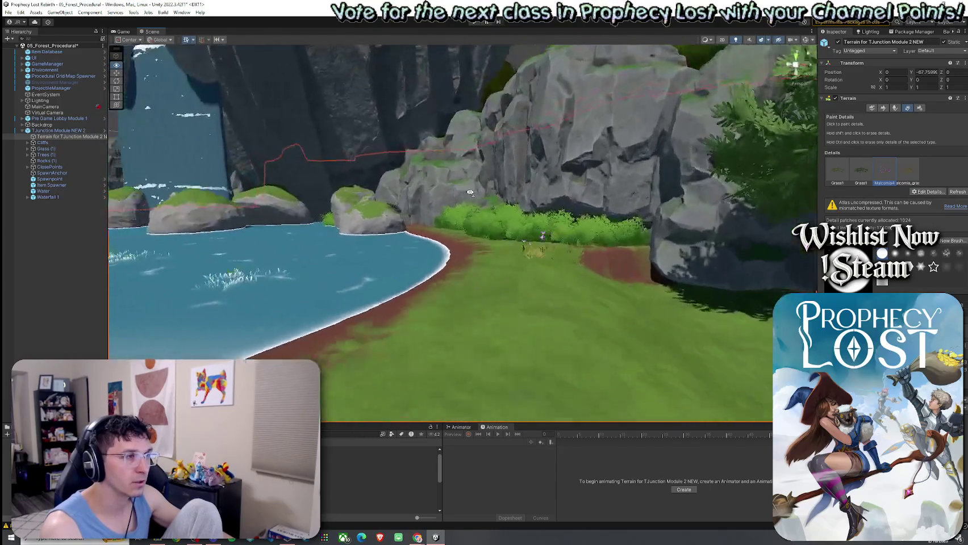
key(shift+period)
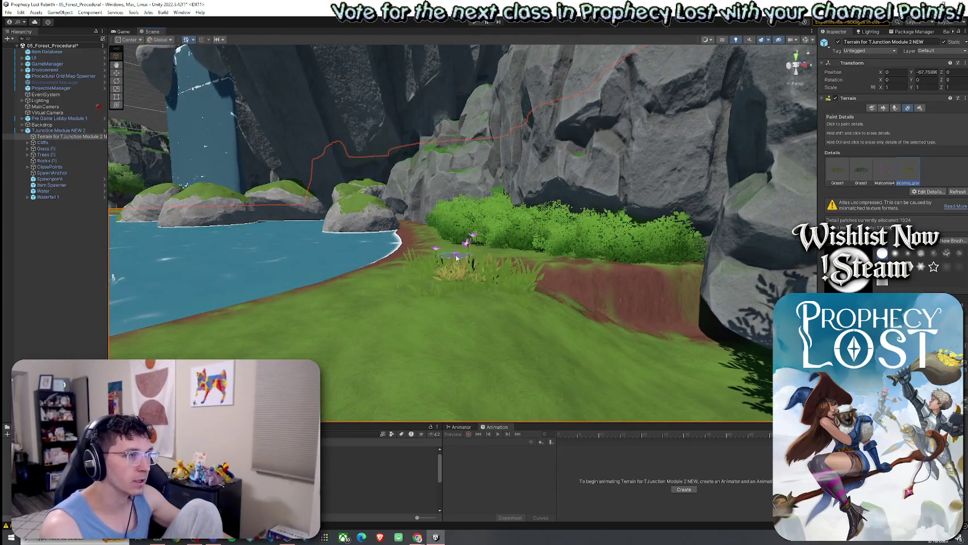
scroll(420, 267, up, 5)
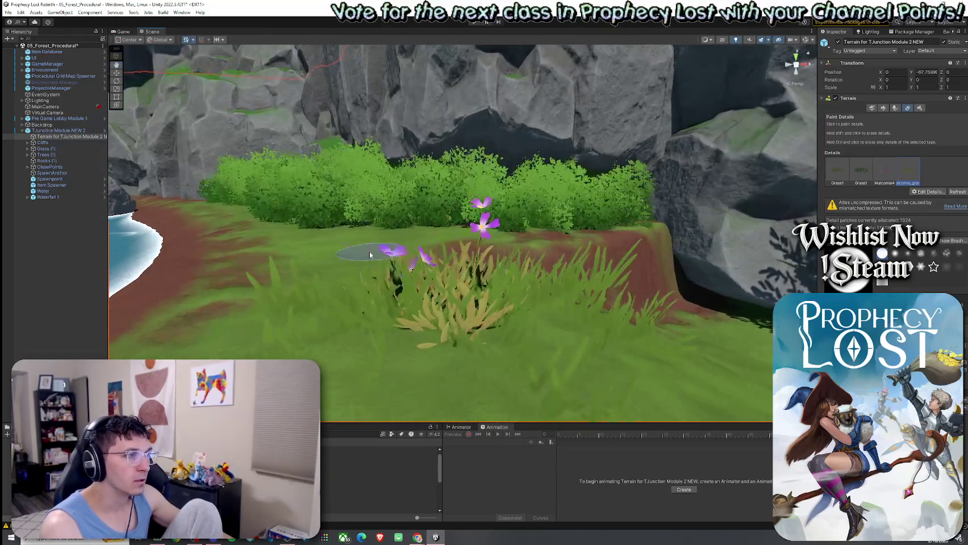
mouse_move(356, 285)
mouse_down()
mouse_move(397, 307)
mouse_move(481, 204)
mouse_up()
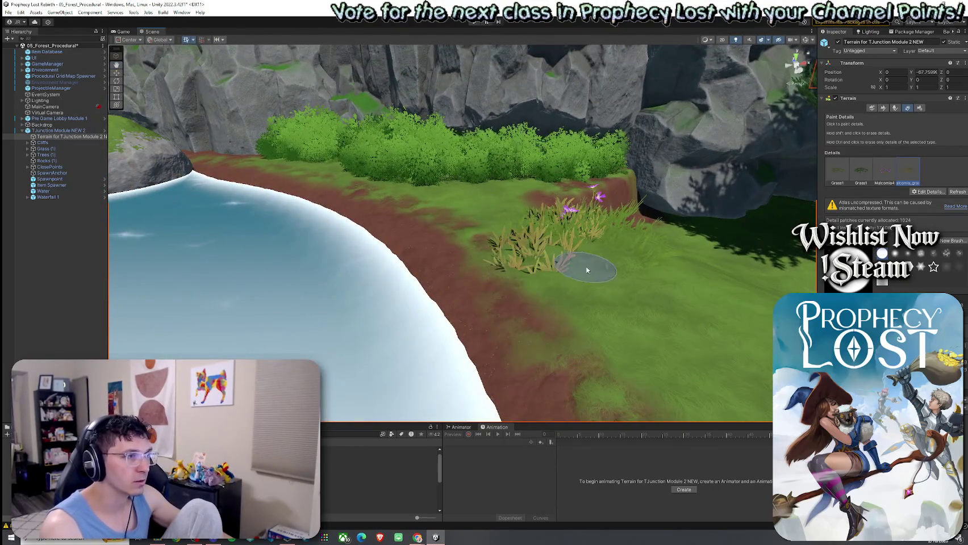
drag(584, 269, 536, 263)
drag(565, 212, 355, 252)
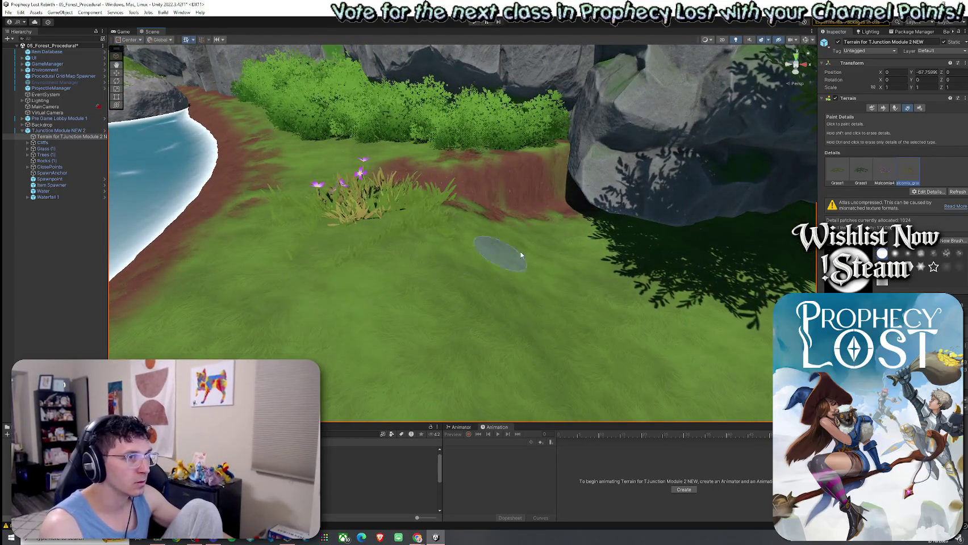
mouse_move(637, 249)
mouse_down()
mouse_move(404, 254)
mouse_move(438, 261)
mouse_up()
mouse_move(531, 238)
mouse_down()
mouse_move(460, 206)
mouse_move(665, 191)
mouse_move(587, 214)
mouse_move(405, 186)
mouse_move(332, 189)
mouse_up()
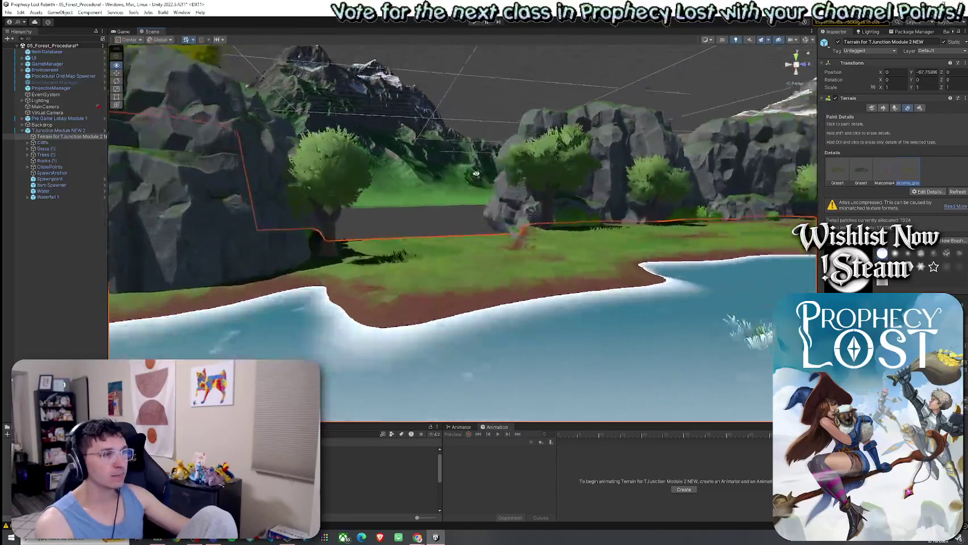
Step: Paint a patch of grass clumps under the tree by the lake
mouse_move(332, 190)
mouse_down()
mouse_move(552, 173)
mouse_move(558, 207)
mouse_up()
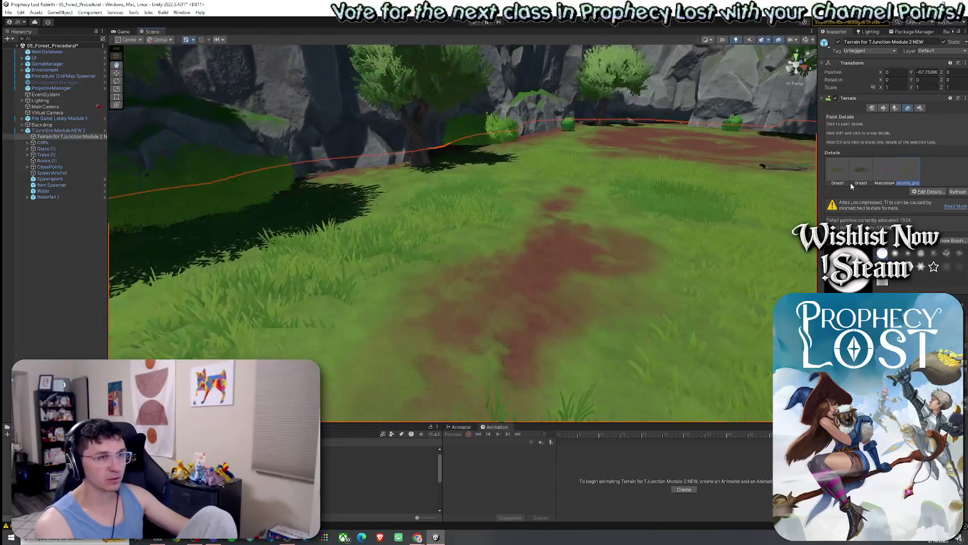
drag(392, 225, 443, 221)
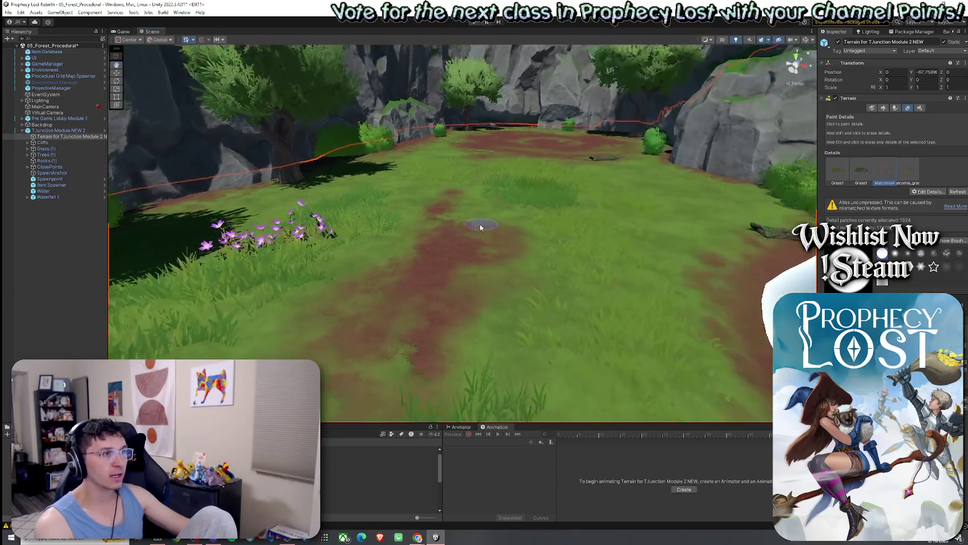
mouse_move(647, 189)
mouse_down()
mouse_move(630, 240)
mouse_move(368, 249)
mouse_move(345, 275)
mouse_up()
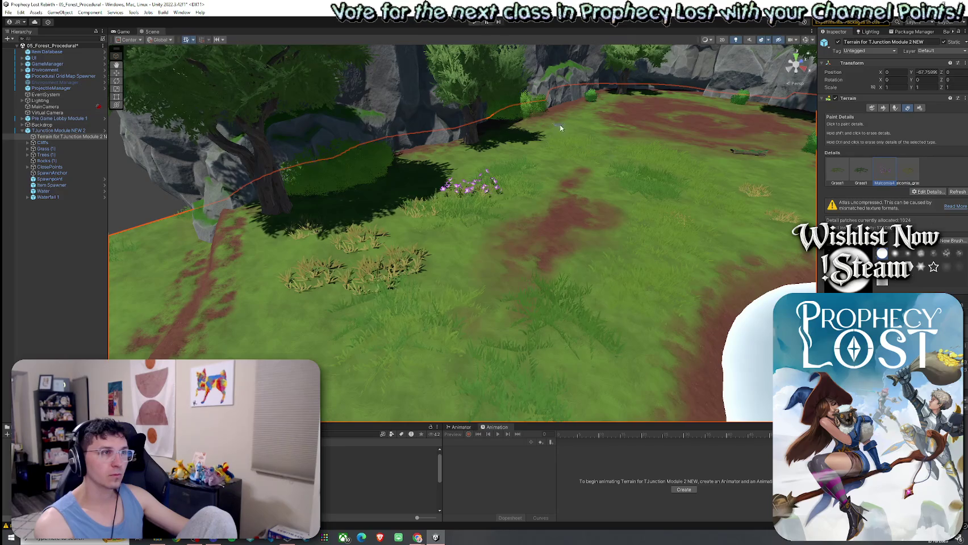
mouse_move(572, 130)
mouse_down()
mouse_move(367, 254)
mouse_move(456, 259)
mouse_move(527, 241)
mouse_up()
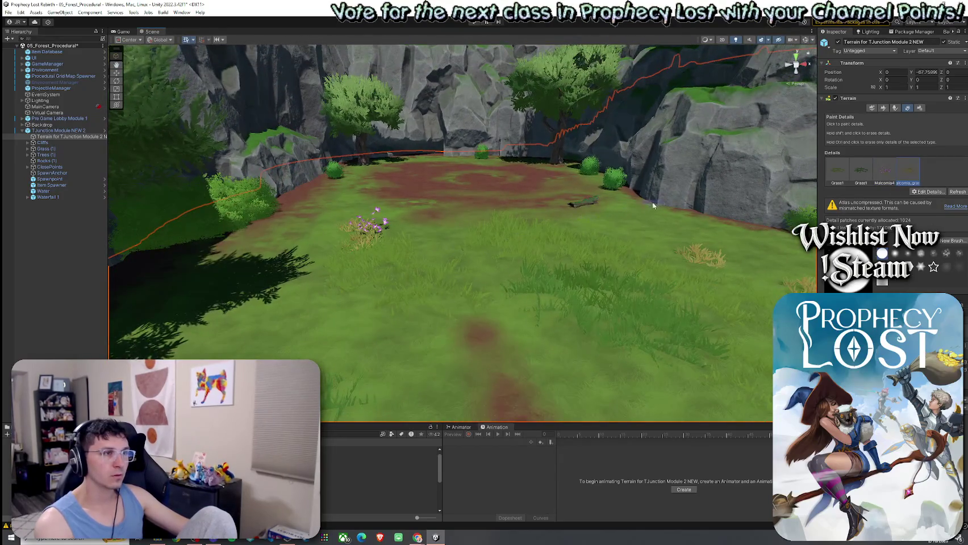
drag(651, 205, 764, 209)
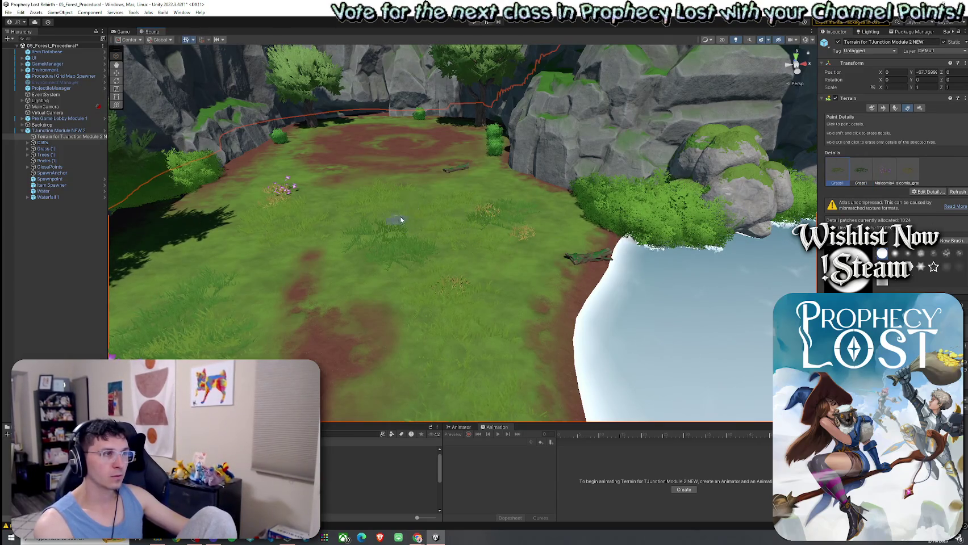
mouse_move(501, 238)
mouse_down()
mouse_move(654, 339)
mouse_move(796, 293)
mouse_move(907, 183)
mouse_up()
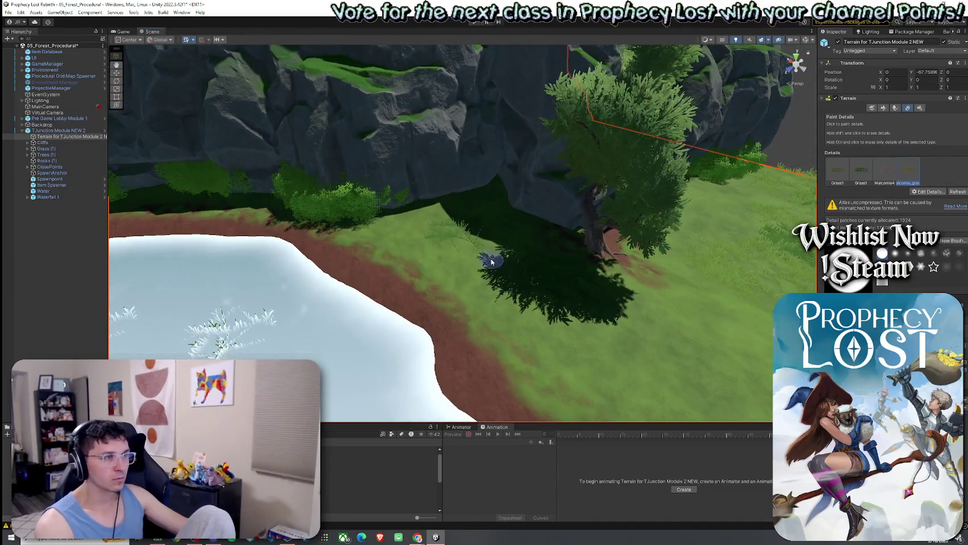
drag(483, 284, 508, 318)
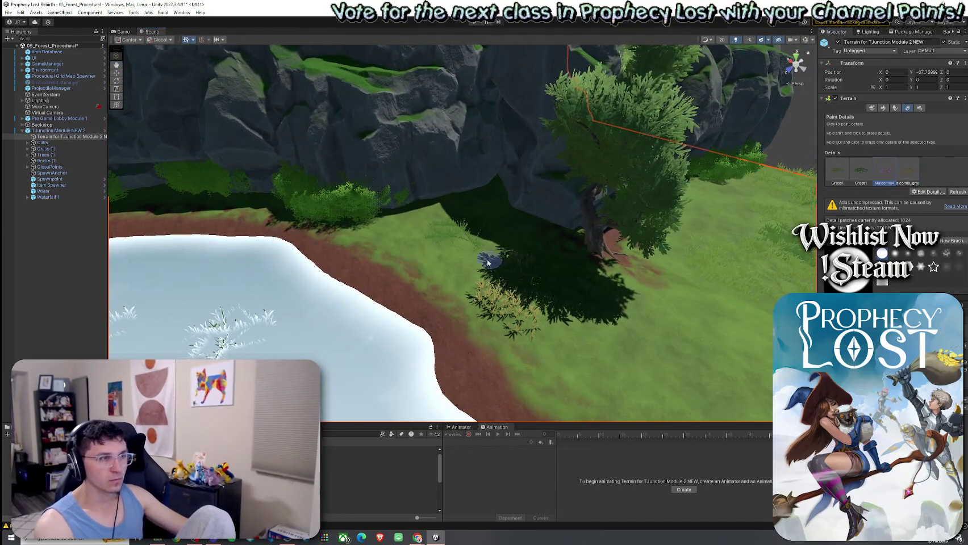
Step: Paint purple flowers onto the grass path between the cliffs
mouse_move(439, 257)
mouse_down()
mouse_move(474, 285)
mouse_move(461, 282)
mouse_up()
scroll(461, 281, up, 3)
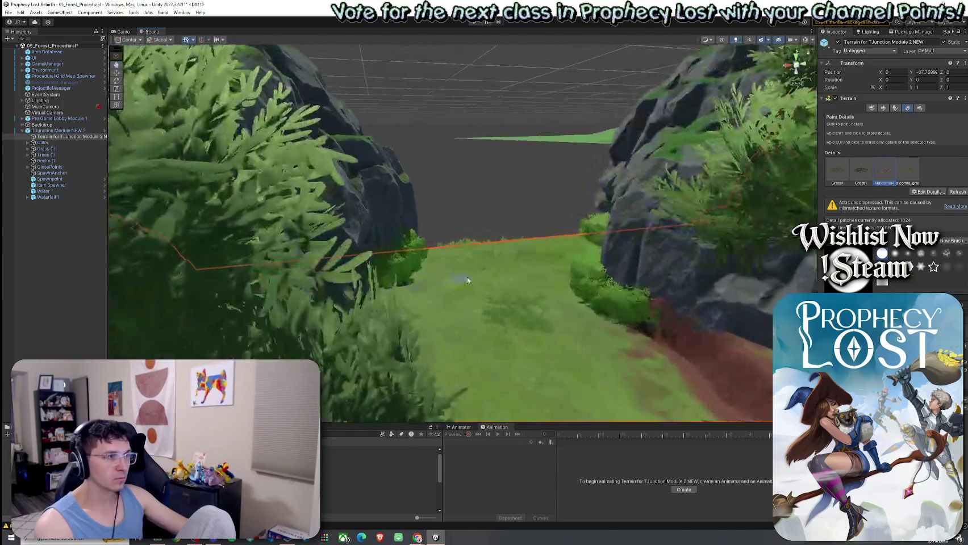
click(529, 276)
mouse_move(496, 317)
mouse_down()
mouse_move(480, 351)
mouse_move(437, 314)
mouse_up()
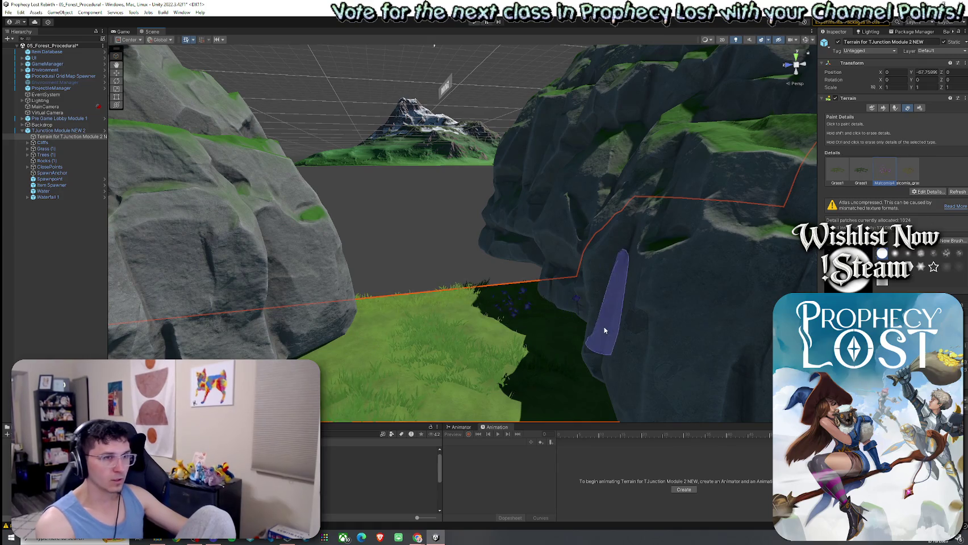
mouse_move(602, 332)
mouse_down()
mouse_move(618, 348)
mouse_move(608, 369)
mouse_move(545, 392)
mouse_up()
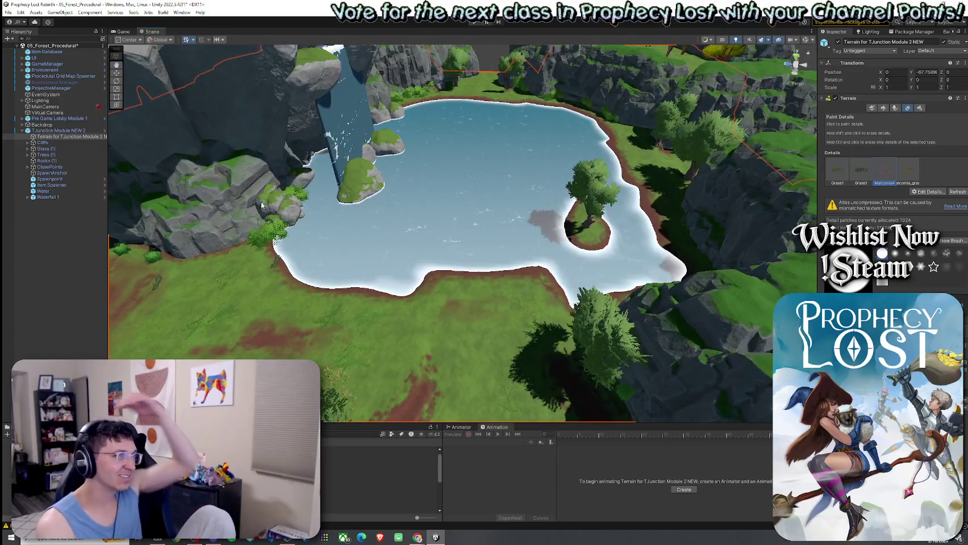
Step: Save the scene
click(8, 12)
click(23, 39)
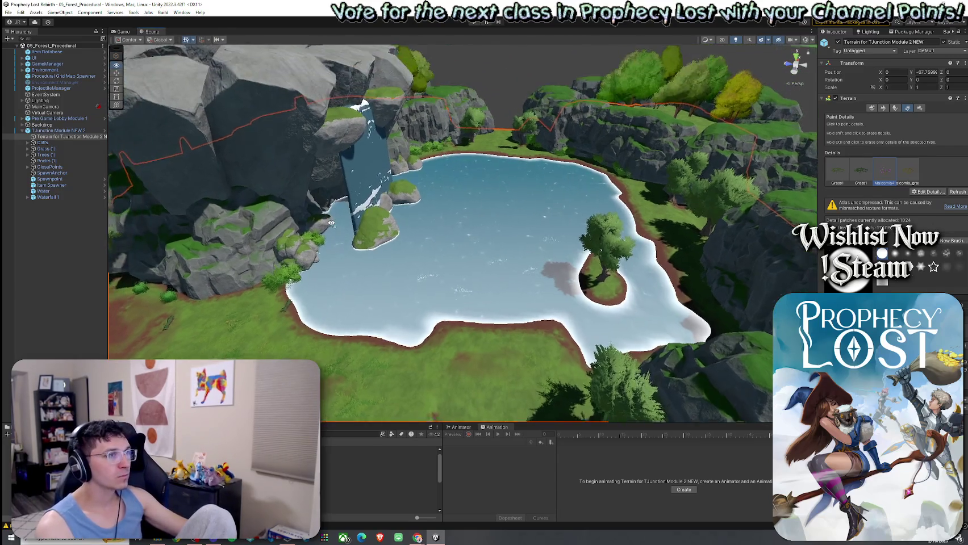
drag(286, 226, 296, 223)
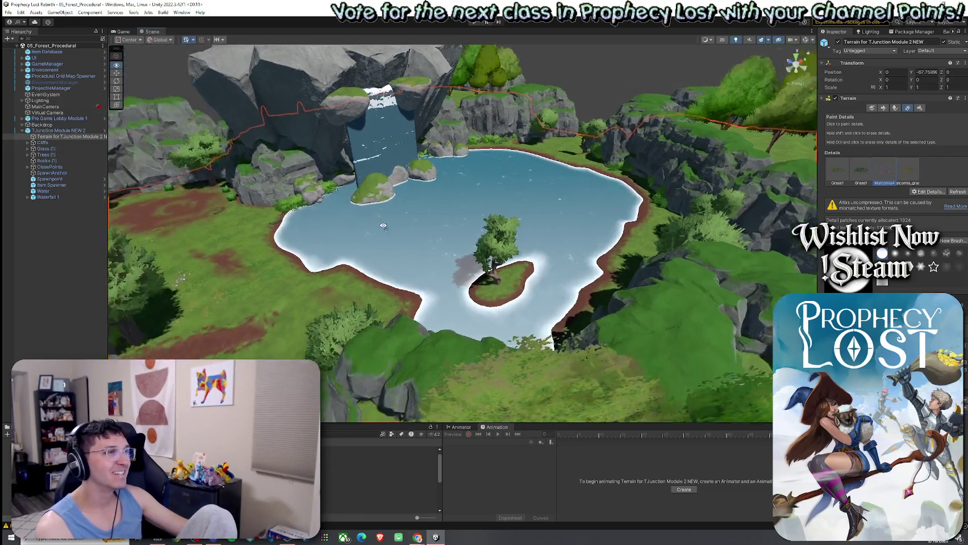
drag(311, 212, 326, 215)
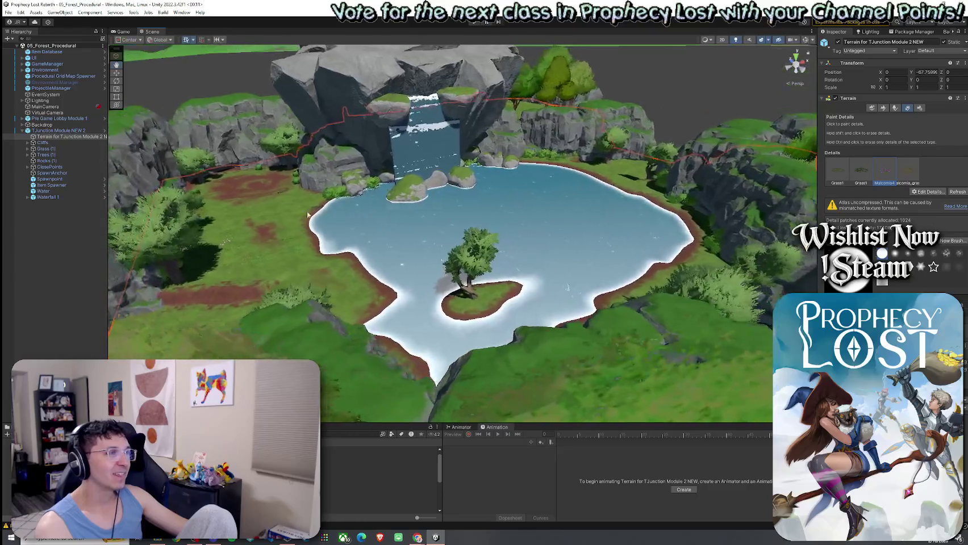
Step: Select TJunction Module NEW 2 in the Hierarchy and review its prefab overrides
click(58, 131)
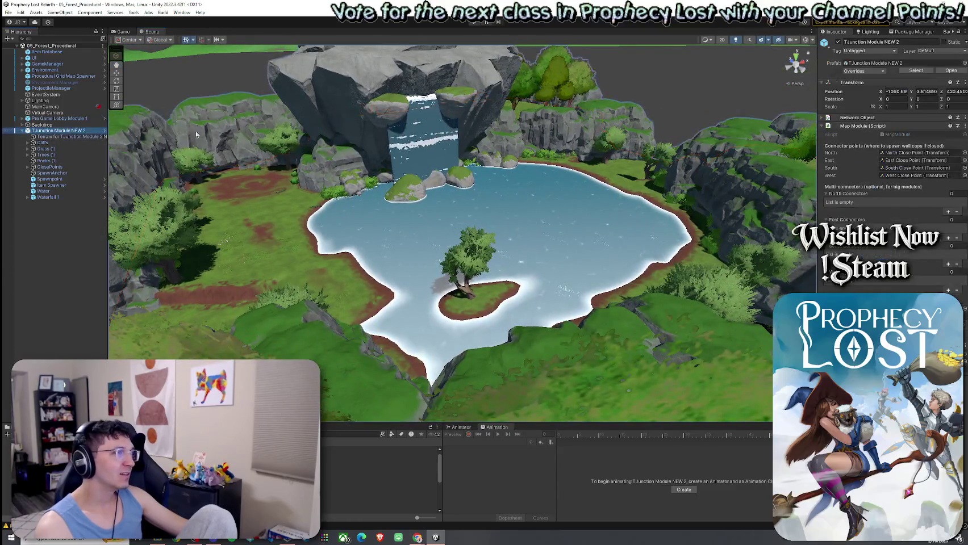
click(874, 72)
click(930, 144)
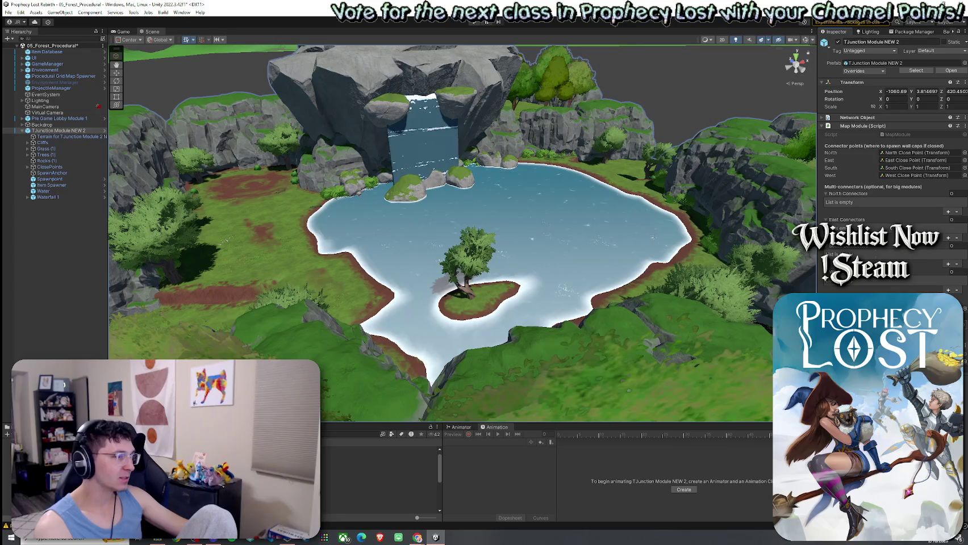
drag(319, 423, 319, 330)
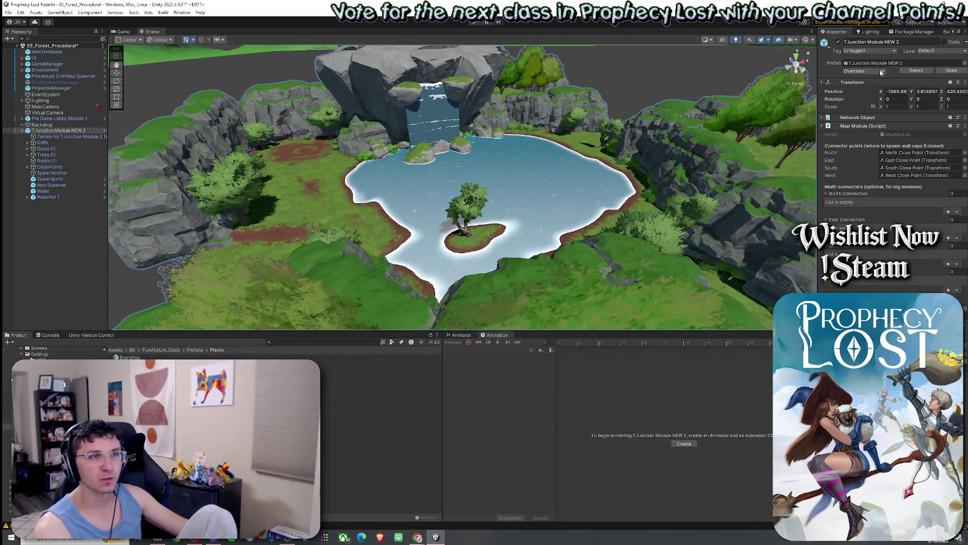
Step: Apply the terrain edits as overrides to the TJunction Module NEW 2 prefab
click(881, 72)
click(453, 175)
click(60, 130)
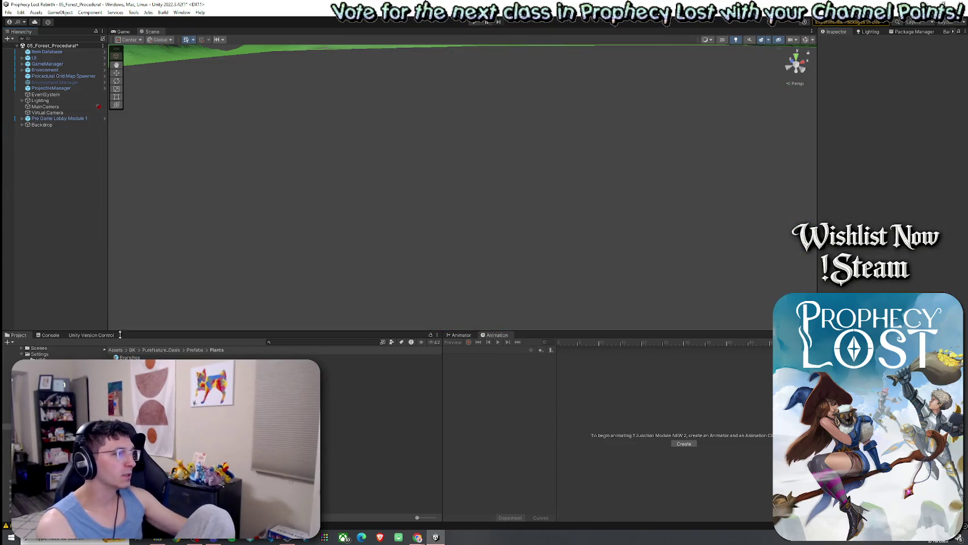
Step: Select the Procedural Grid Map Spawner and look through its module list
click(62, 76)
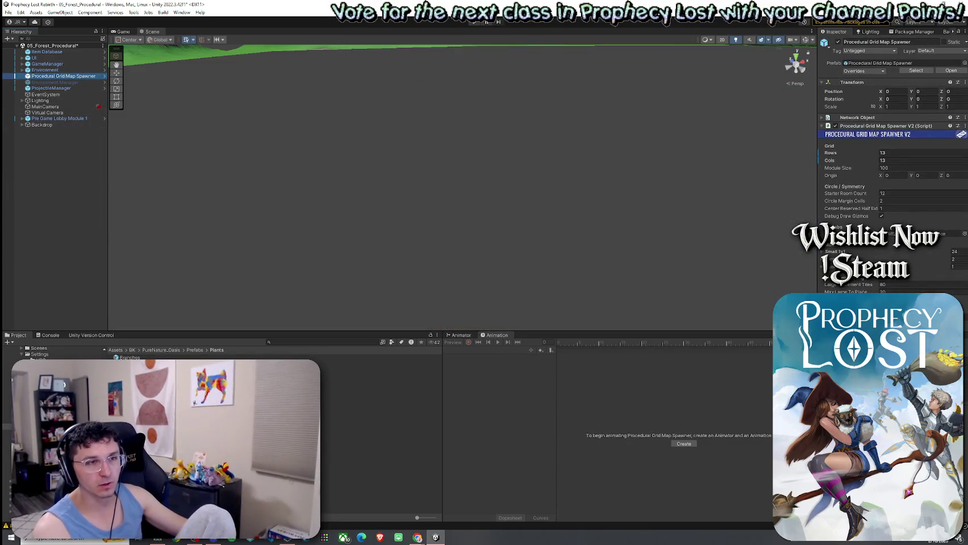
click(835, 252)
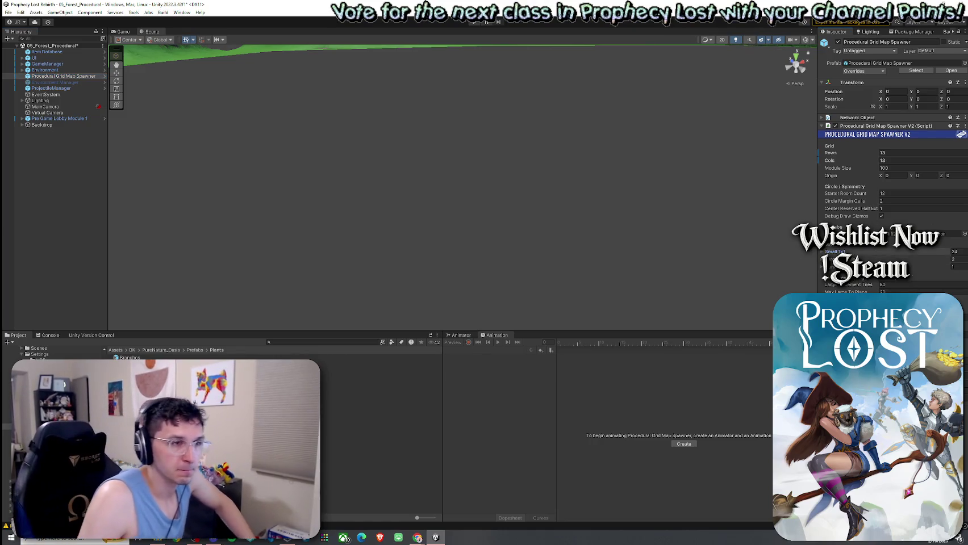
scroll(891, 171, down, 5)
scroll(892, 170, down, 5)
scroll(891, 170, down, 5)
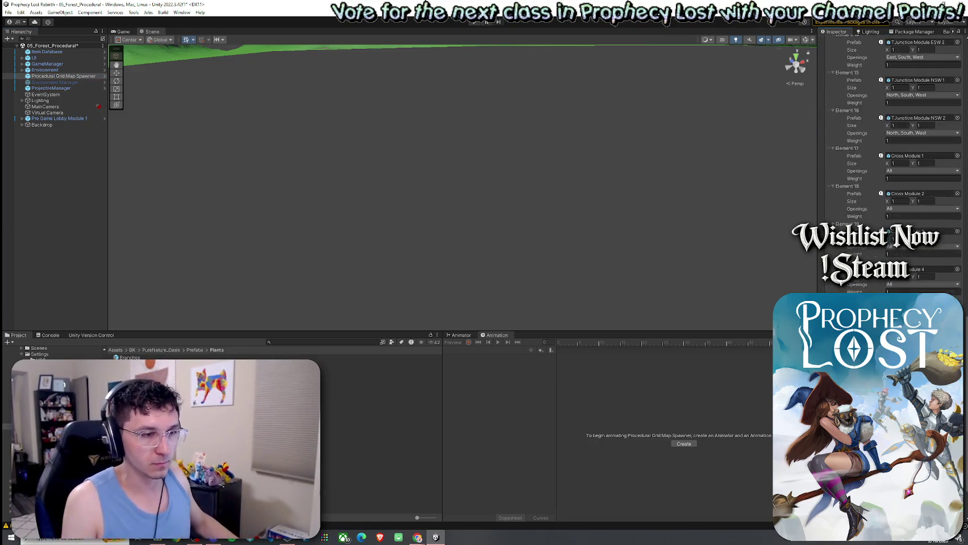
scroll(891, 170, up, 3)
scroll(891, 170, up, 3)
scroll(892, 170, up, 3)
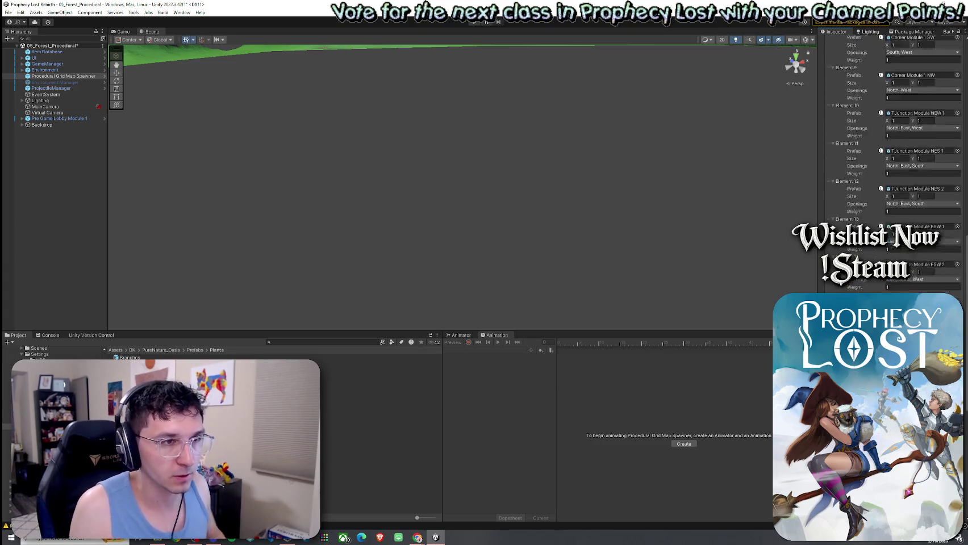
scroll(925, 161, up, 2)
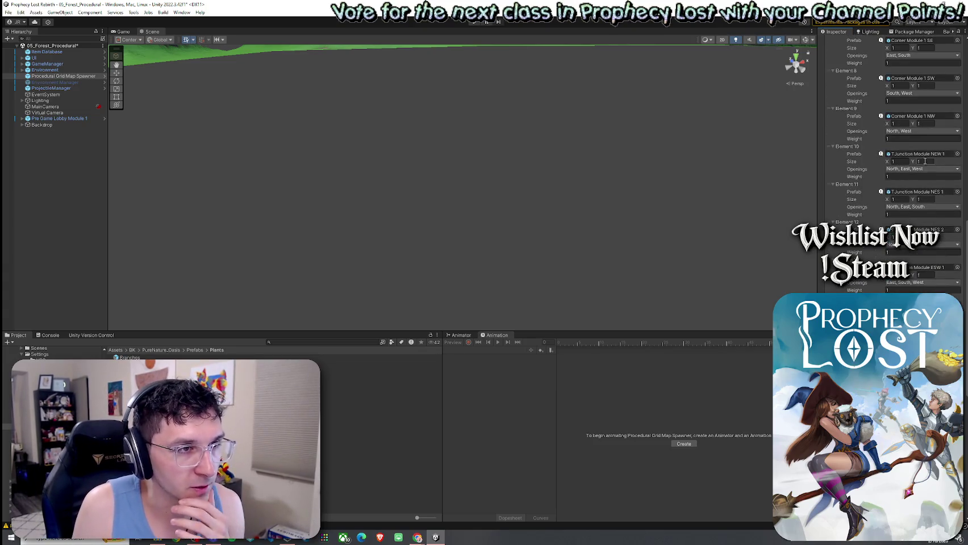
scroll(925, 162, up, 1)
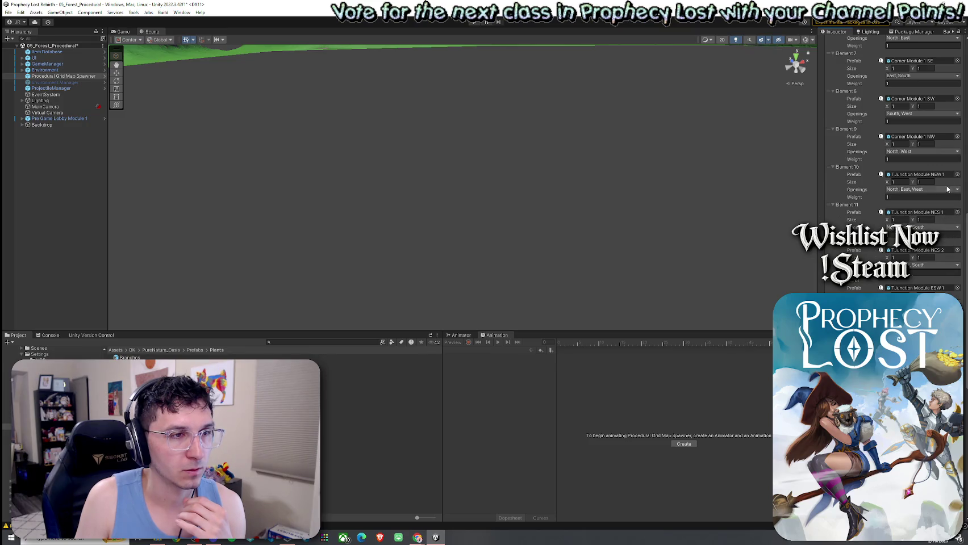
scroll(947, 191, down, 5)
scroll(947, 192, down, 5)
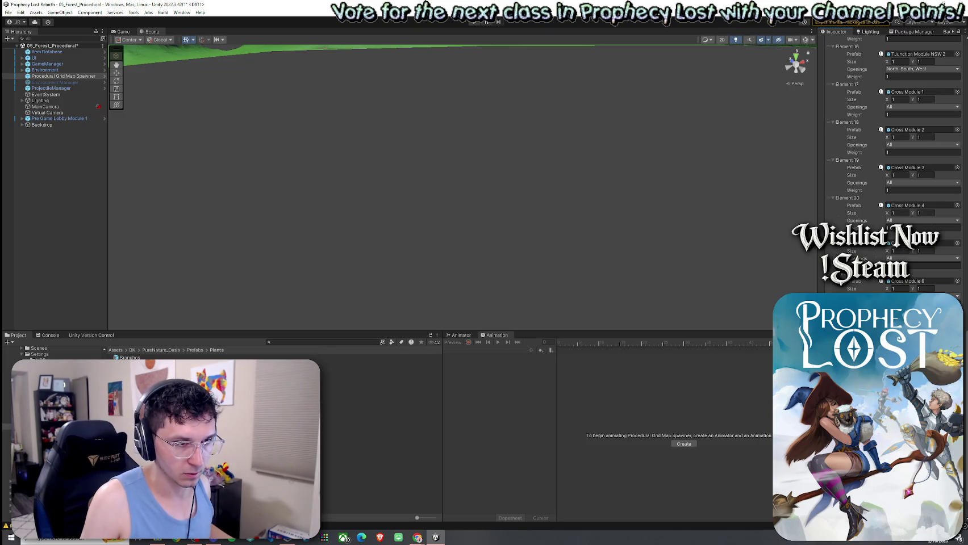
Step: Assign the TJunction Module NEW 2 prefab to the new module entry's Prefab field
click(957, 243)
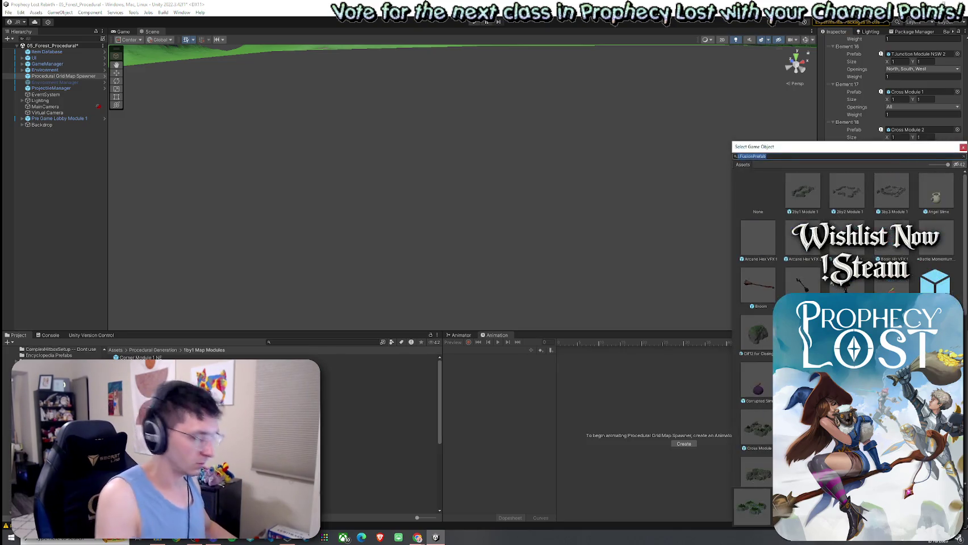
text(2)
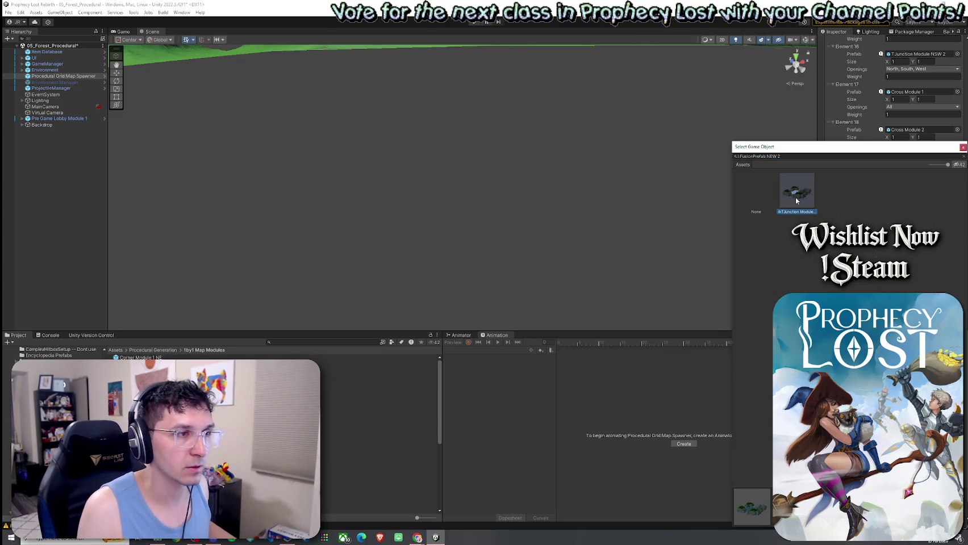
double_click(796, 196)
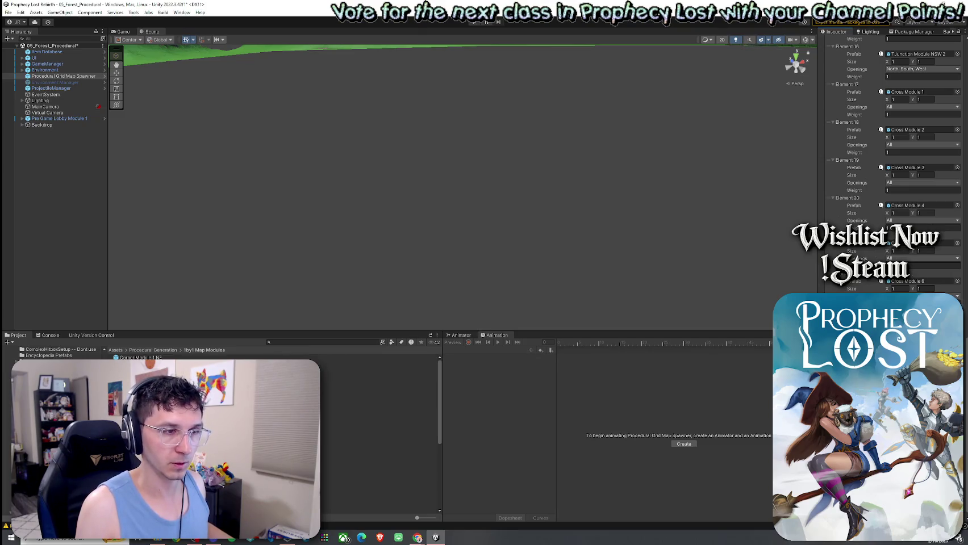
Step: Collapse Elements 17 and 14, then move Element 14 up to Element 11 after NEW 1
scroll(851, 171, up, 5)
click(848, 167)
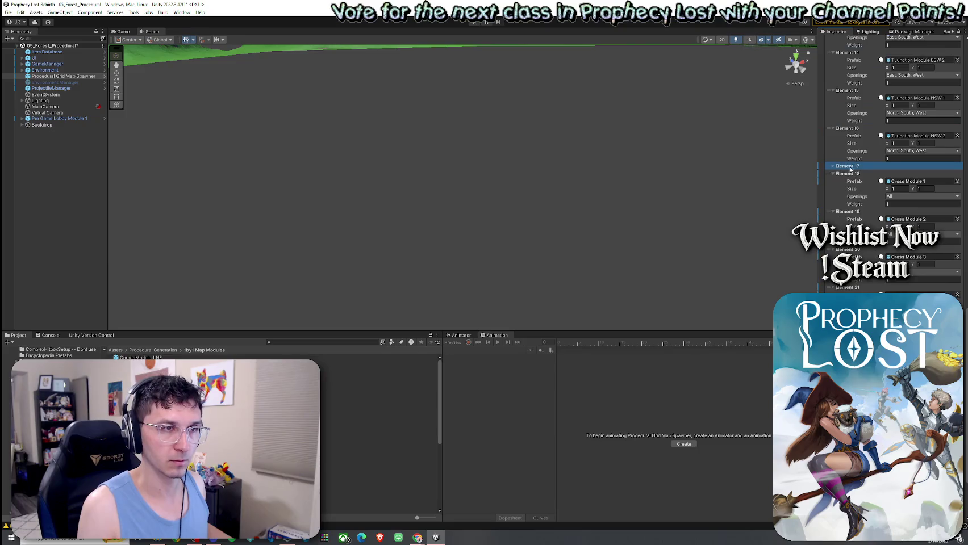
scroll(841, 162, up, 3)
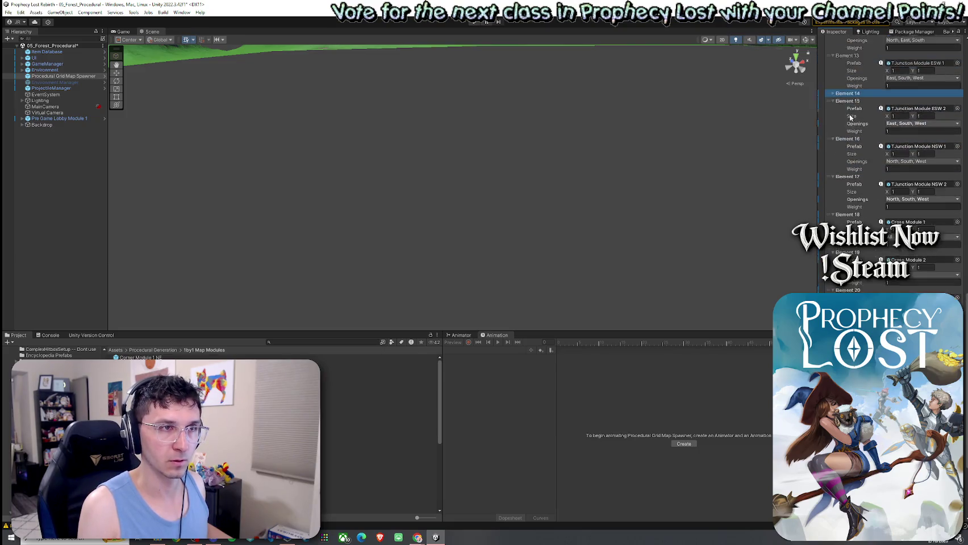
click(844, 156)
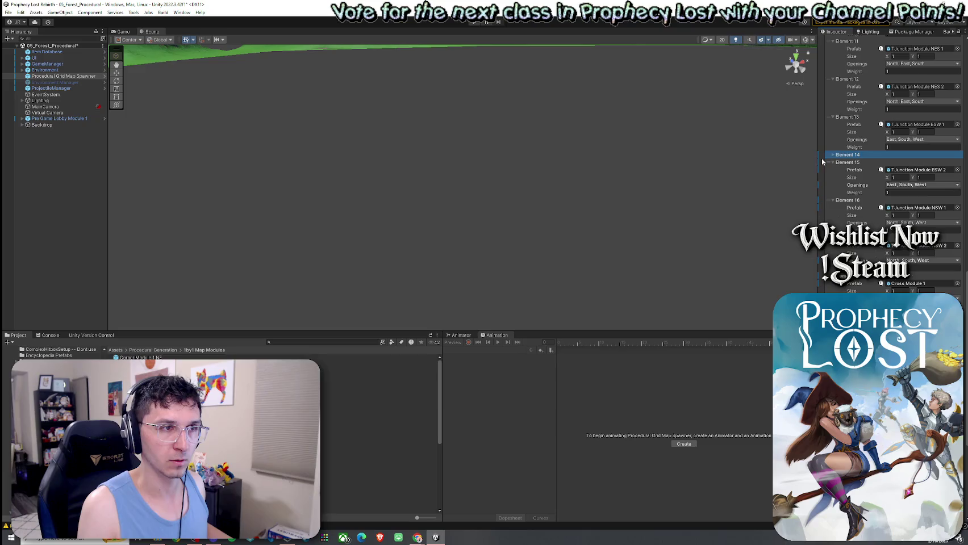
click(832, 155)
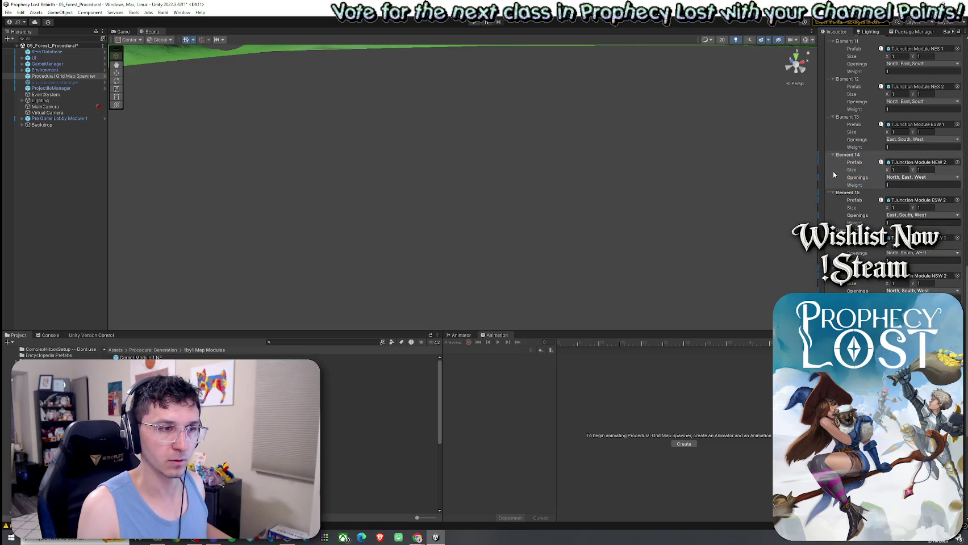
scroll(834, 175, up, 2)
drag(828, 217, 832, 107)
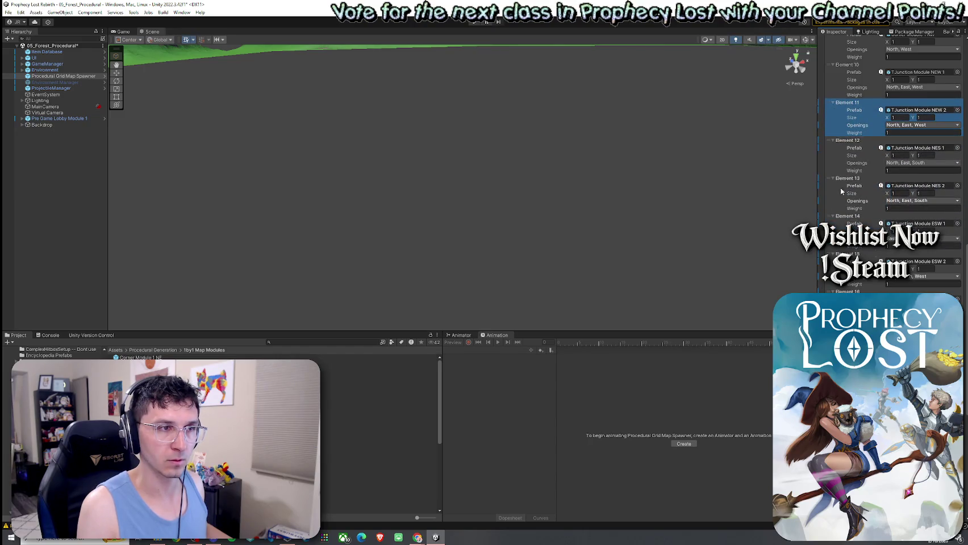
scroll(842, 188, up, 2)
scroll(841, 187, up, 1)
scroll(841, 188, up, 1)
scroll(841, 188, up, 2)
scroll(880, 170, up, 5)
scroll(881, 170, up, 5)
click(861, 70)
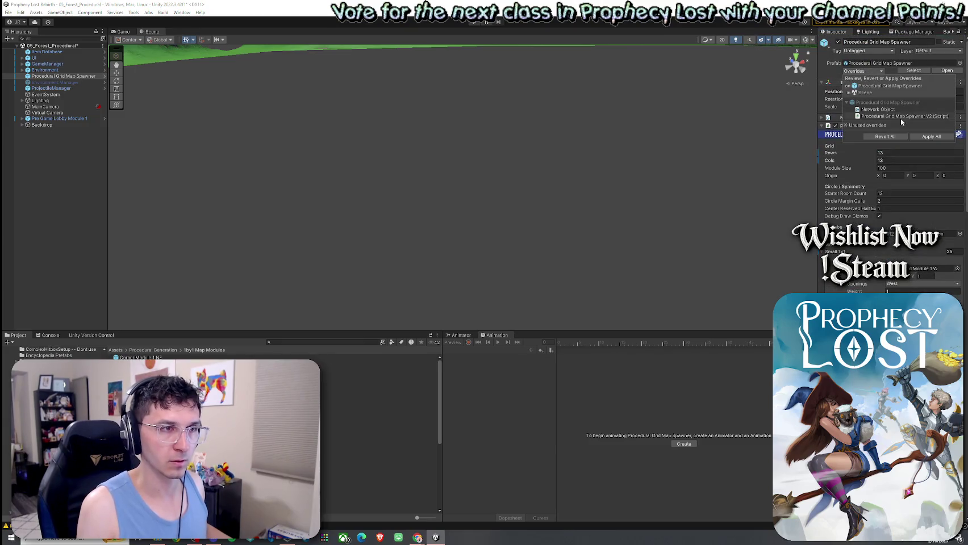
Step: Apply all overrides to the Procedural Grid Map Spawner prefab
click(914, 137)
scroll(874, 170, down, 2)
scroll(872, 172, down, 1)
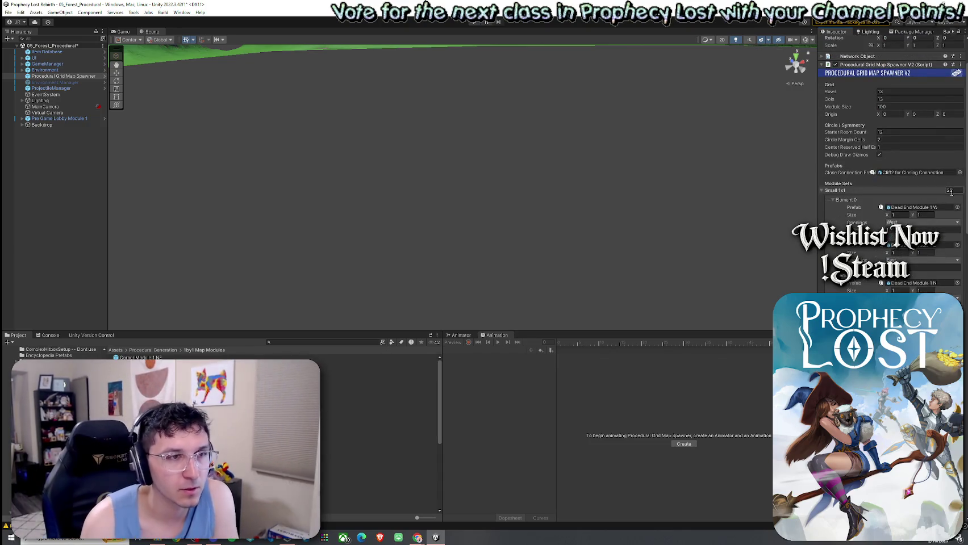
scroll(886, 255, down, 10)
scroll(875, 278, down, 10)
scroll(874, 278, down, 5)
scroll(877, 281, down, 2)
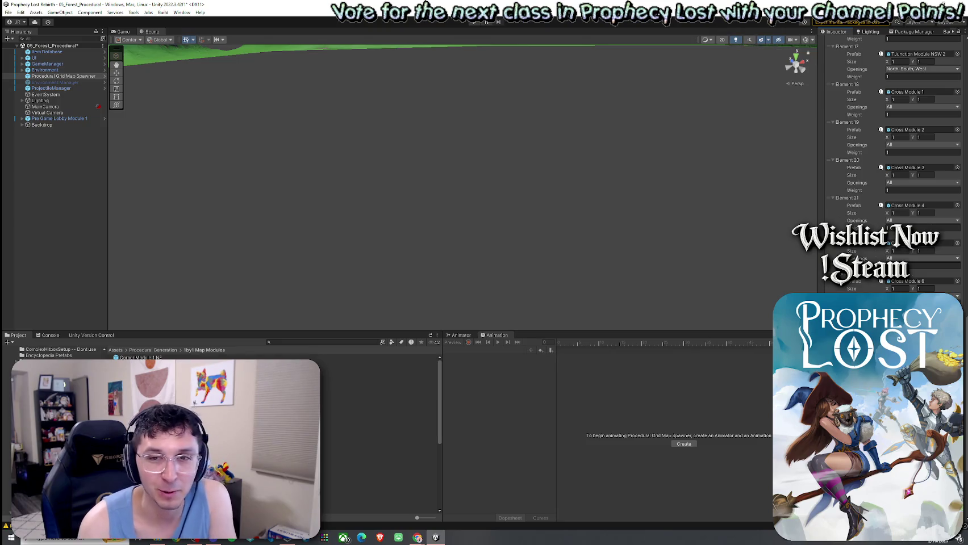
scroll(892, 165, down, 2)
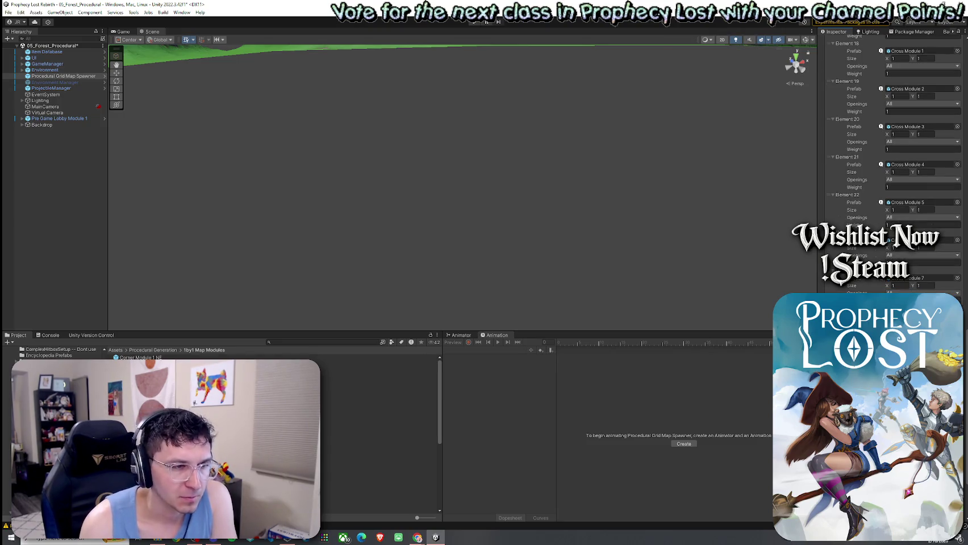
scroll(891, 165, down, 2)
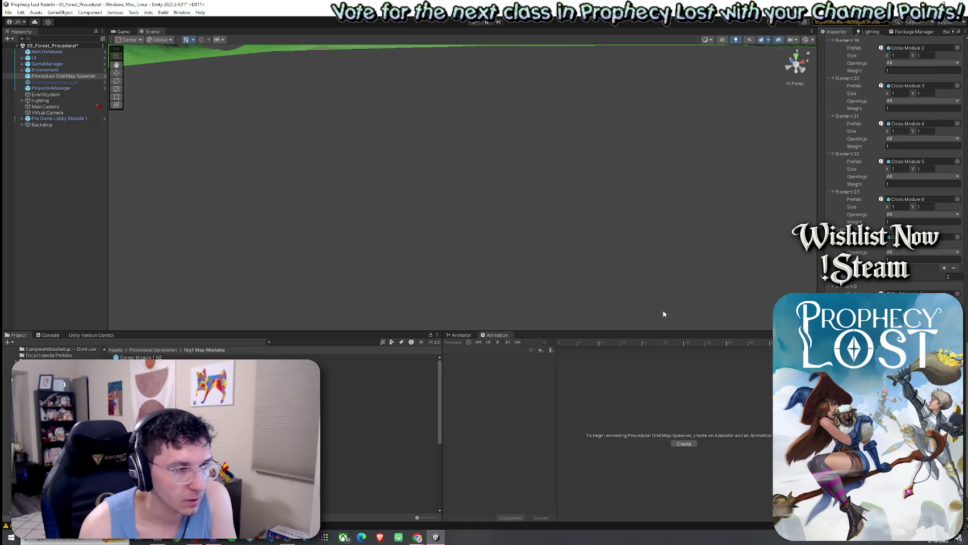
Step: Save the forest scene and open the 2by2 Module 1 prefab
key(ctrl+s)
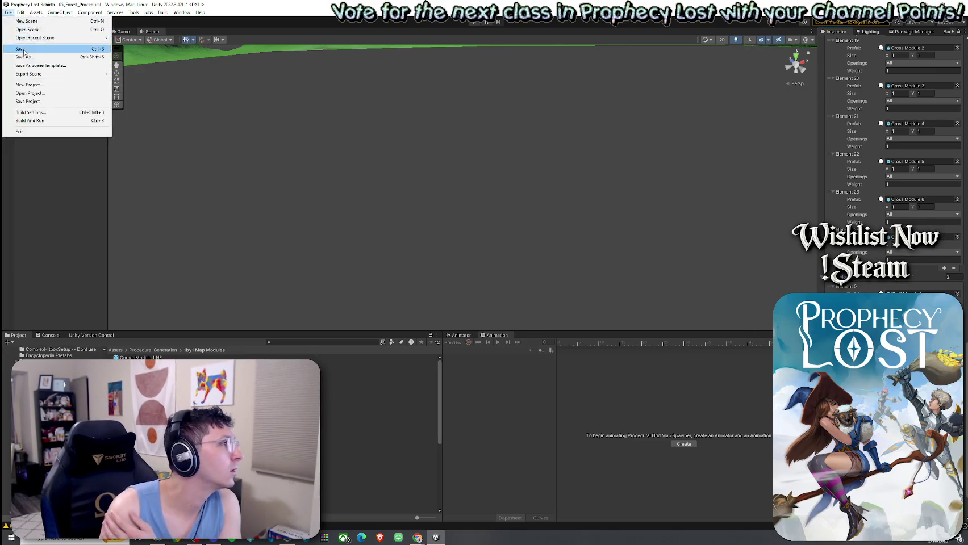
click(920, 293)
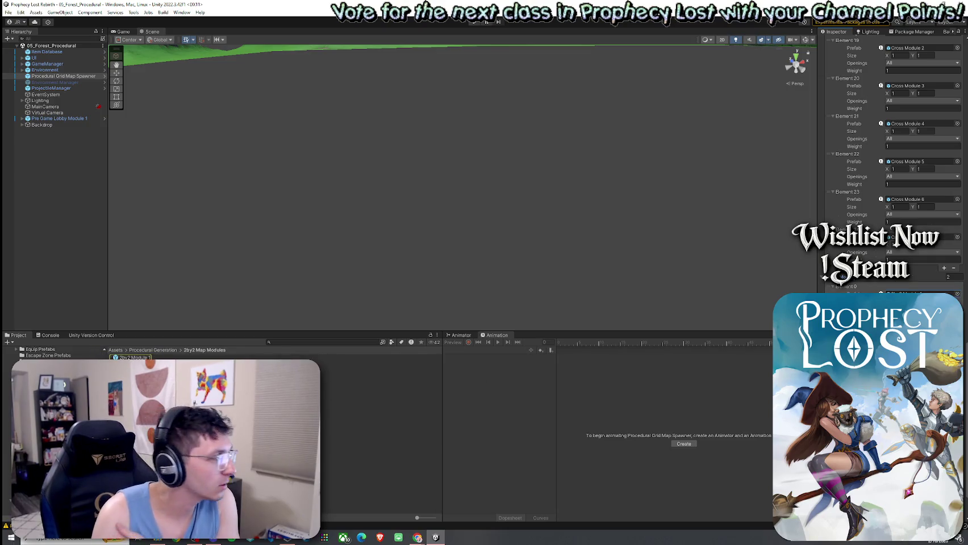
double_click(153, 358)
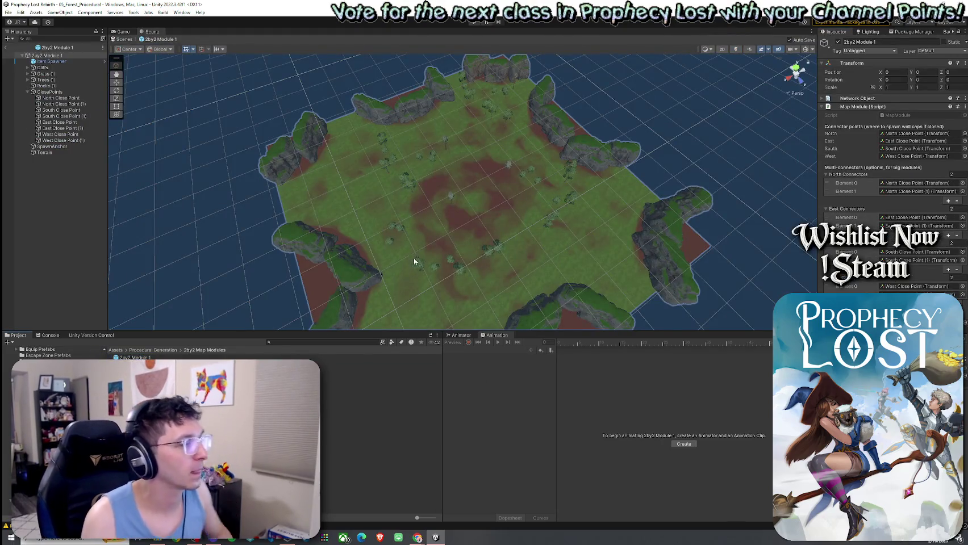
Step: Inspect the 2by2 Module 1 terrain and set it to the Paint Details tool
drag(413, 256, 401, 271)
scroll(398, 271, up, 2)
scroll(386, 272, up, 3)
scroll(369, 273, up, 5)
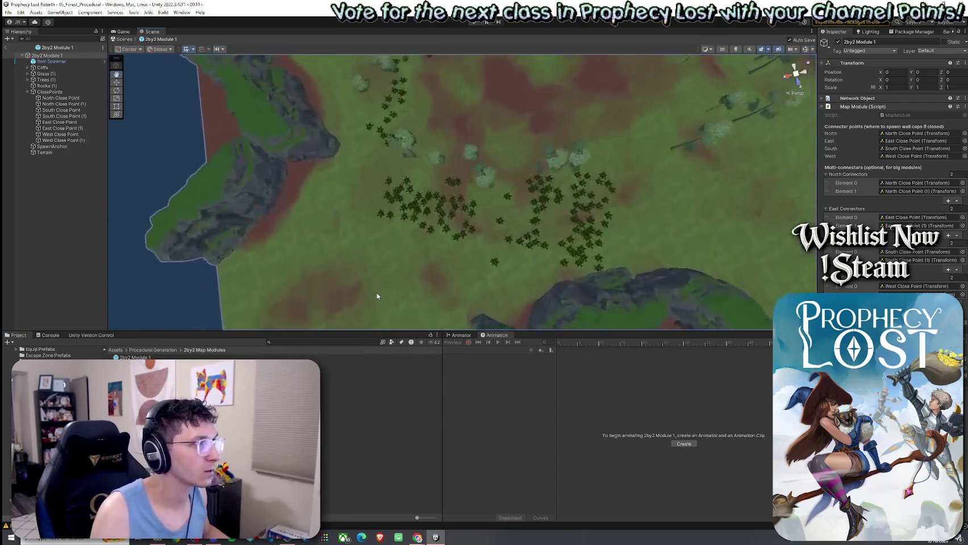
scroll(346, 274, up, 3)
drag(344, 274, 495, 156)
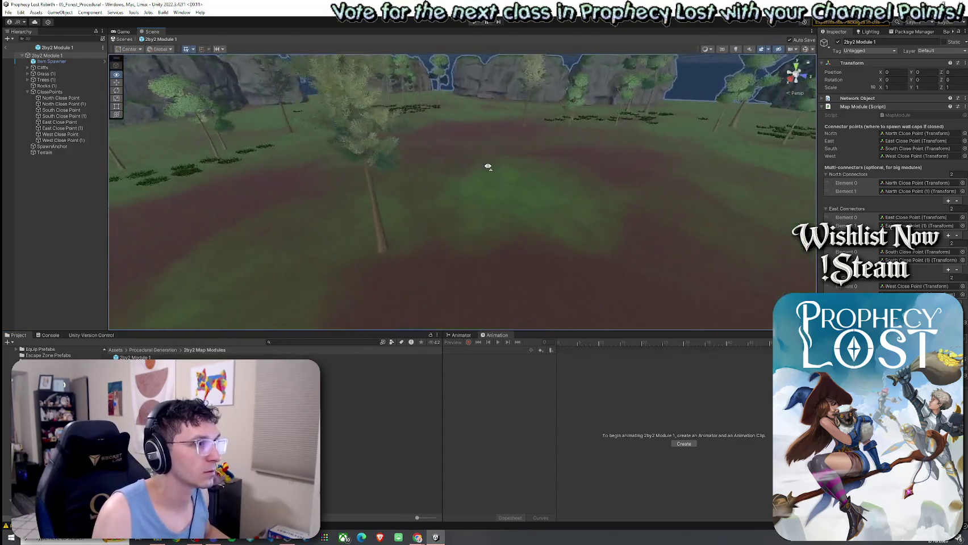
scroll(488, 164, up, 3)
click(453, 170)
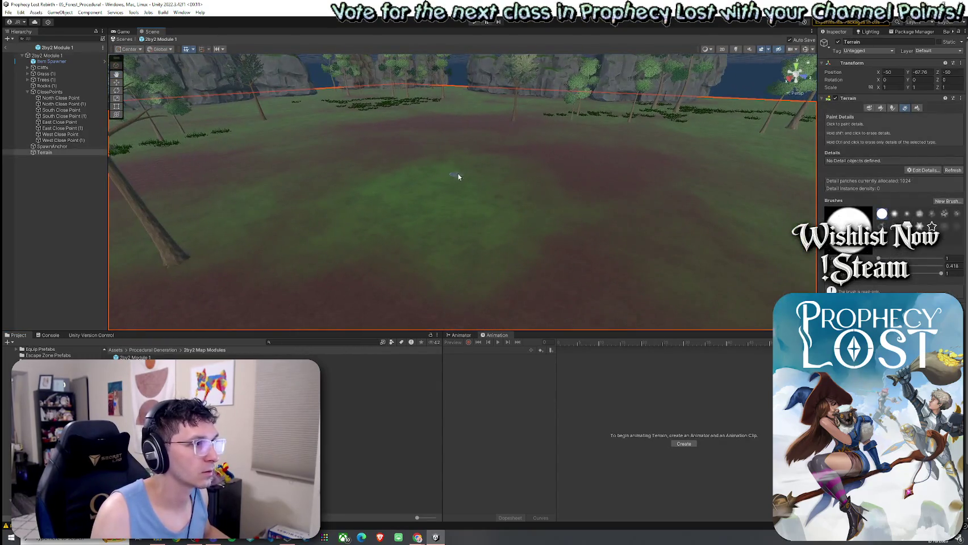
click(880, 108)
click(878, 116)
click(905, 108)
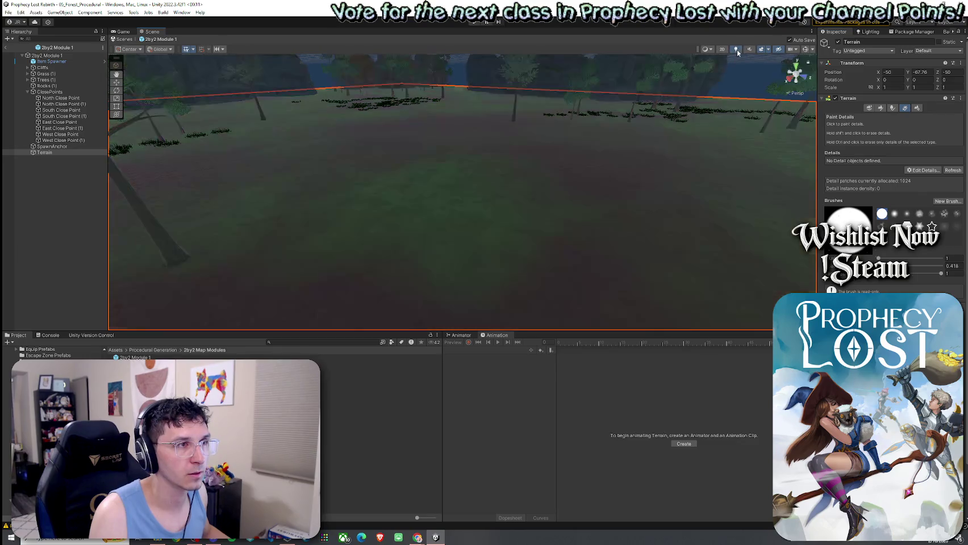
mouse_move(622, 138)
mouse_down()
mouse_move(635, 117)
mouse_move(632, 139)
mouse_up()
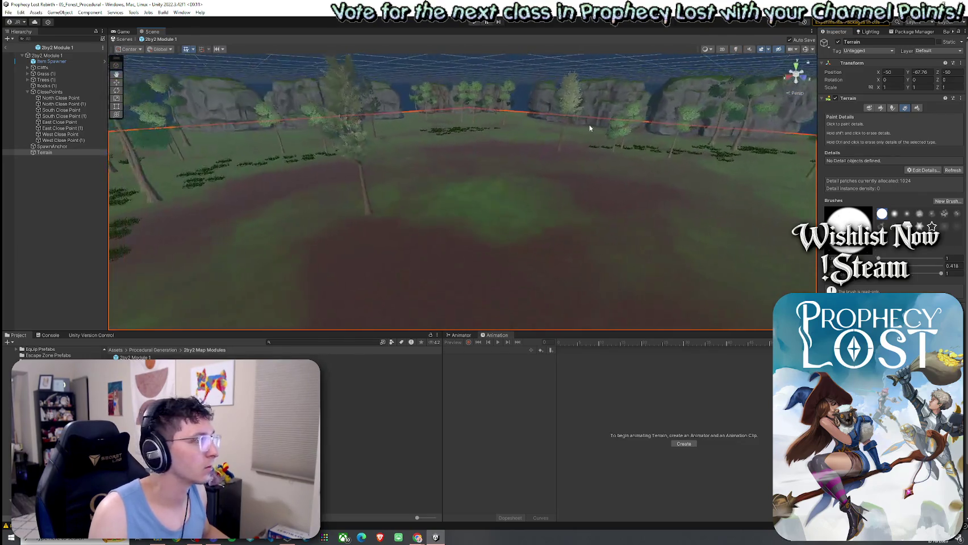
Step: Exit Prefab Mode and place a 2by2 Module 1 instance in the forest scene
click(121, 39)
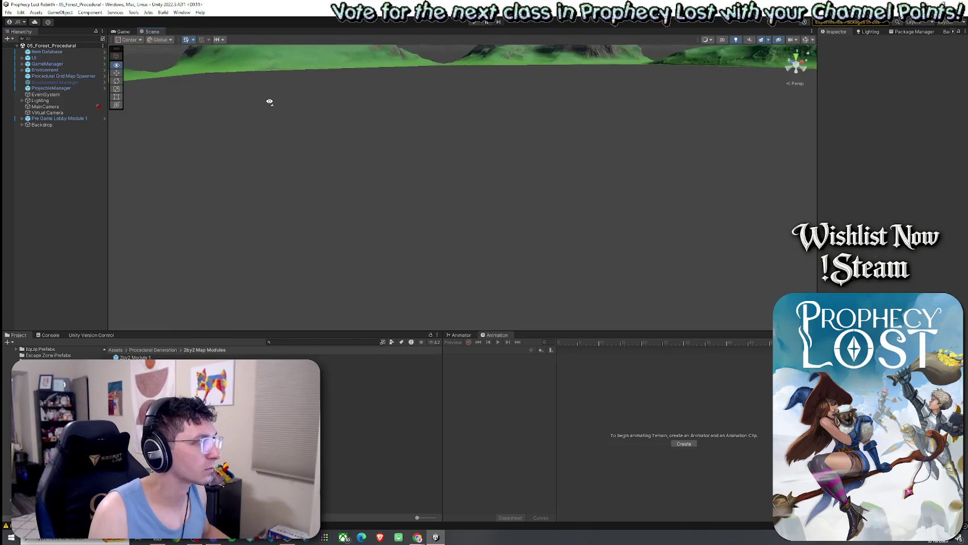
mouse_move(135, 357)
mouse_down()
mouse_move(169, 350)
mouse_move(399, 155)
mouse_move(441, 200)
mouse_move(504, 166)
mouse_up()
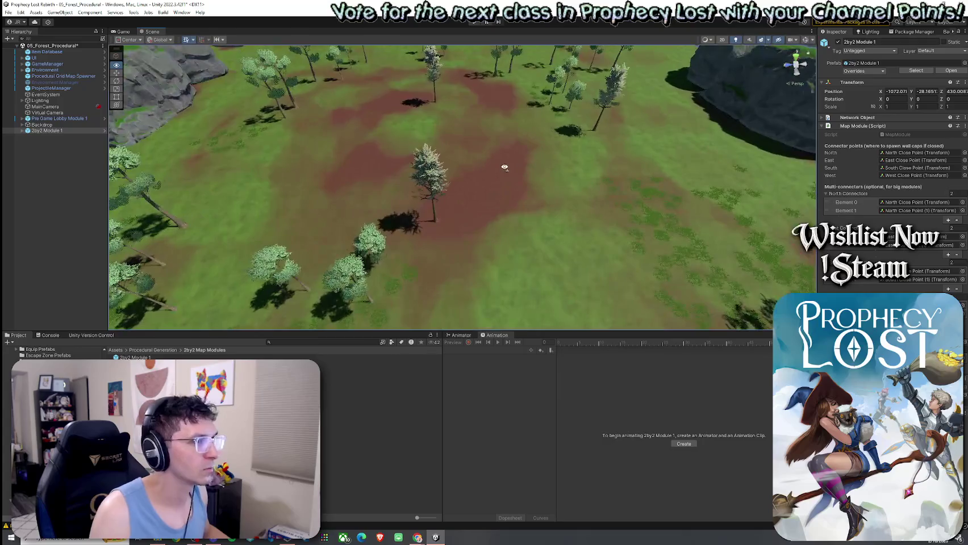
scroll(504, 166, up, 3)
scroll(506, 165, up, 3)
click(506, 165)
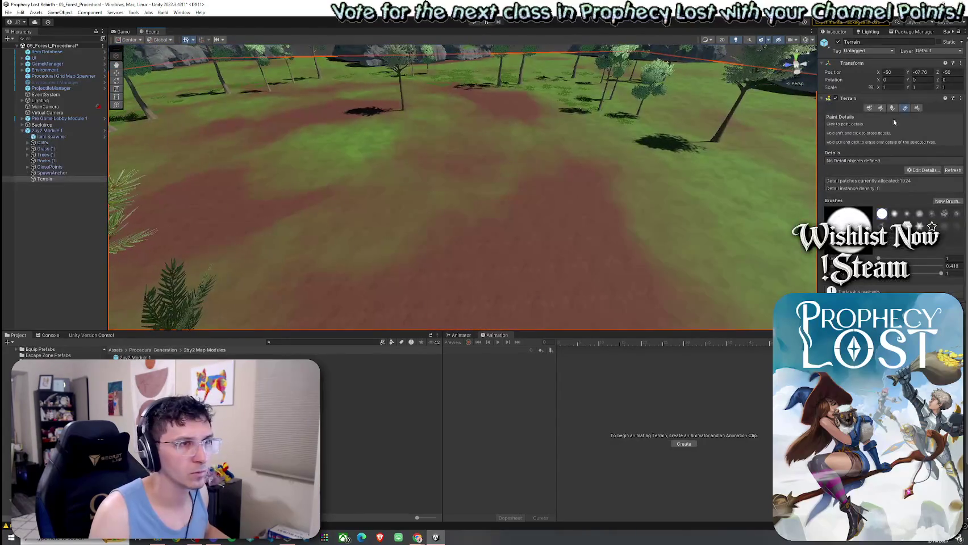
Step: Select the placed module's terrain and switch to Paint Texture
click(883, 108)
click(895, 108)
click(883, 108)
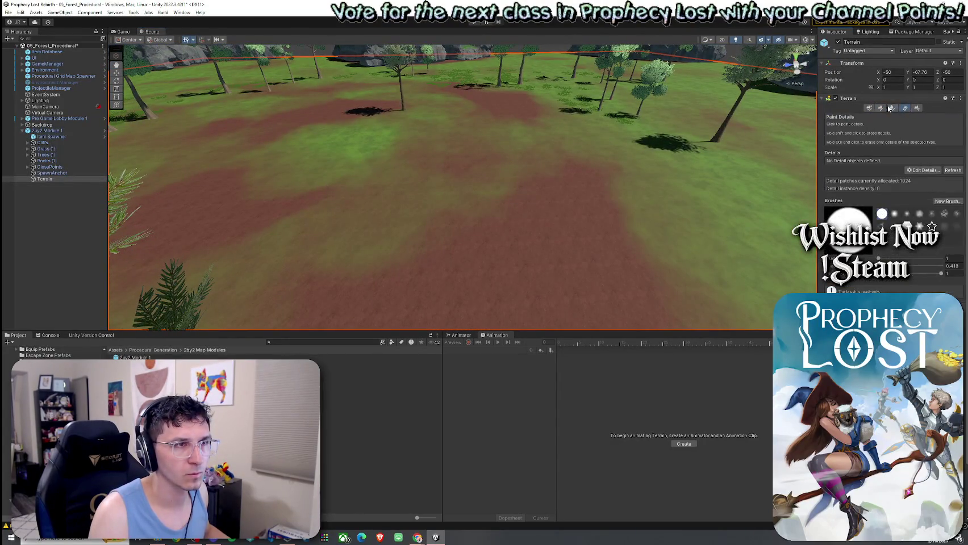
click(892, 116)
click(841, 132)
click(860, 190)
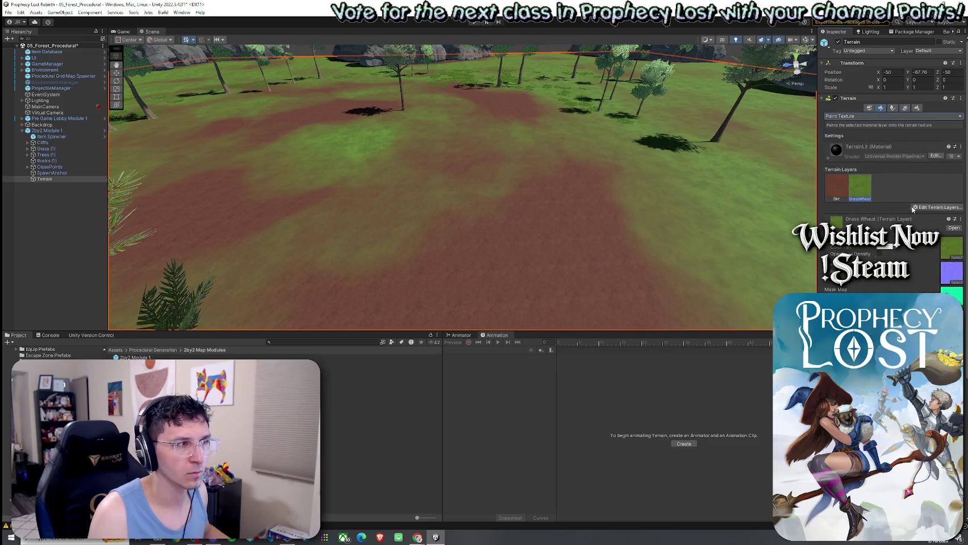
Step: Add the Grass01 and GrassWheat terrain layers found by searching 'grass'
click(912, 207)
click(931, 217)
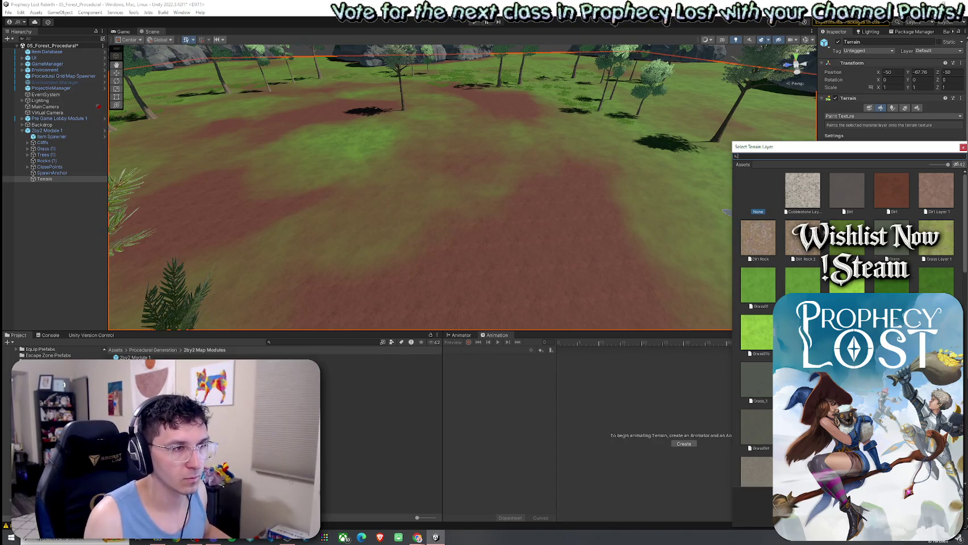
text(grass)
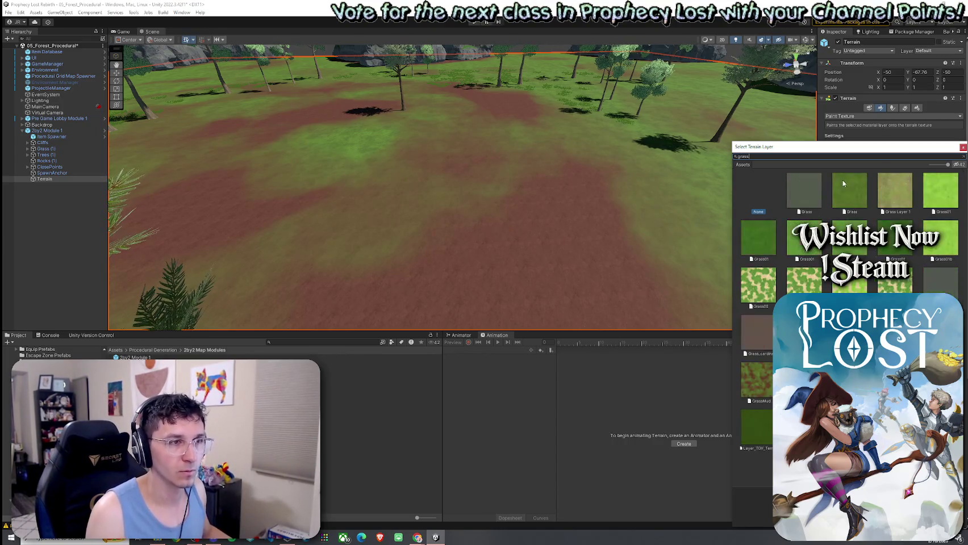
double_click(768, 240)
click(940, 208)
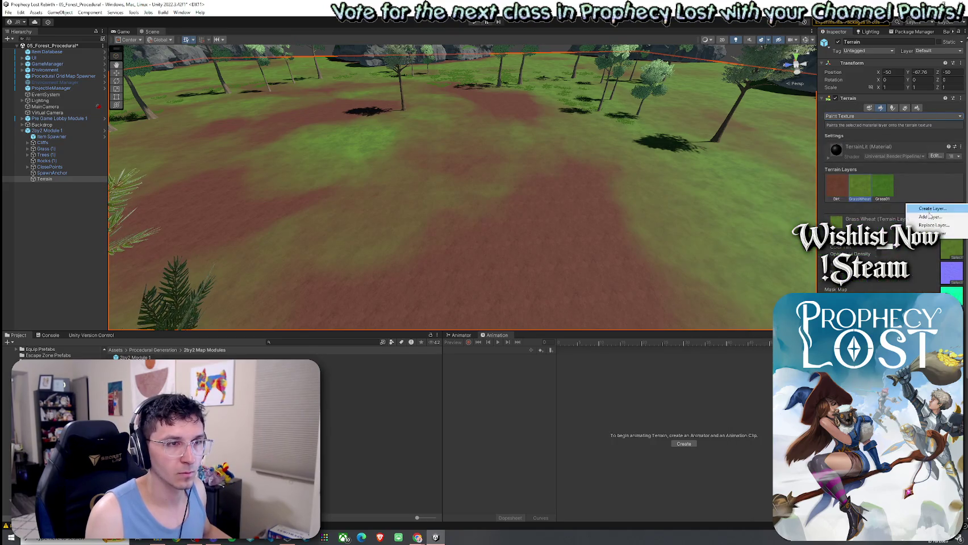
click(926, 218)
text(grass)
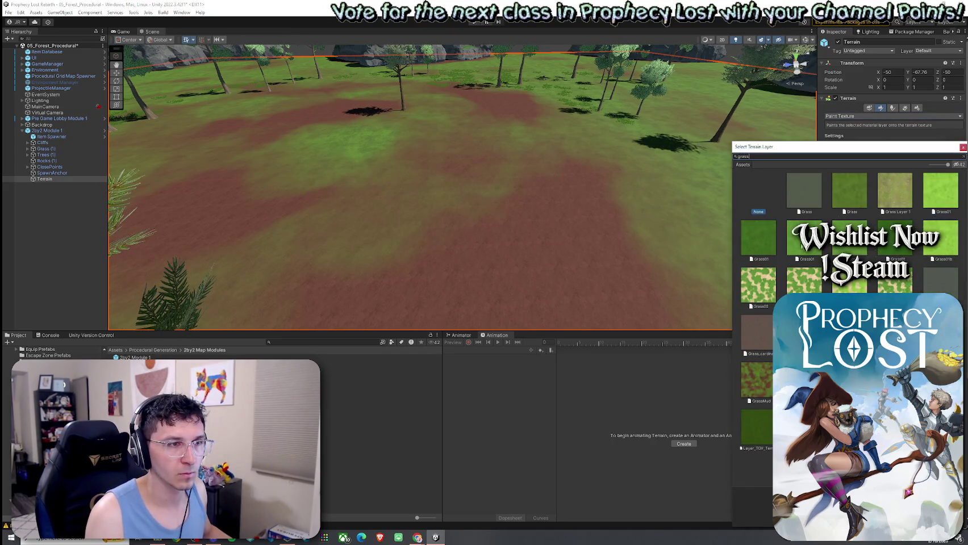
key(Return)
Step: Paint grass over the reddish dirt patches at the terrain centre
drag(633, 207, 680, 231)
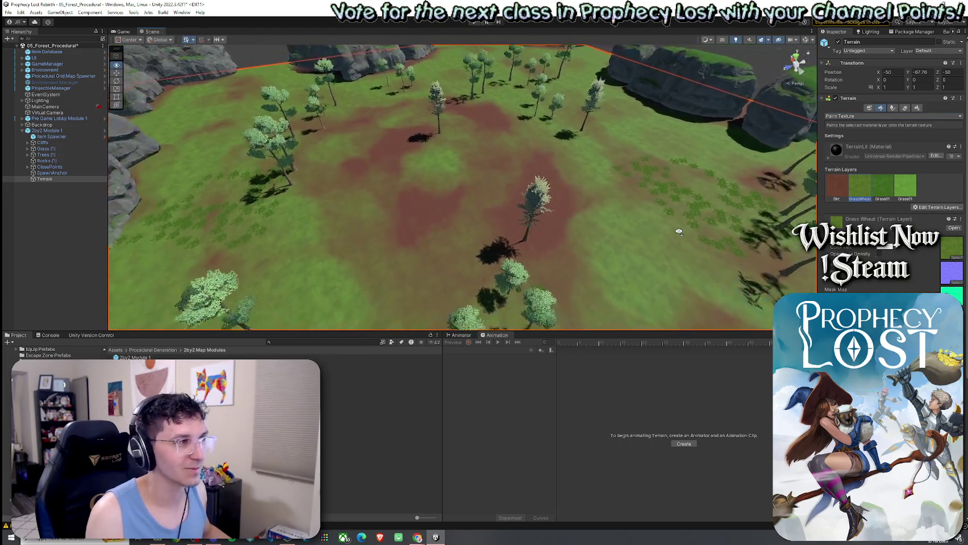
drag(681, 231, 742, 214)
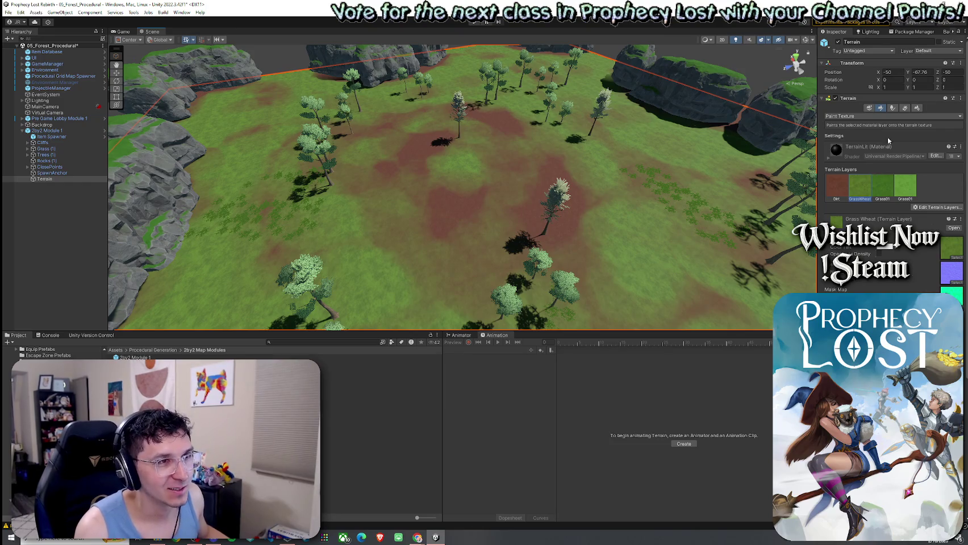
click(861, 116)
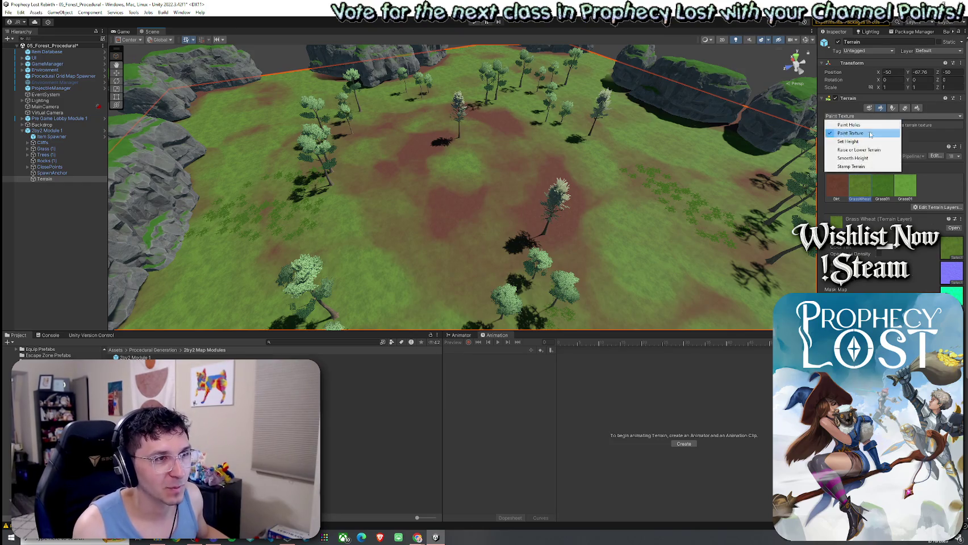
click(850, 179)
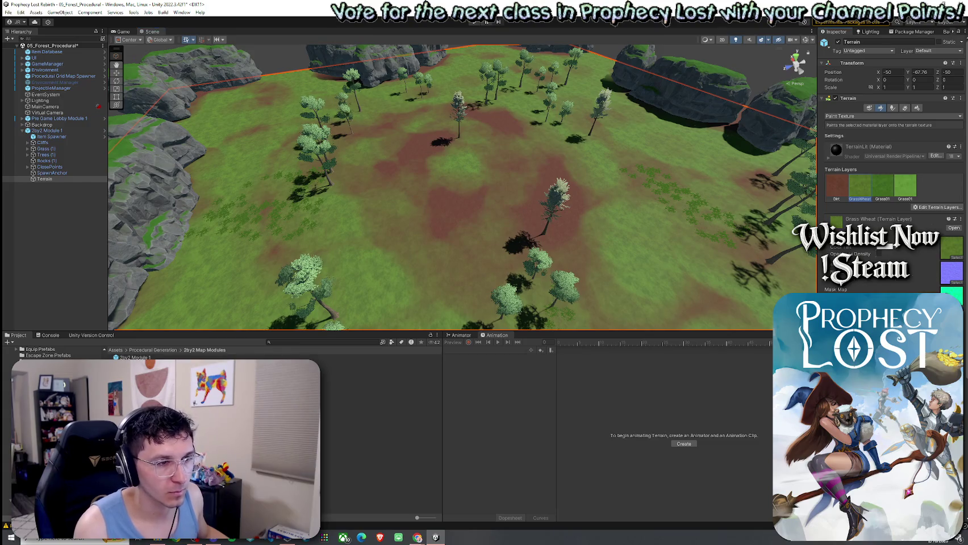
mouse_move(558, 254)
mouse_down()
mouse_move(562, 187)
mouse_move(357, 177)
mouse_up()
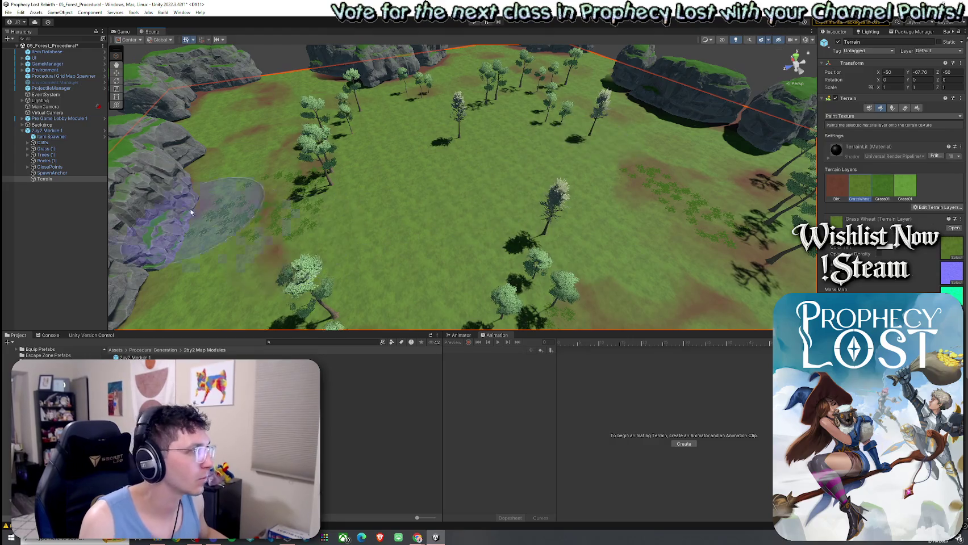
Step: Inspect the tall birch tree and the pine tree
key(shift+d)
click(316, 139)
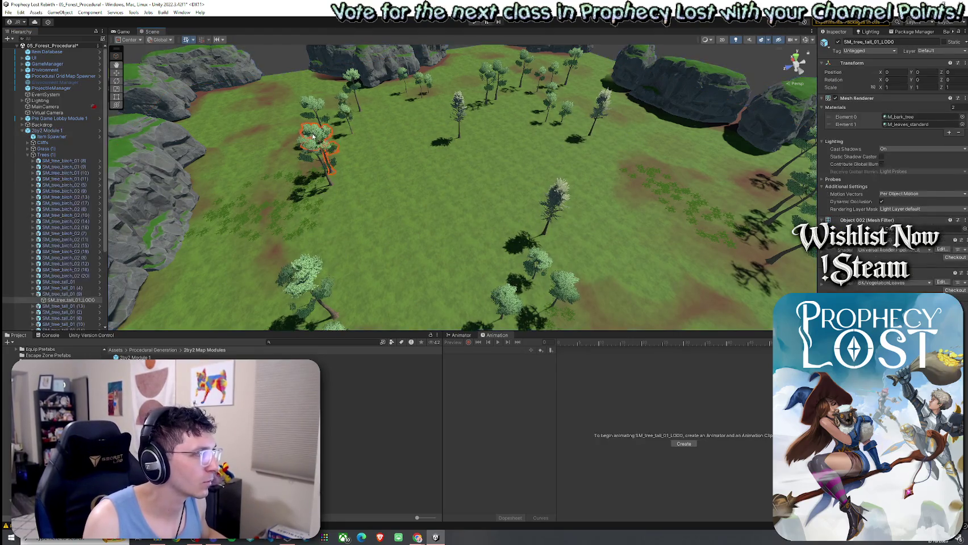
click(460, 105)
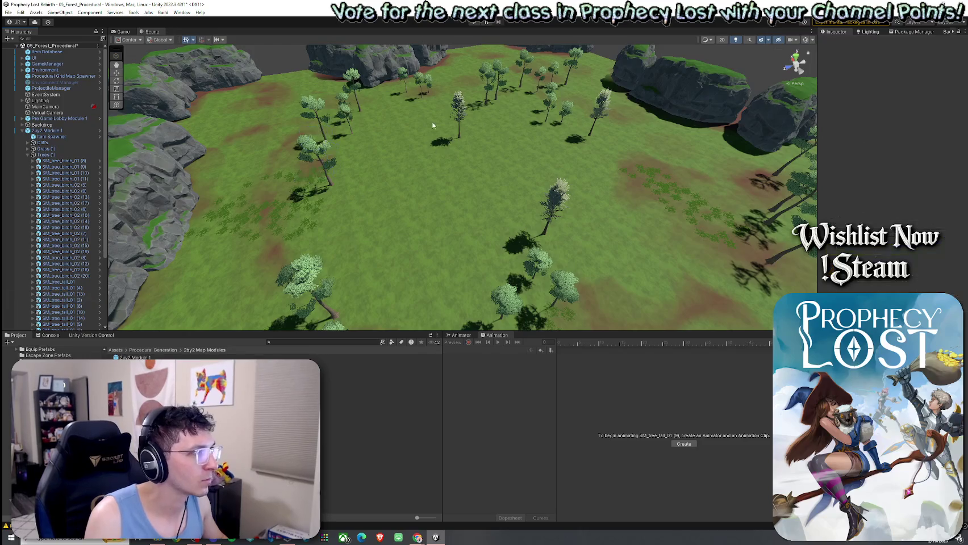
click(459, 105)
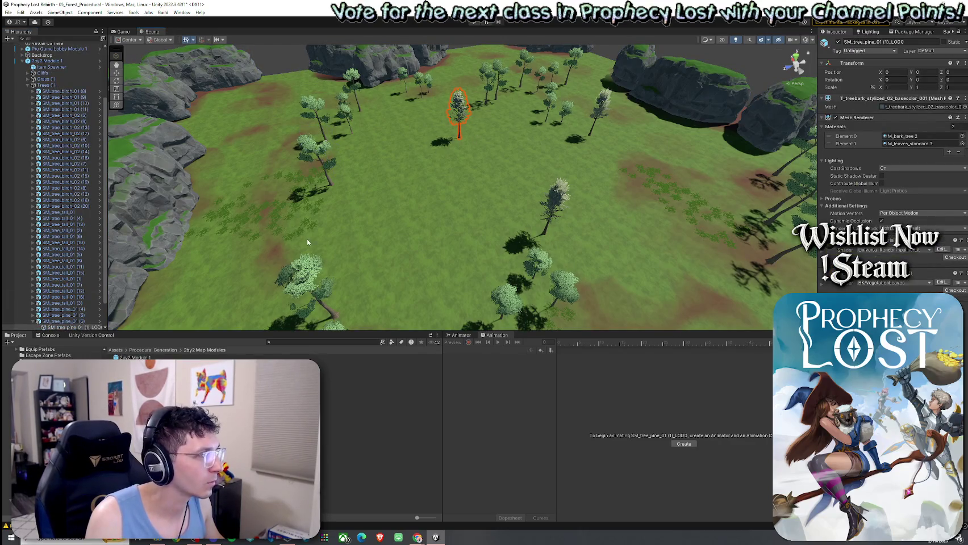
click(578, 175)
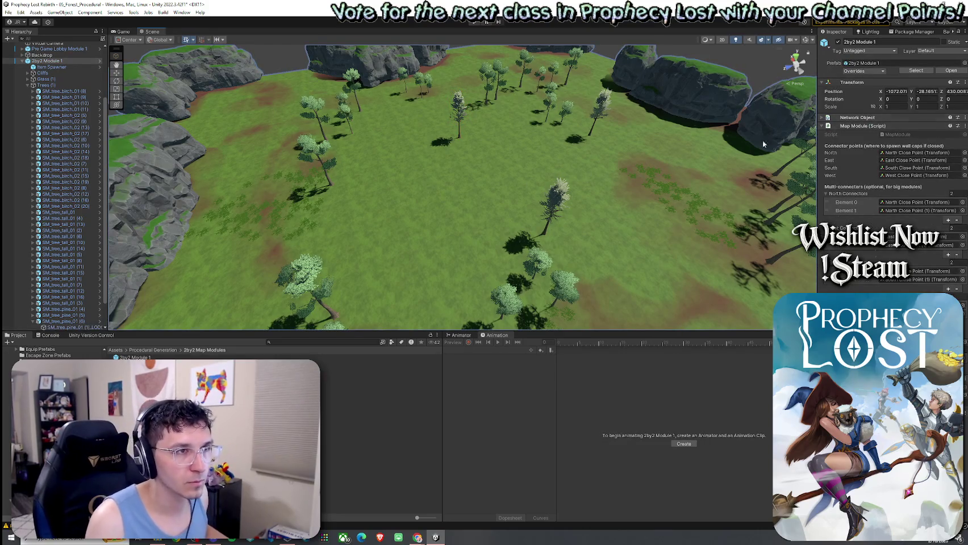
Step: Reselect the terrain in Paint Texture mode with the Grass01 layer chosen
click(578, 174)
click(864, 116)
click(858, 133)
click(882, 186)
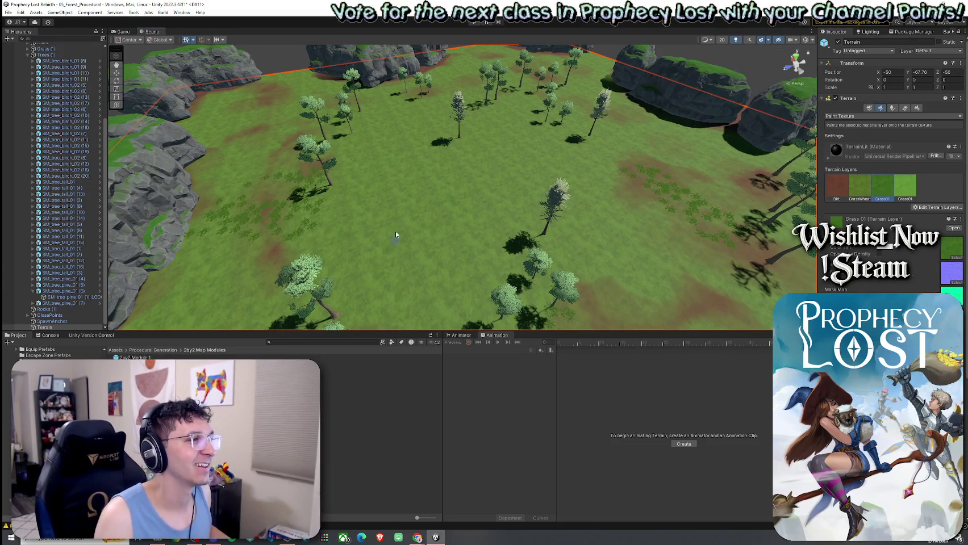
Step: Paint the Grass01 layer over the open interior dirt areas of the terrain
drag(374, 183, 625, 234)
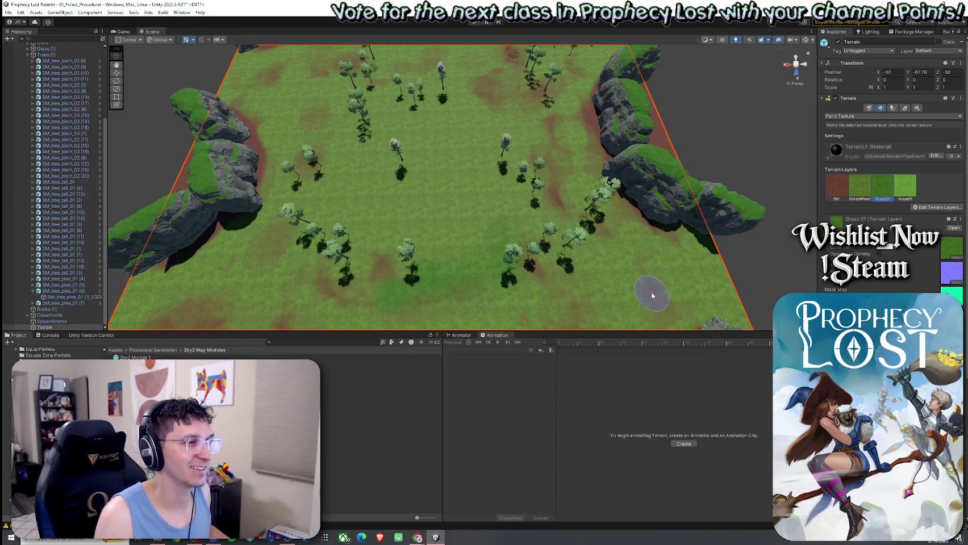
drag(527, 144, 539, 169)
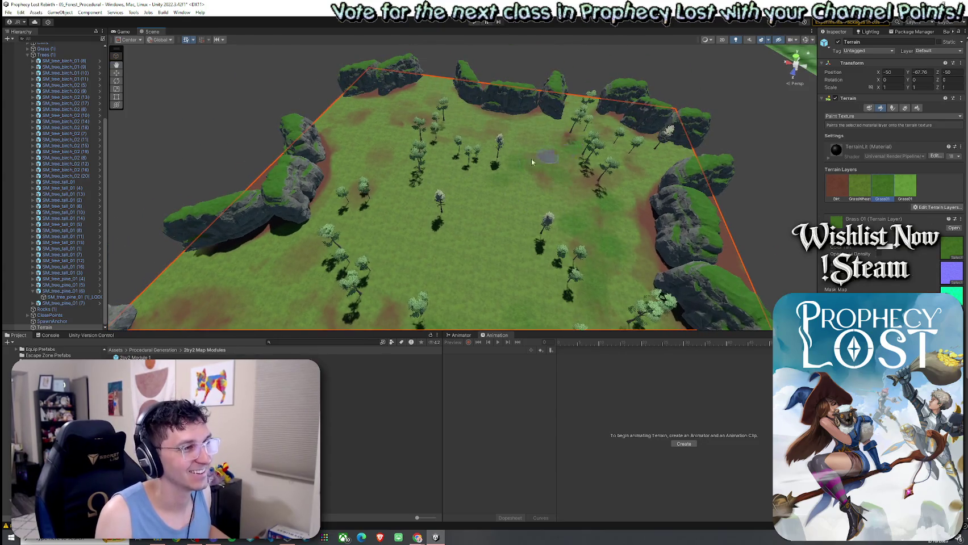
drag(280, 285, 352, 216)
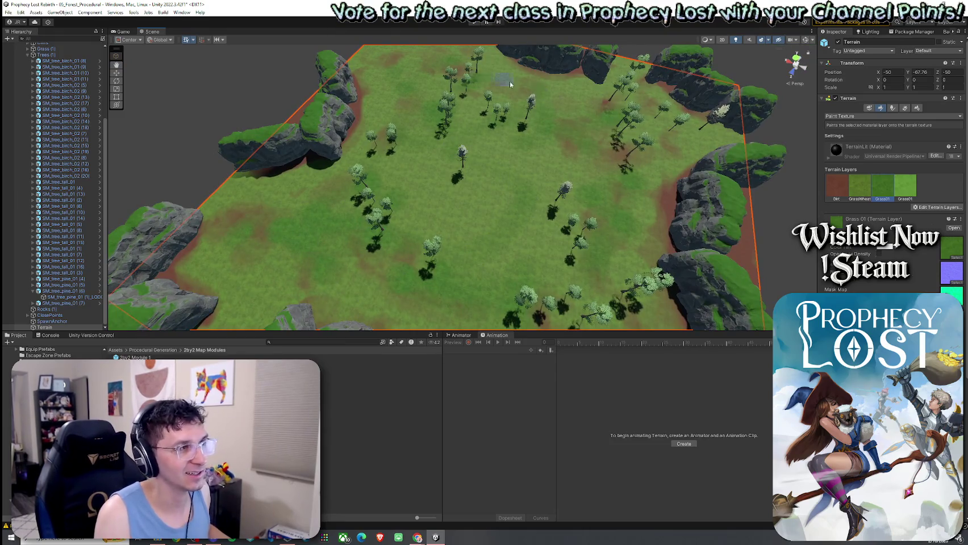
mouse_move(686, 144)
mouse_down()
mouse_move(510, 92)
mouse_move(498, 144)
mouse_up()
click(911, 194)
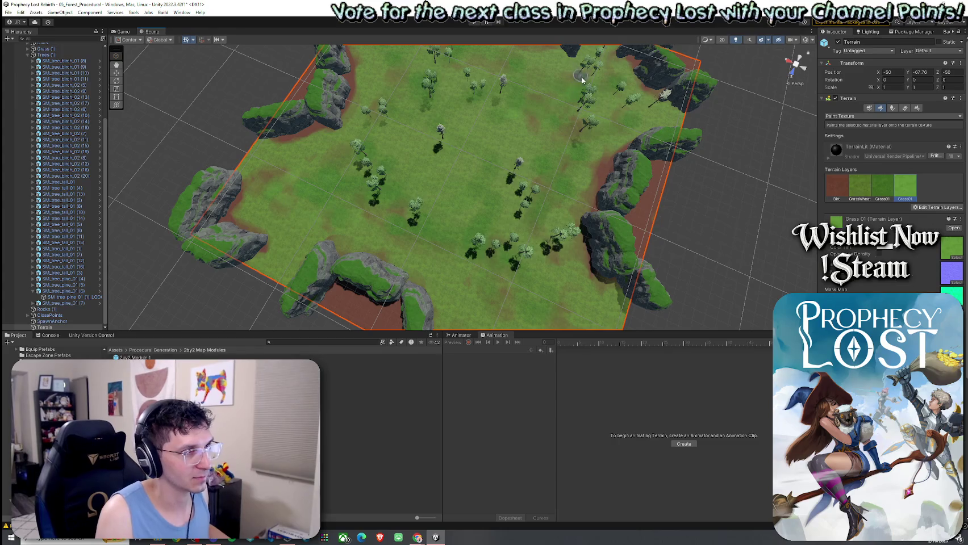
Step: Brush GrassWheat over the remaining interior ground, leaving dirt only along the cliff edges
drag(610, 128, 566, 135)
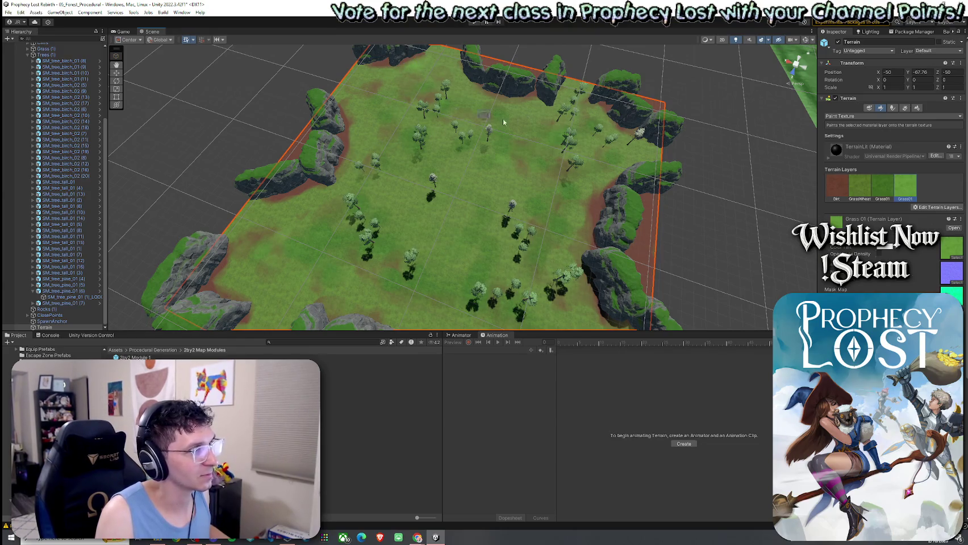
click(865, 186)
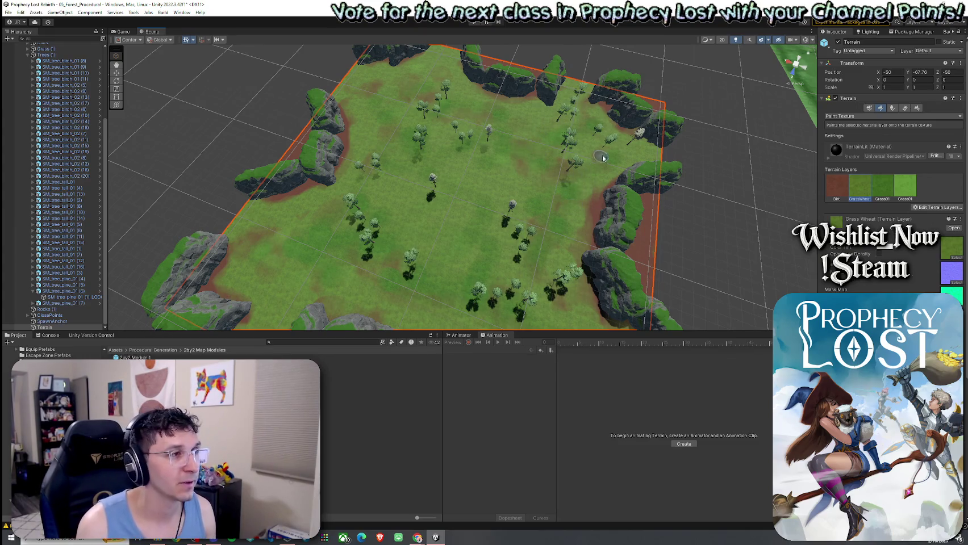
drag(548, 196, 577, 240)
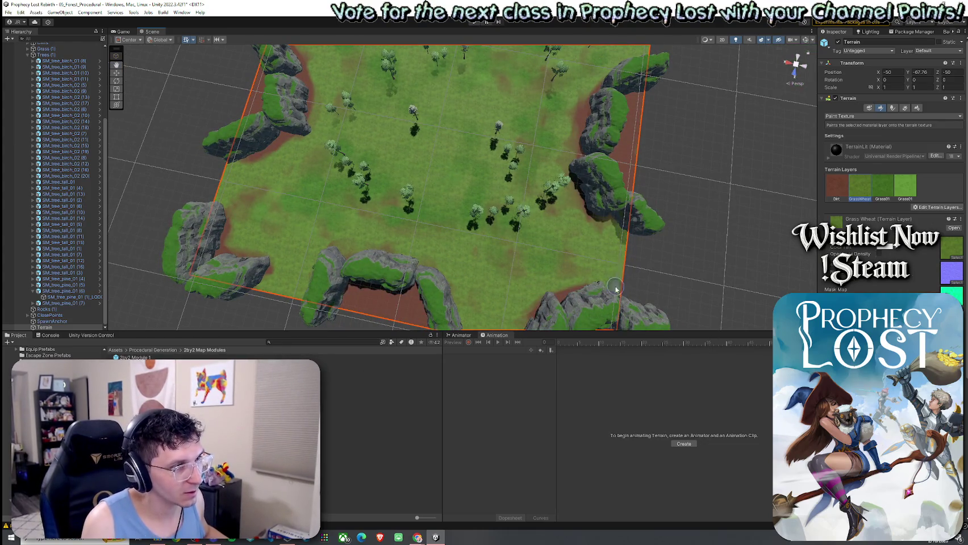
drag(561, 246, 502, 292)
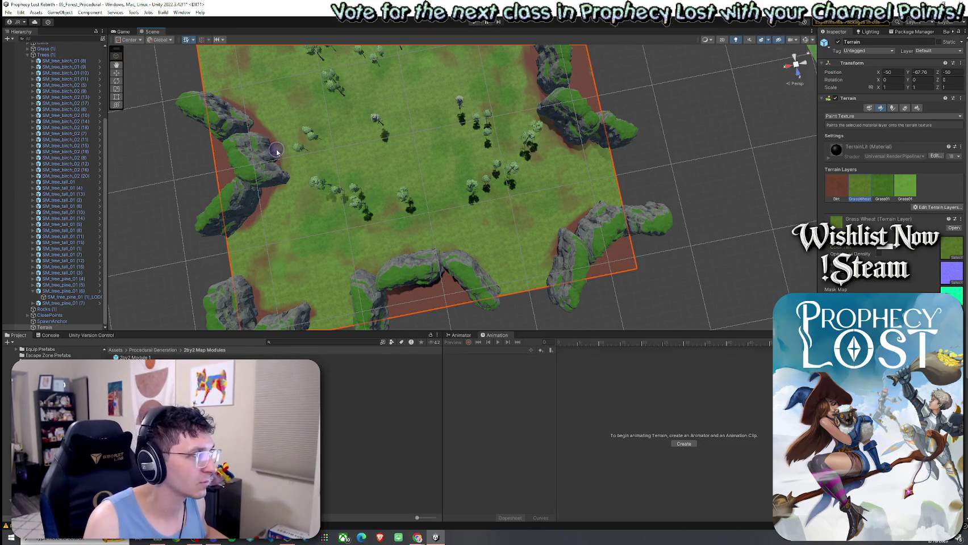
Step: Add the GrassMud layer to the terrain's paint layers
click(935, 207)
click(932, 224)
key(Escape)
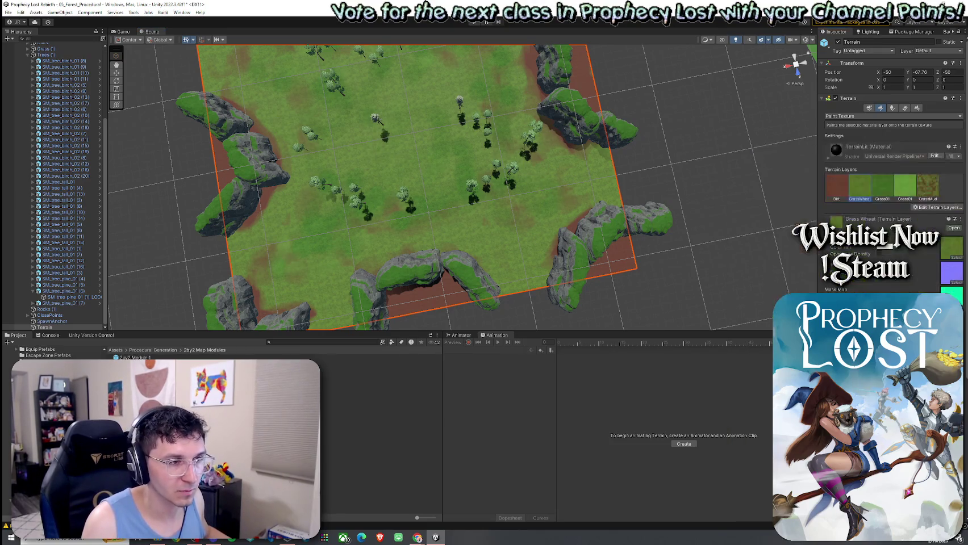
Step: Touch up the cliff bases by alternating Dirt and GrassWheat painting, ending with Dirt selected
click(834, 190)
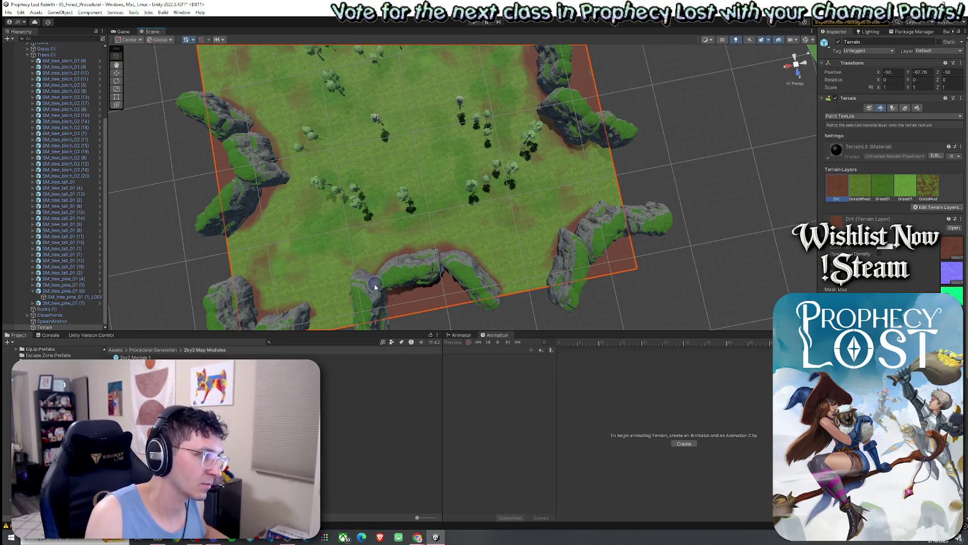
drag(369, 278, 434, 240)
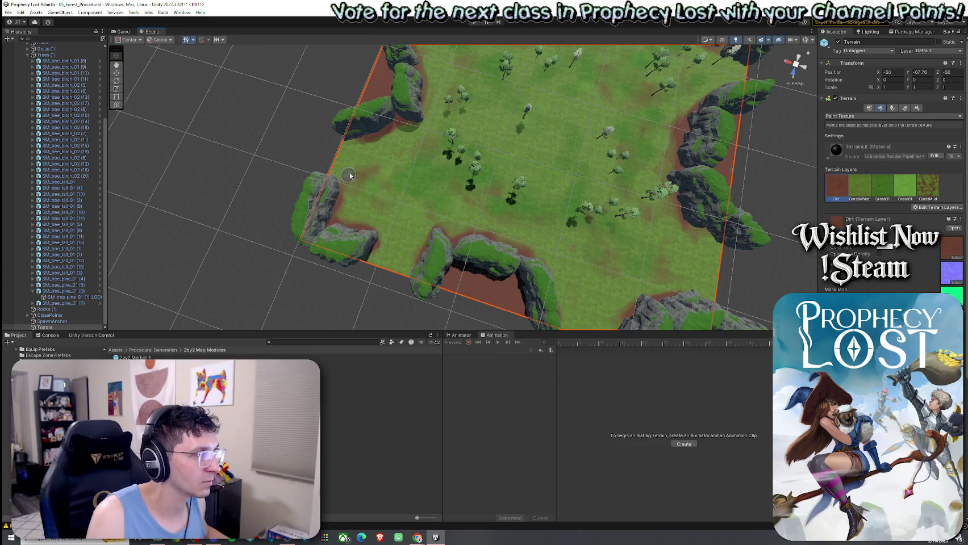
click(860, 185)
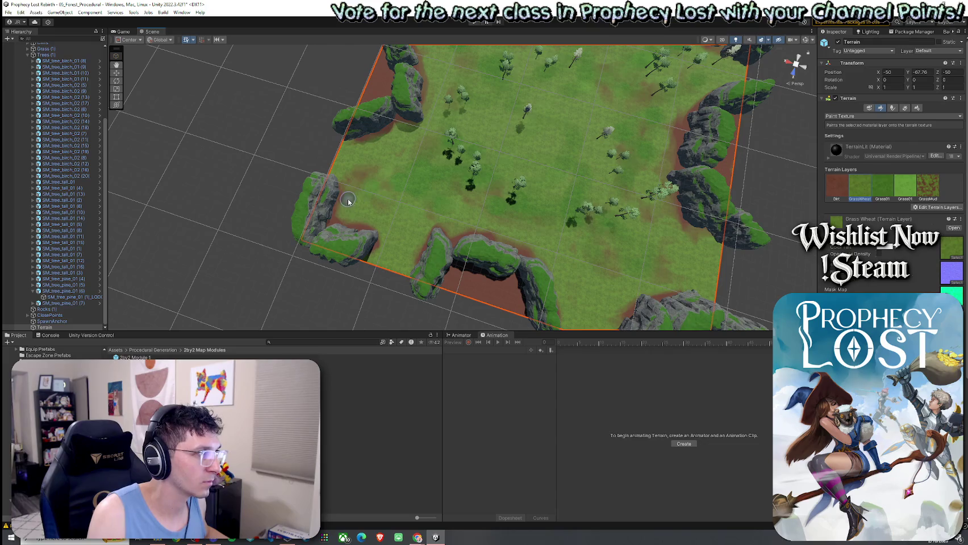
drag(390, 224, 601, 229)
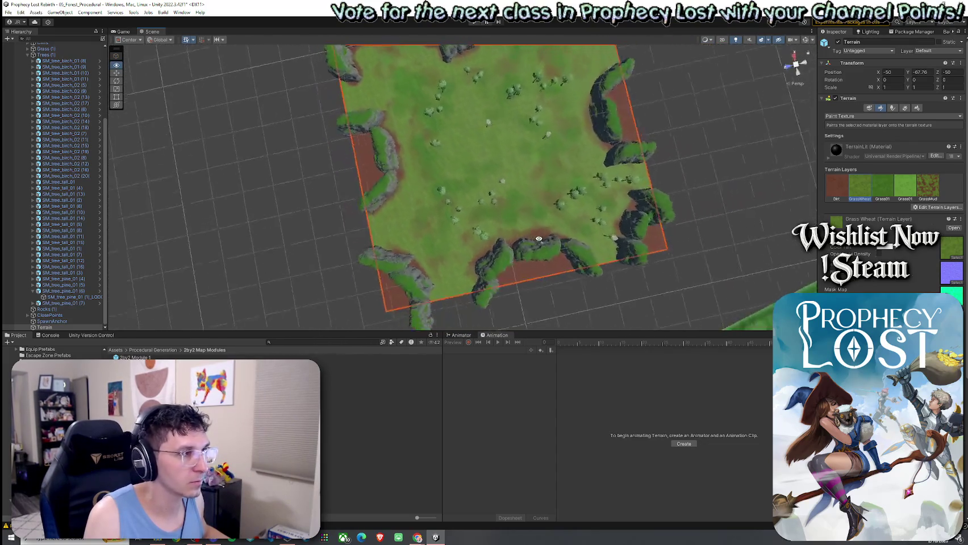
drag(601, 229, 620, 248)
click(843, 195)
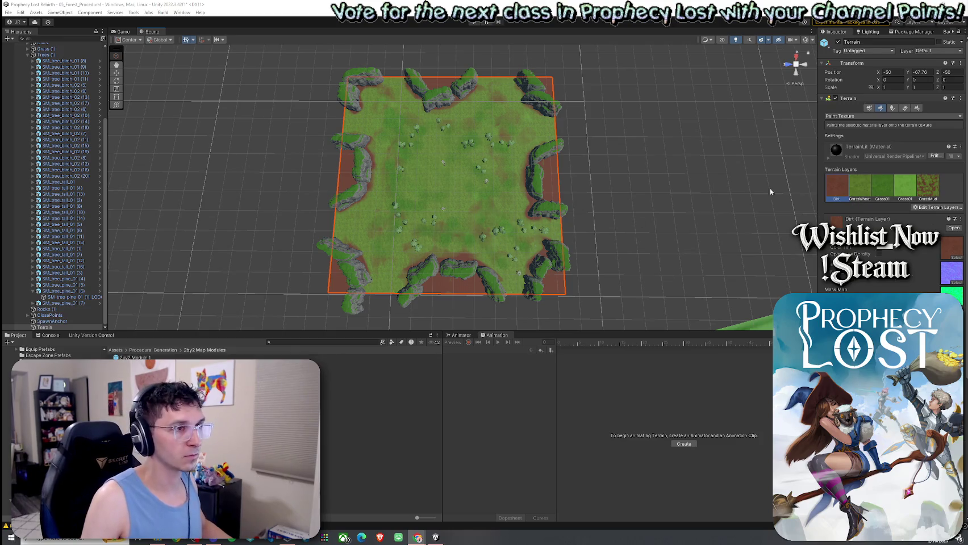
click(852, 194)
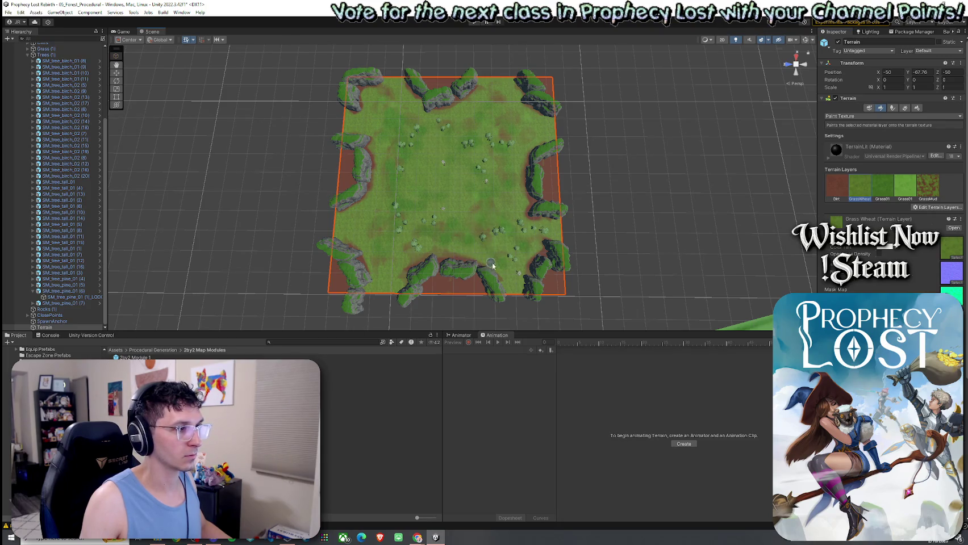
click(836, 186)
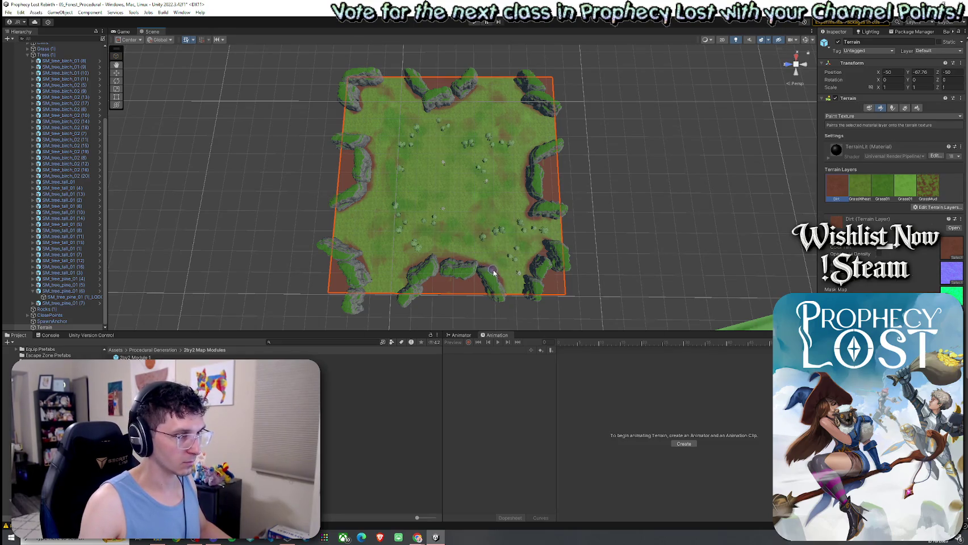
click(854, 191)
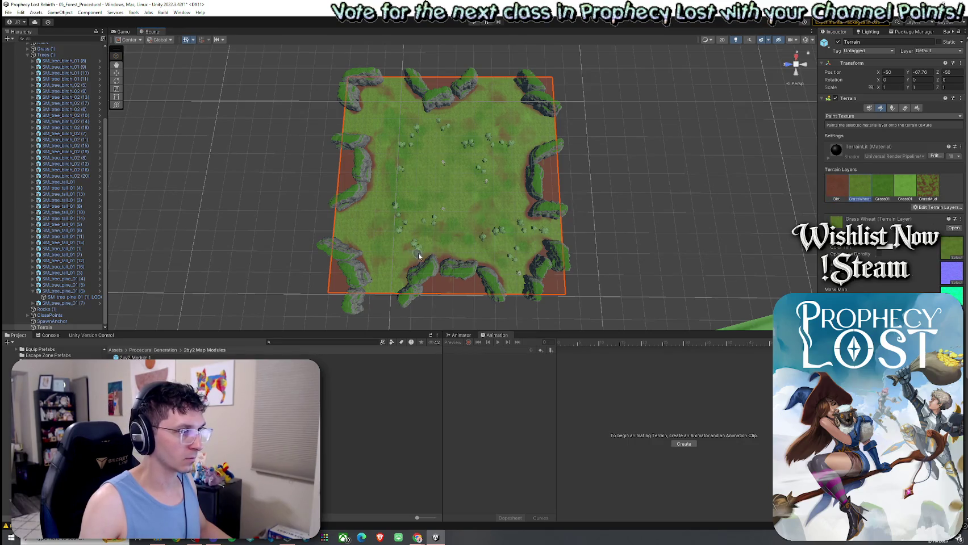
key(ctrl+z)
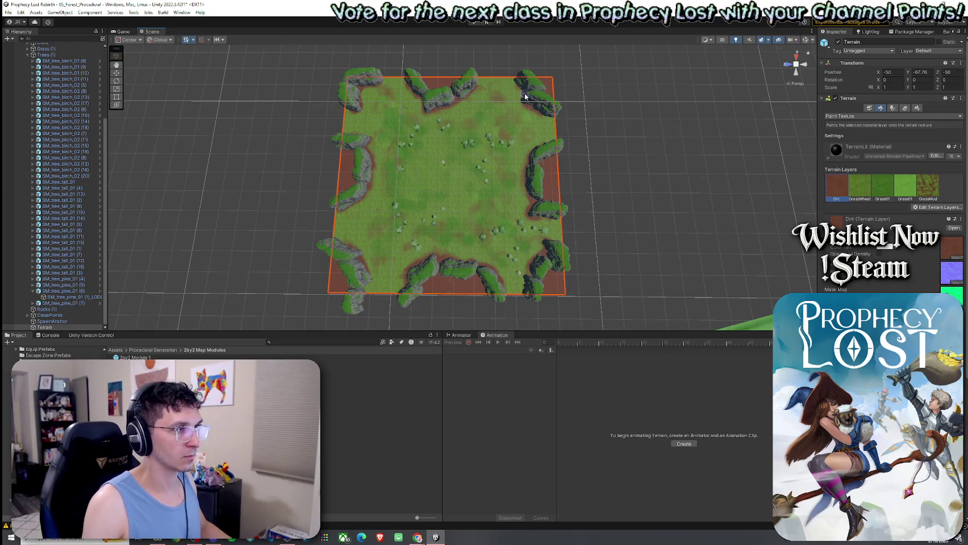
drag(543, 143, 352, 177)
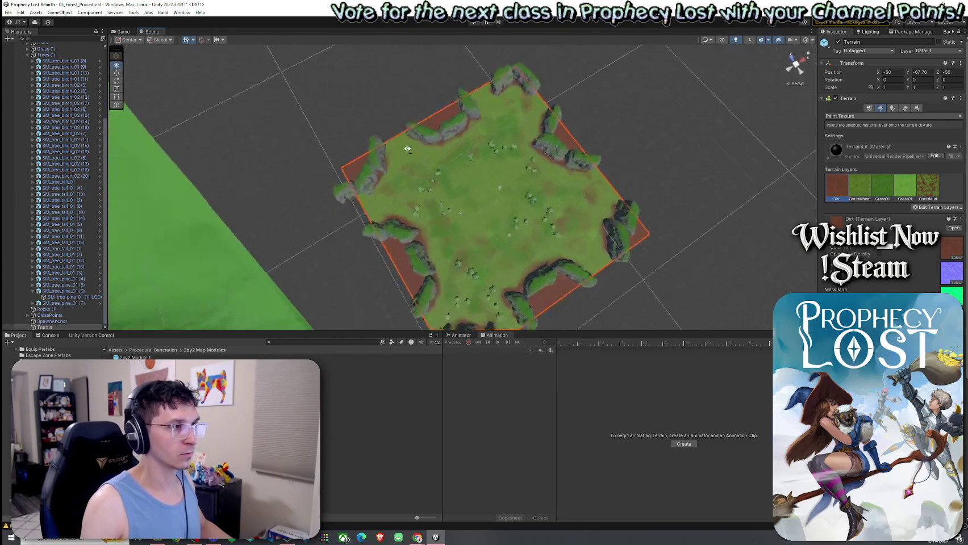
Step: Inspect the shaded ground beneath the rock, then paint GrassWheat over the dirt strip along the cliff bases
key(End)
mouse_move(505, 253)
mouse_down()
mouse_move(484, 281)
mouse_move(423, 254)
mouse_move(750, 138)
mouse_up()
scroll(423, 255, up, 5)
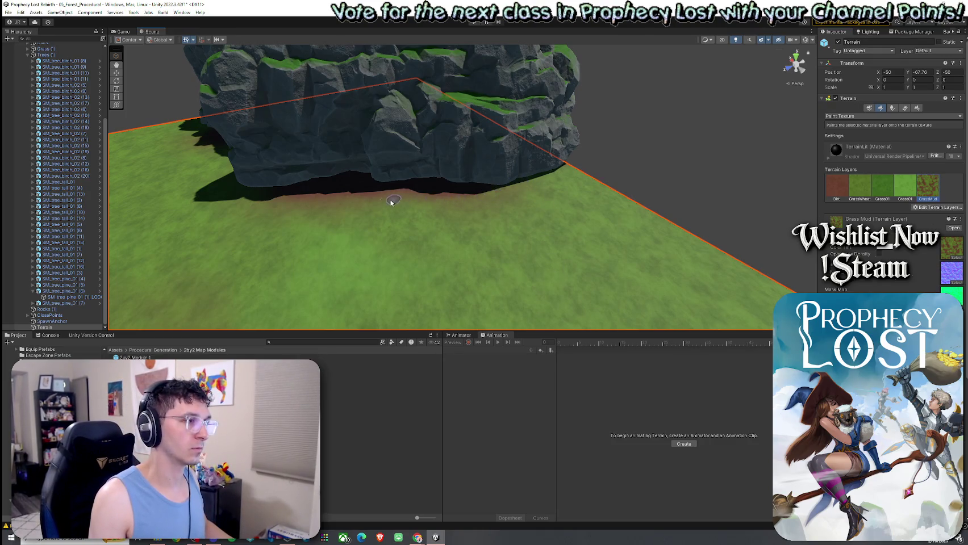
drag(397, 201, 428, 212)
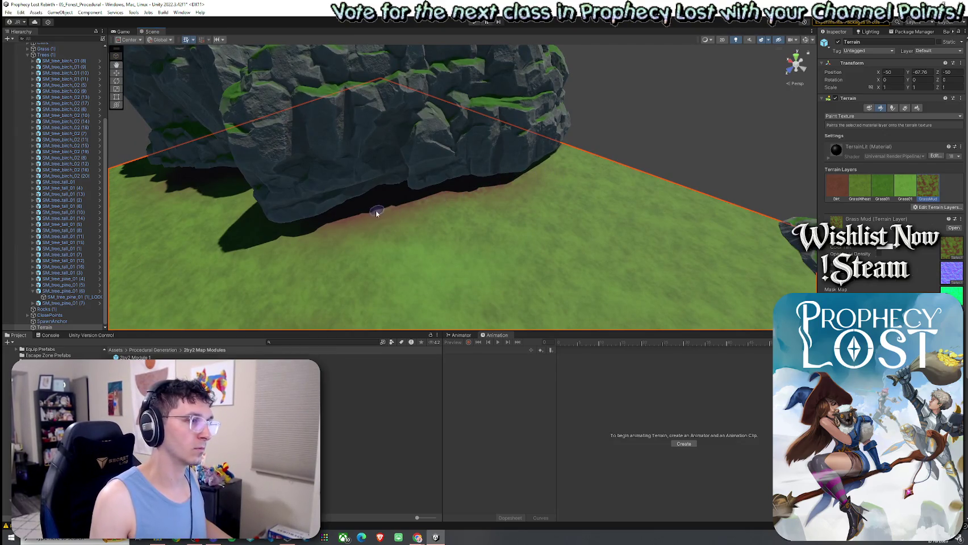
scroll(406, 213, up, 3)
scroll(442, 210, up, 3)
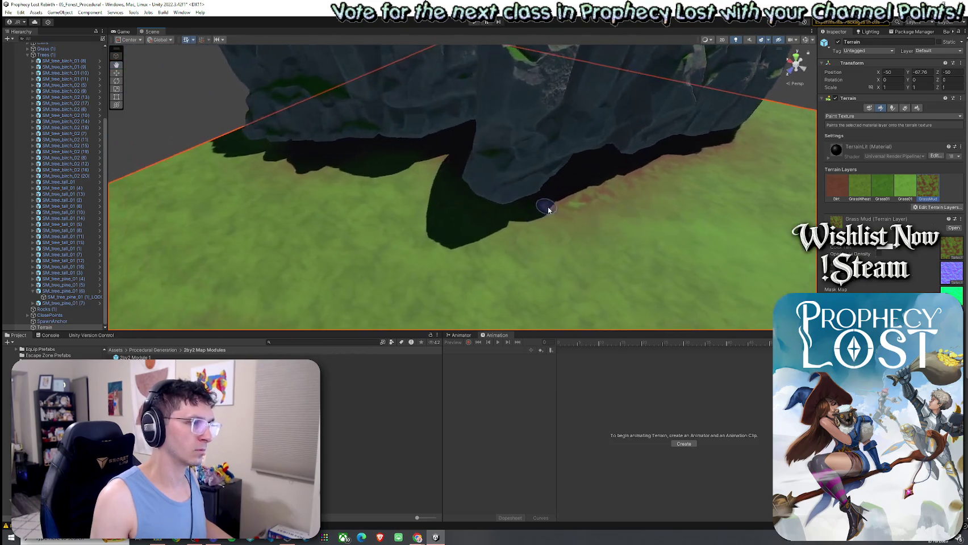
drag(384, 166, 471, 158)
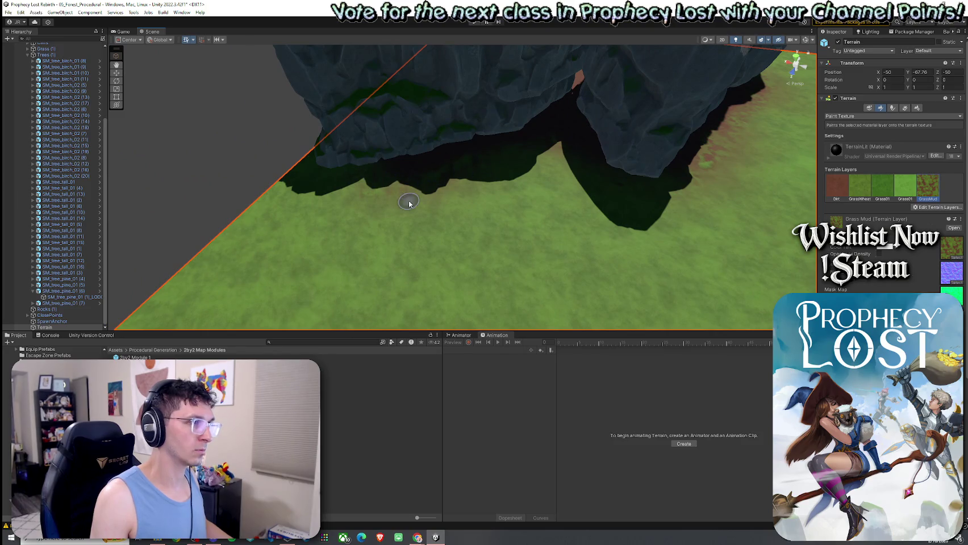
click(859, 186)
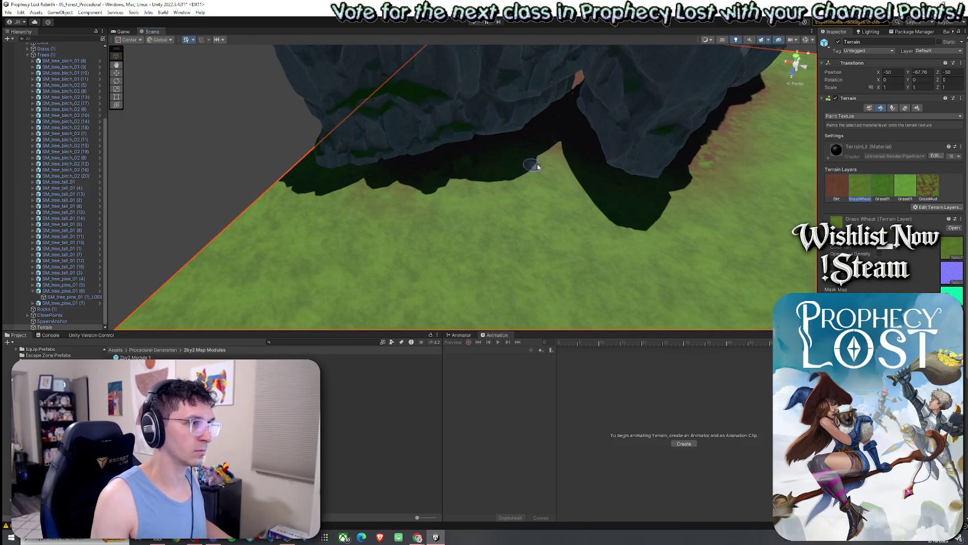
mouse_move(644, 208)
mouse_down()
mouse_move(762, 129)
mouse_move(659, 98)
mouse_move(599, 111)
mouse_move(466, 107)
mouse_up()
click(599, 111)
Step: Select the Terrain under 2by2 Module 1 and switch to Paint Texture
click(467, 107)
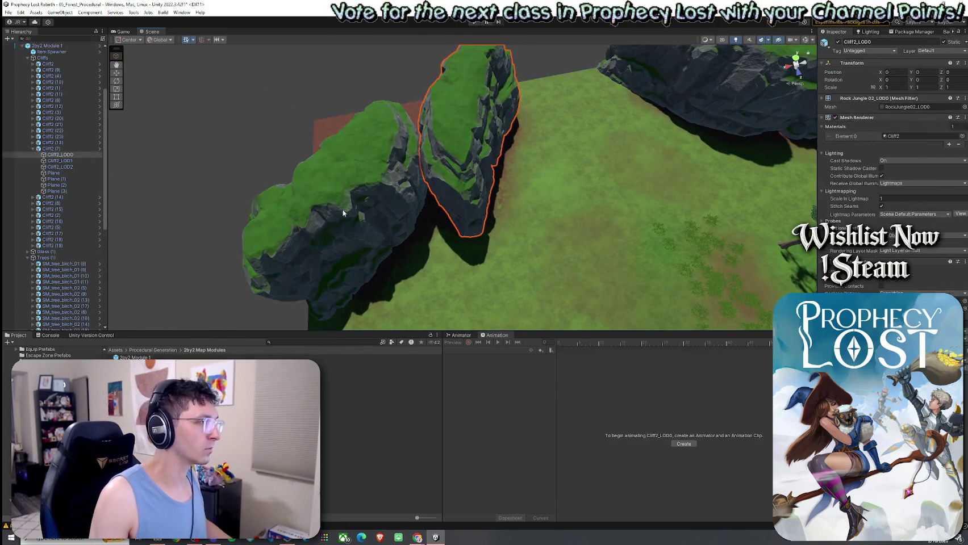
shift+click(250, 190)
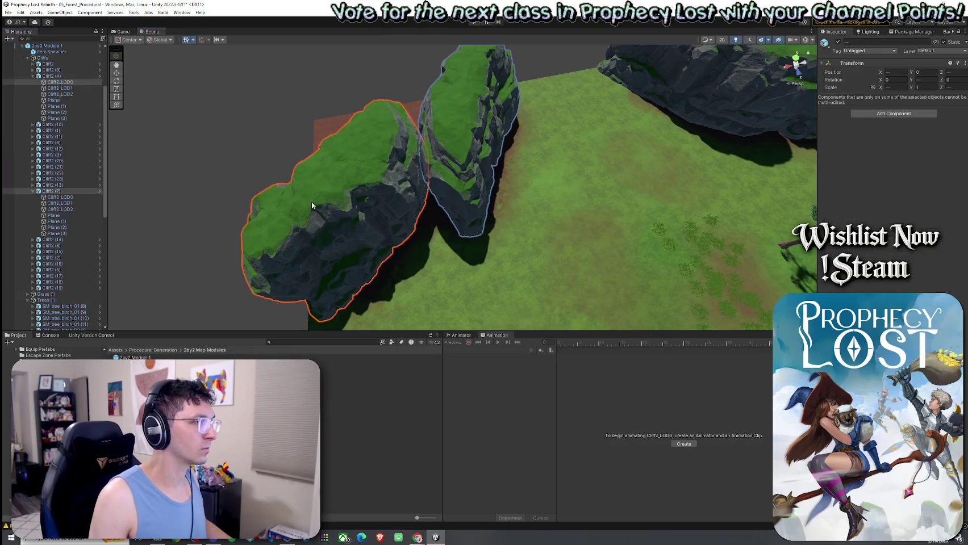
key(ctrl+shift+r)
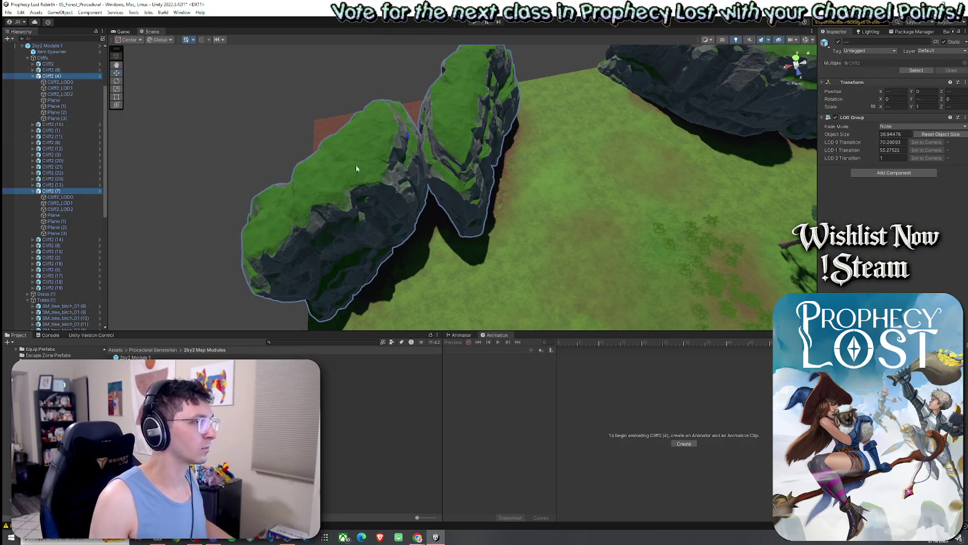
drag(411, 126, 532, 158)
click(559, 178)
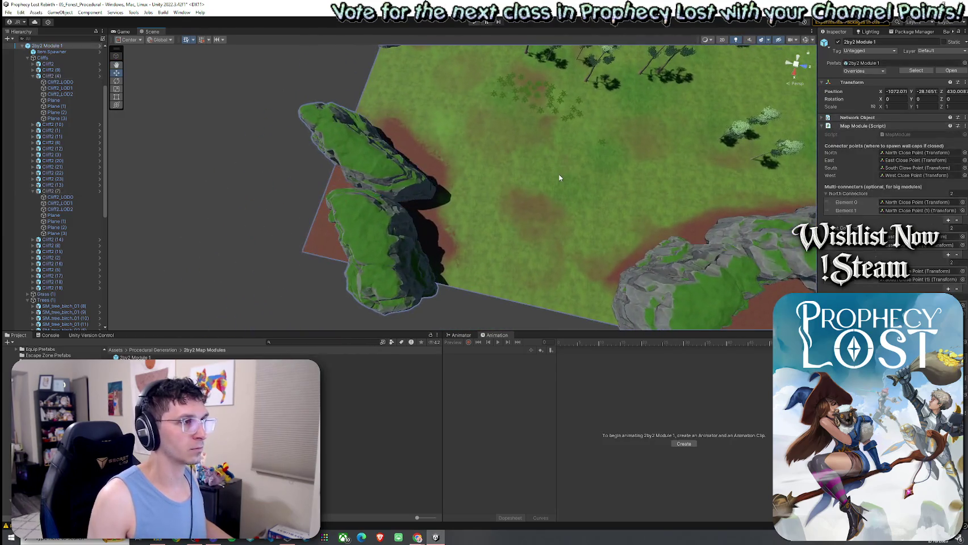
click(717, 148)
click(884, 108)
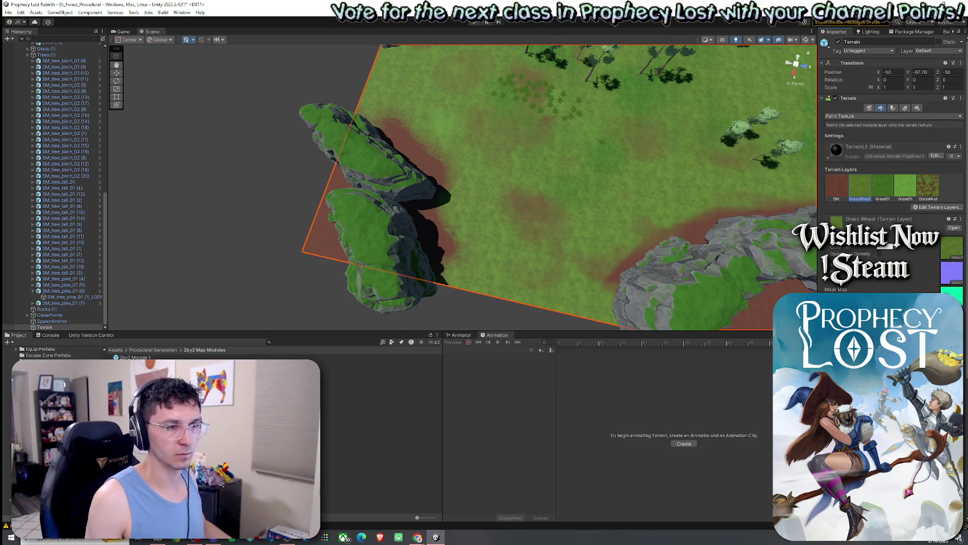
Step: Paint grass over the dirt along the cliff edge, then brush GrassMud near the cliffs
mouse_move(410, 142)
mouse_down()
mouse_move(446, 177)
mouse_move(392, 122)
mouse_move(413, 140)
mouse_up()
mouse_move(468, 197)
mouse_down()
mouse_move(443, 227)
mouse_move(428, 222)
mouse_up()
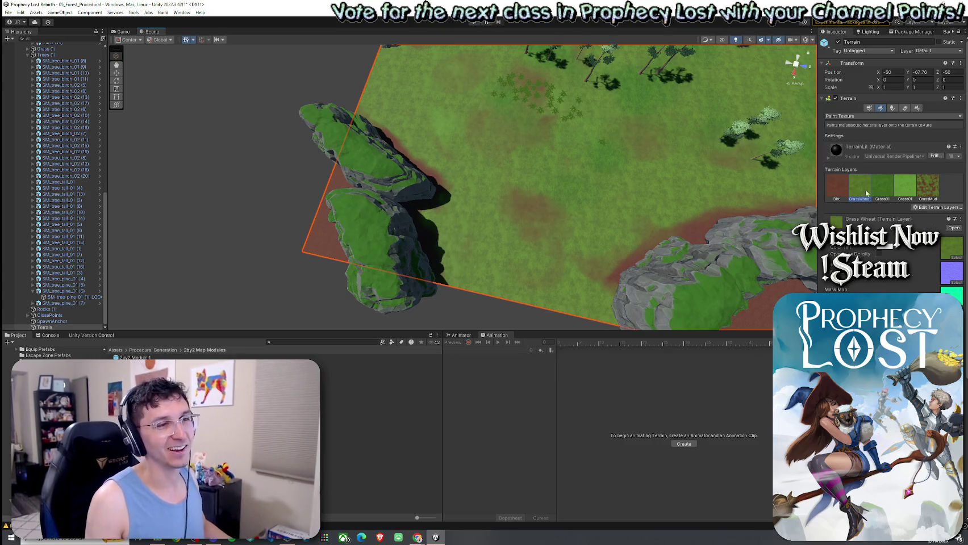
click(928, 186)
scroll(391, 138, up, 10)
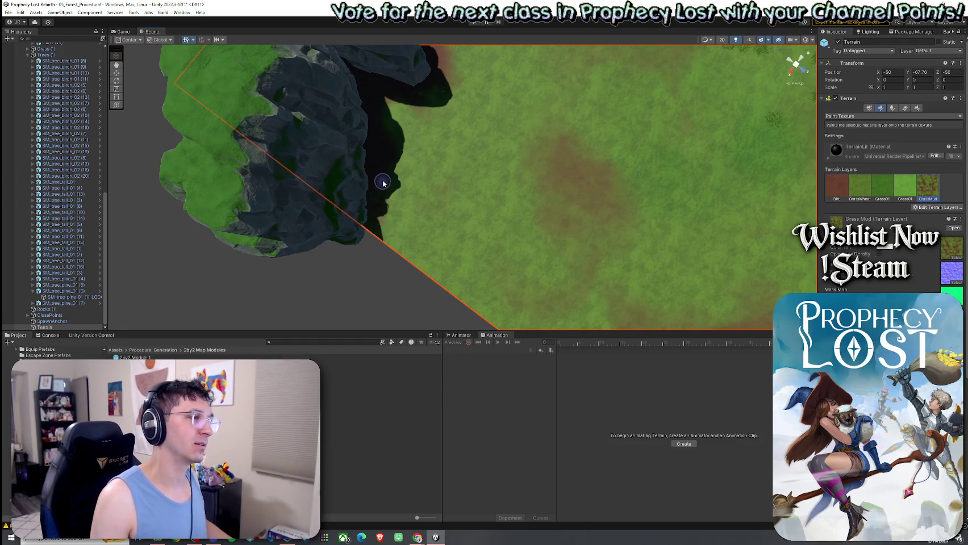
mouse_move(445, 127)
mouse_down()
mouse_move(397, 59)
mouse_move(493, 125)
mouse_move(465, 168)
mouse_up()
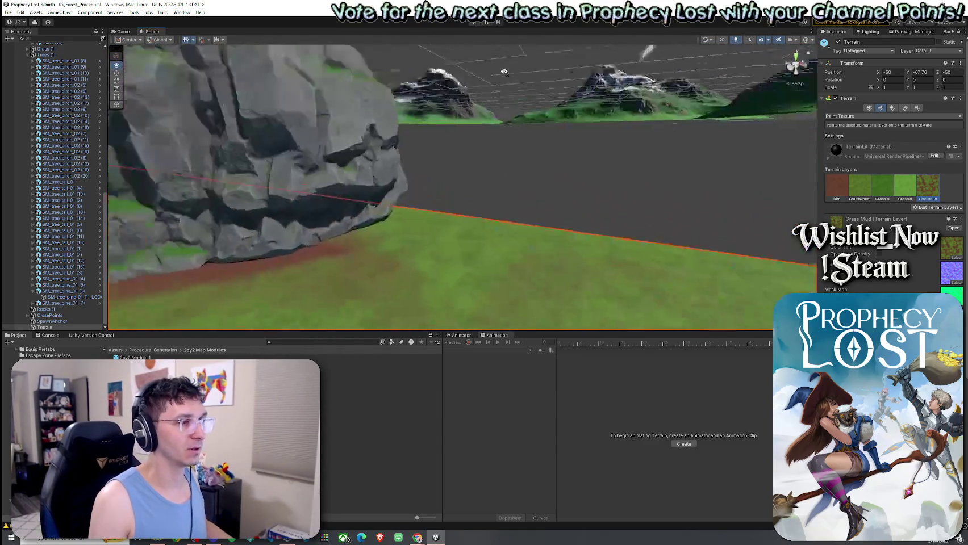
mouse_move(356, 207)
mouse_down()
mouse_move(393, 251)
mouse_move(512, 189)
mouse_up()
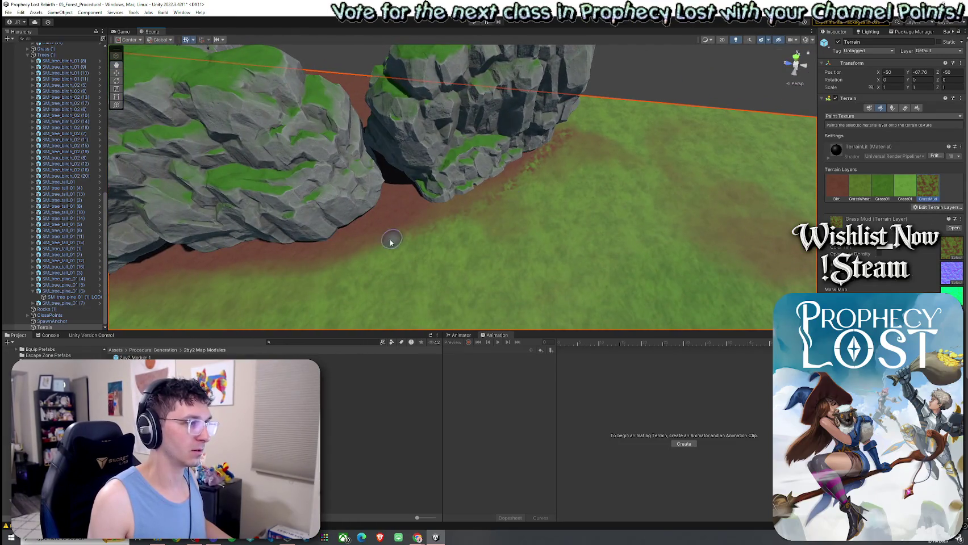
mouse_move(373, 242)
mouse_down()
mouse_move(351, 245)
mouse_move(573, 211)
mouse_up()
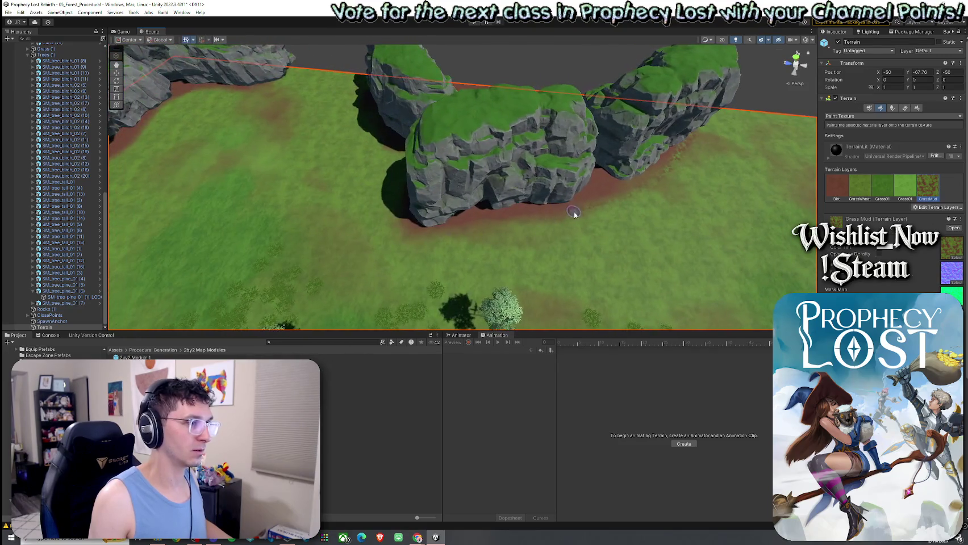
mouse_move(431, 235)
mouse_down()
mouse_move(514, 248)
mouse_move(499, 216)
mouse_up()
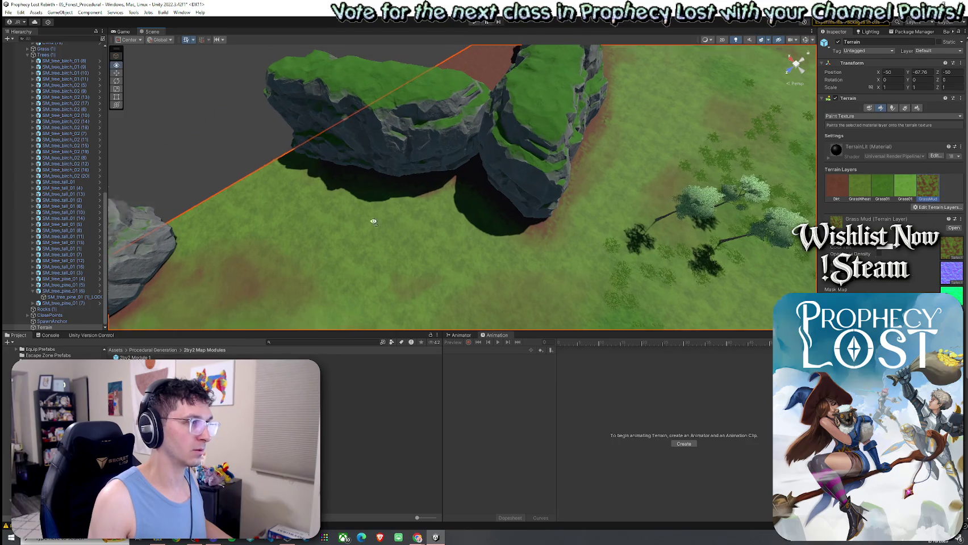
drag(376, 218, 420, 181)
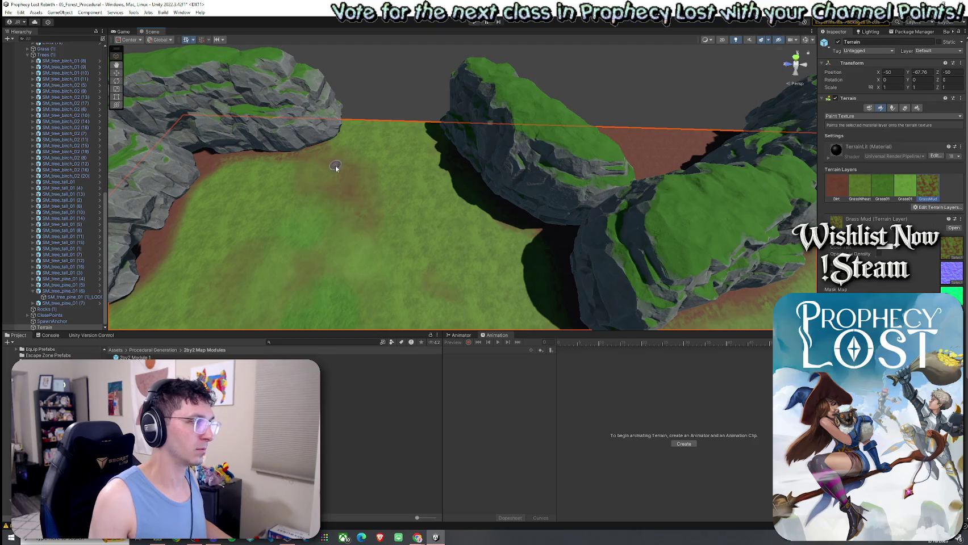
drag(373, 220, 357, 233)
scroll(456, 210, up, 3)
Step: Paint GrassWheat, Dirt and GrassMud patches near the rock, ending on GrassWheat
click(860, 184)
drag(367, 255, 264, 216)
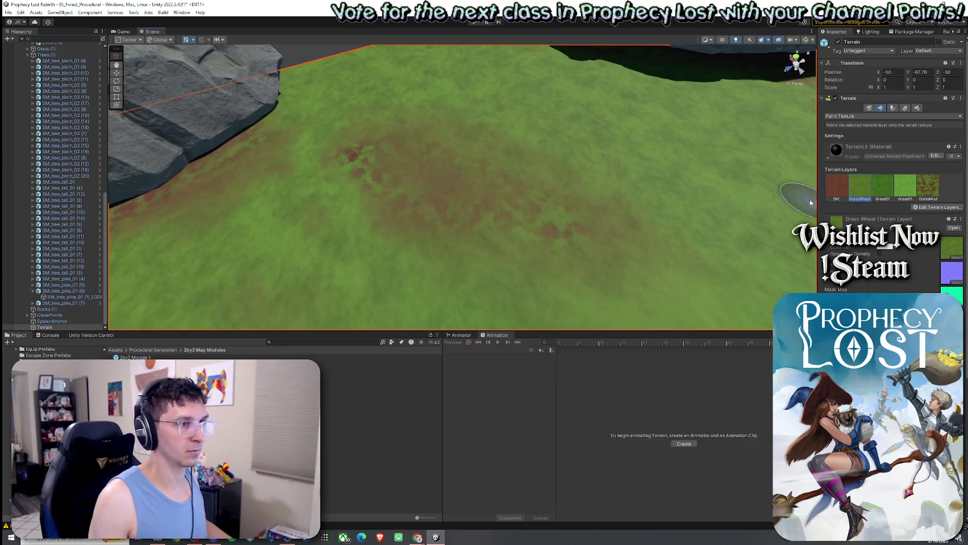
click(841, 187)
drag(393, 160, 474, 185)
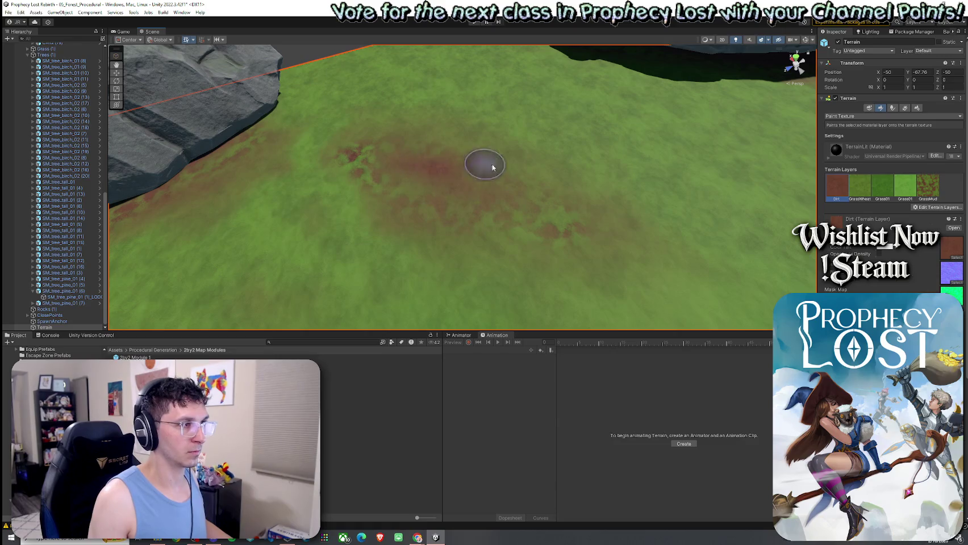
scroll(518, 169, up, 3)
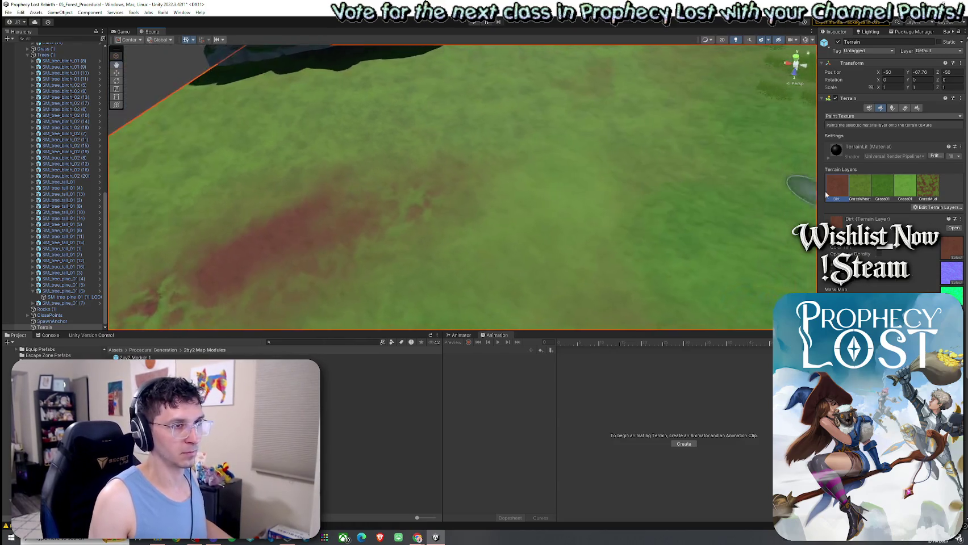
click(859, 187)
scroll(437, 228, down, 3)
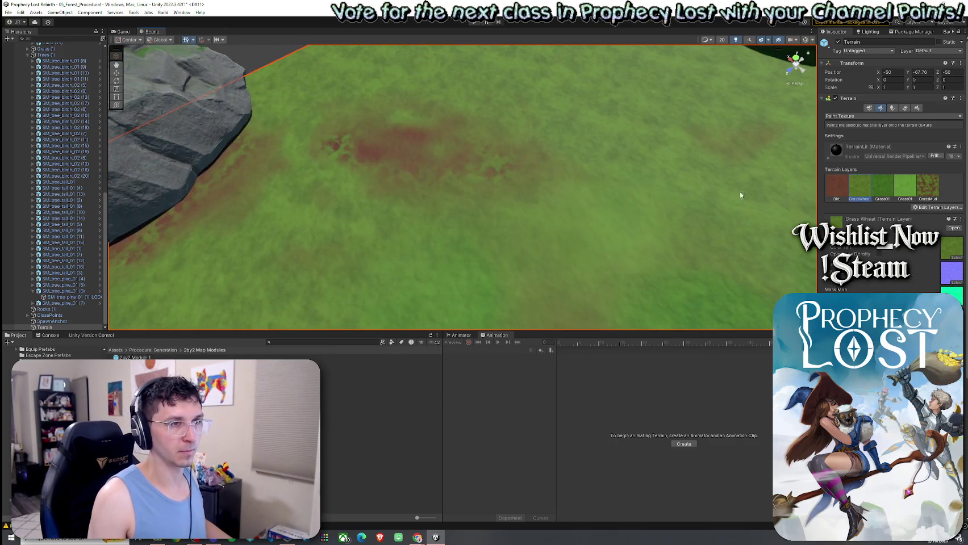
click(928, 185)
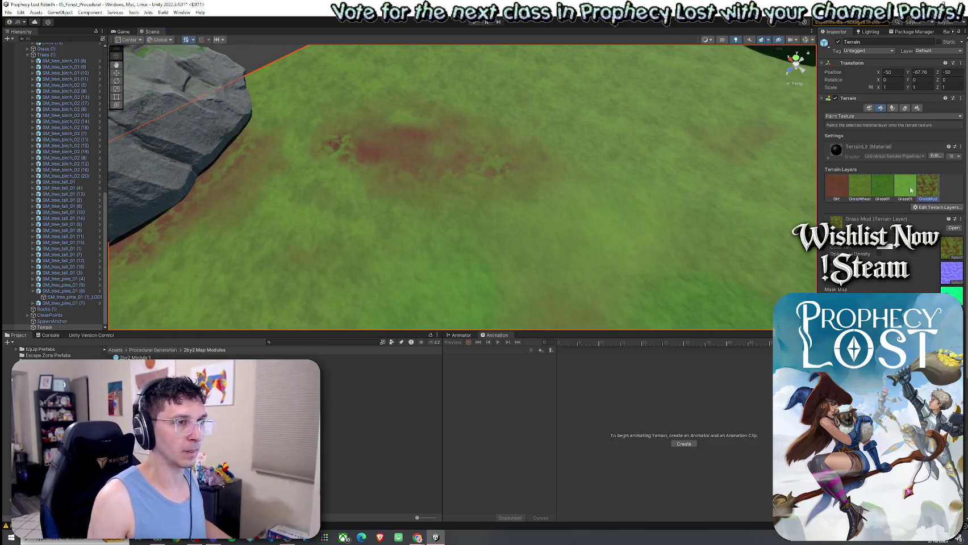
scroll(396, 178, down, 3)
Step: Orbit around the cliffs and grassy gap to review the muddy bands along the cliff bases
drag(396, 177, 336, 200)
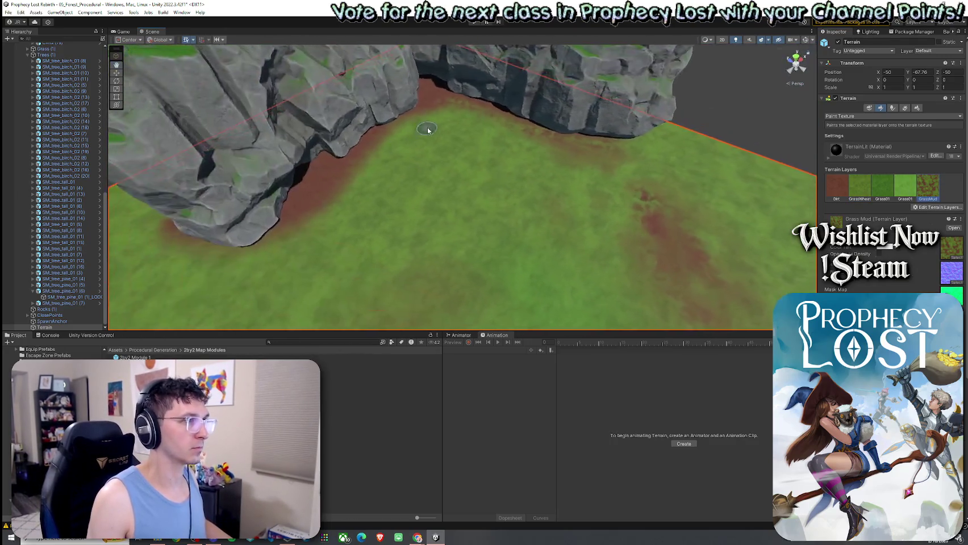
drag(293, 227, 460, 190)
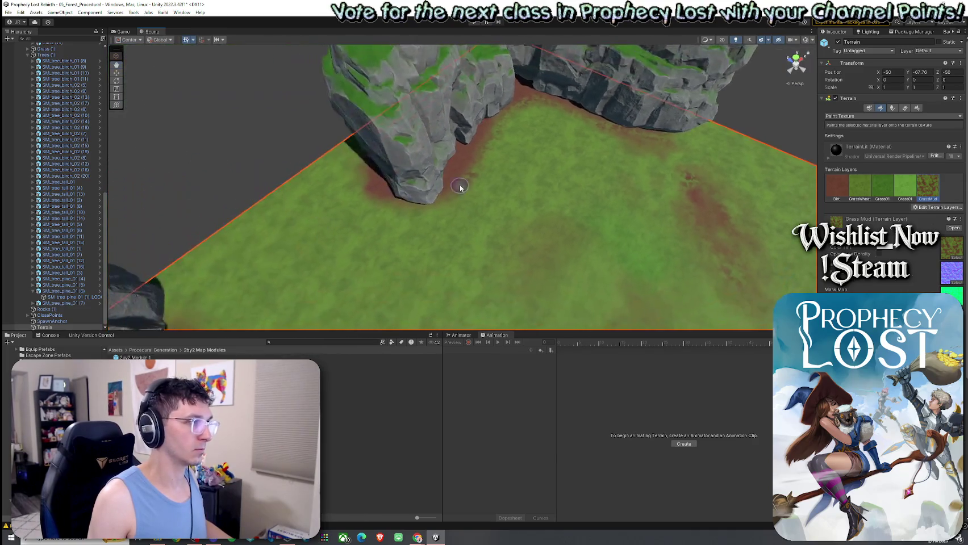
mouse_move(361, 163)
mouse_down()
mouse_move(378, 183)
mouse_move(367, 162)
mouse_up()
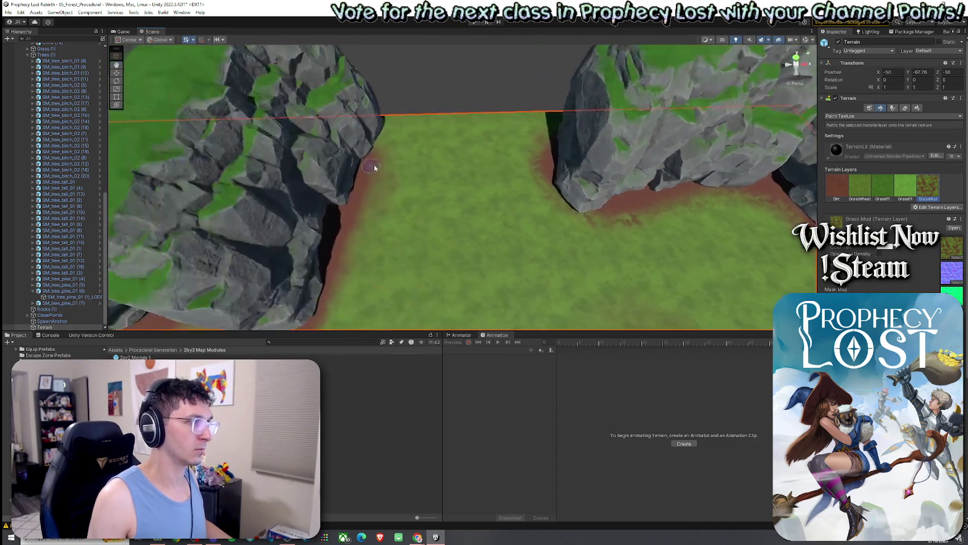
mouse_move(382, 199)
mouse_down()
mouse_move(347, 211)
mouse_move(423, 135)
mouse_up()
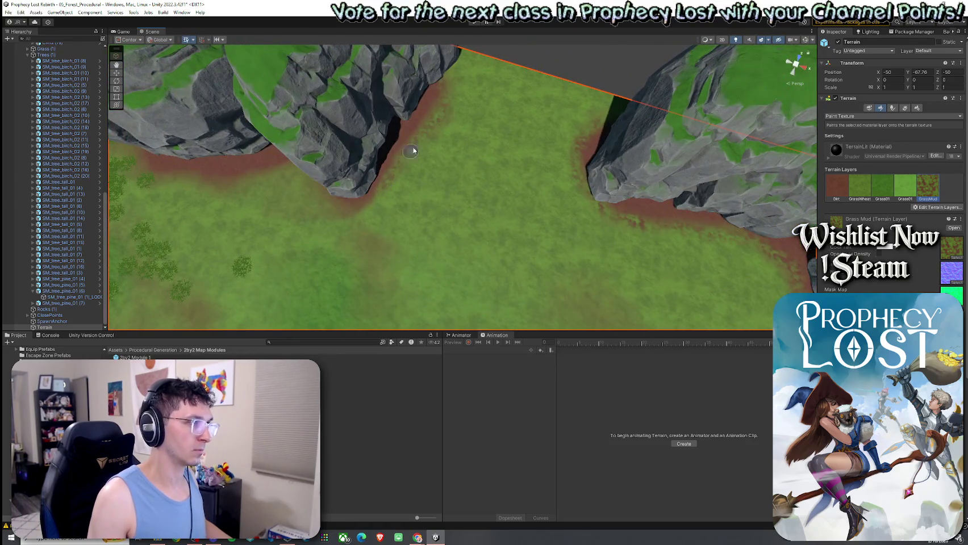
drag(401, 170, 426, 167)
mouse_move(358, 121)
mouse_down()
mouse_move(356, 151)
mouse_move(513, 130)
mouse_up()
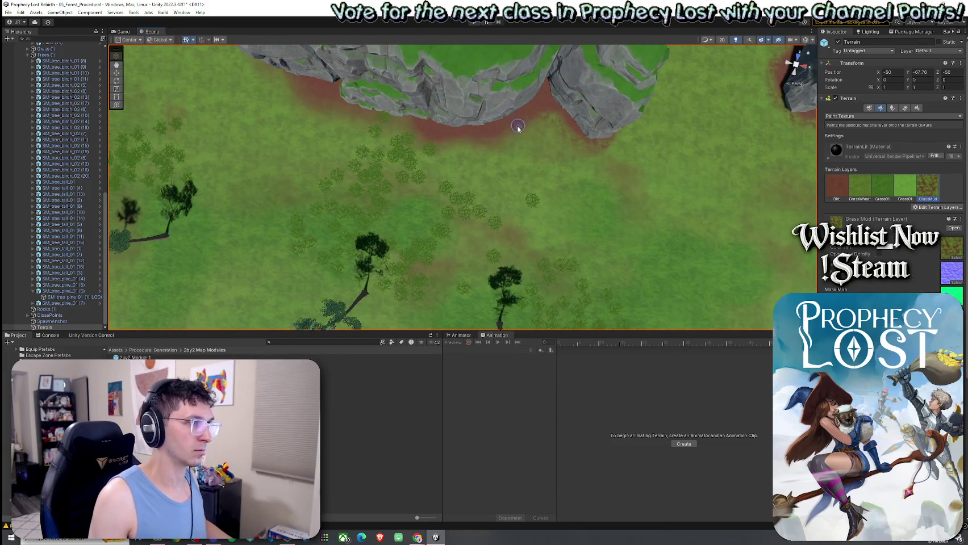
drag(287, 85, 495, 161)
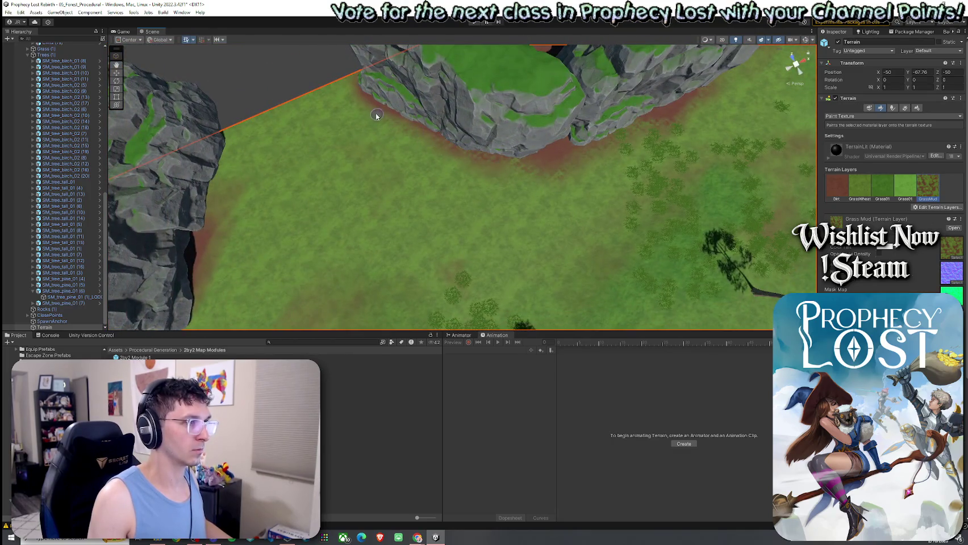
drag(379, 128, 311, 121)
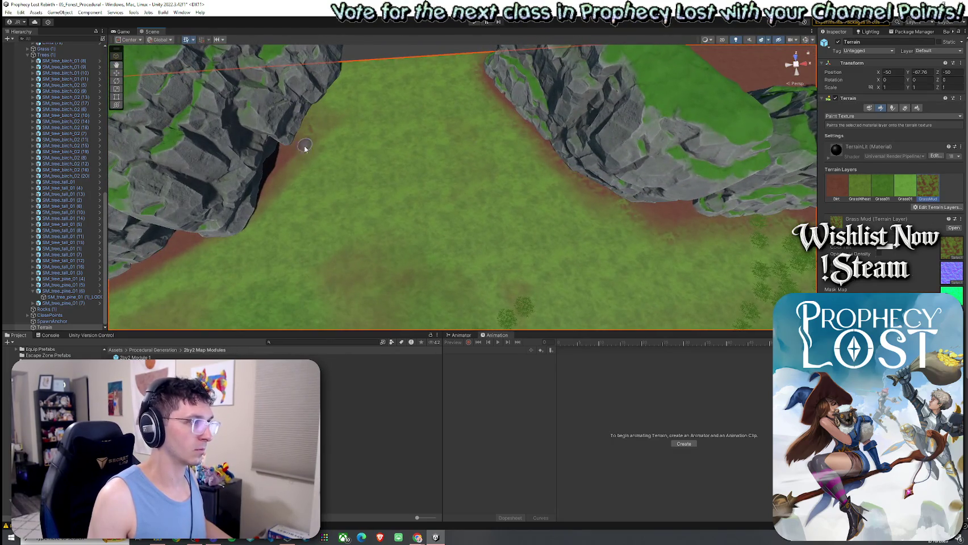
mouse_move(264, 216)
mouse_down()
mouse_move(194, 205)
mouse_move(439, 74)
mouse_up()
mouse_move(368, 91)
mouse_down()
mouse_move(469, 151)
mouse_move(389, 133)
mouse_move(349, 209)
mouse_up()
mouse_move(381, 268)
mouse_down()
mouse_move(314, 248)
mouse_move(413, 208)
mouse_up()
mouse_move(240, 207)
mouse_down()
mouse_move(298, 149)
mouse_move(341, 151)
mouse_move(425, 201)
mouse_up()
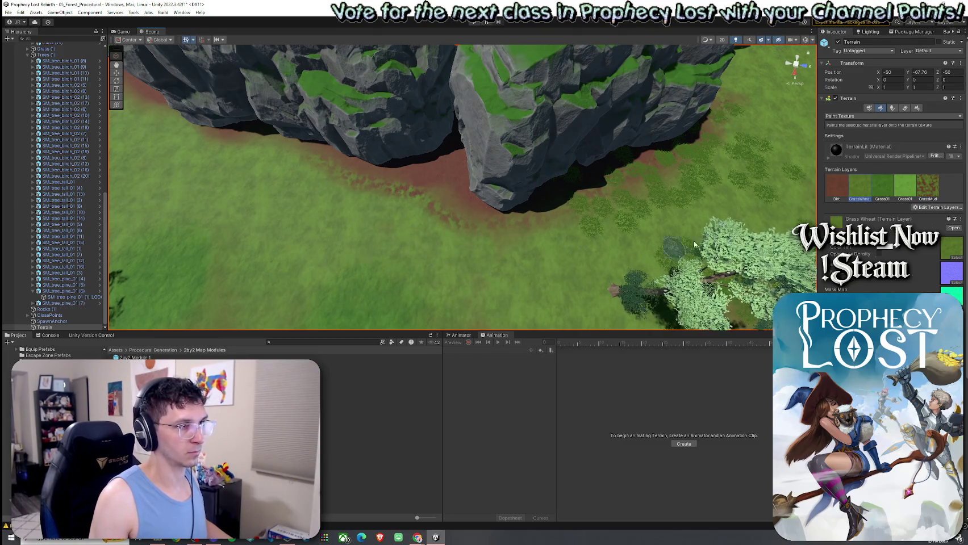
Step: Paint the Dirt layer along the strip beneath the cliff base
drag(399, 248, 382, 214)
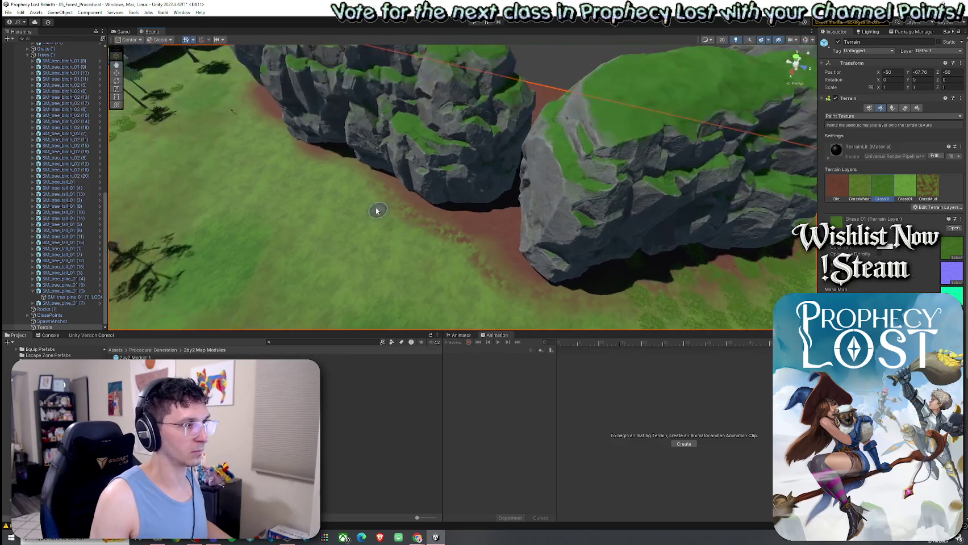
drag(560, 205, 471, 252)
drag(345, 259, 441, 242)
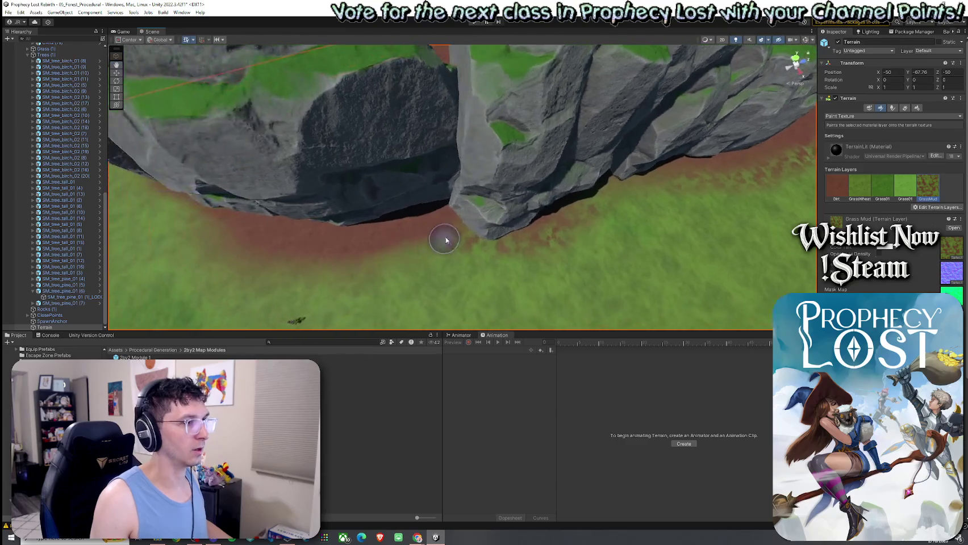
drag(259, 236, 565, 268)
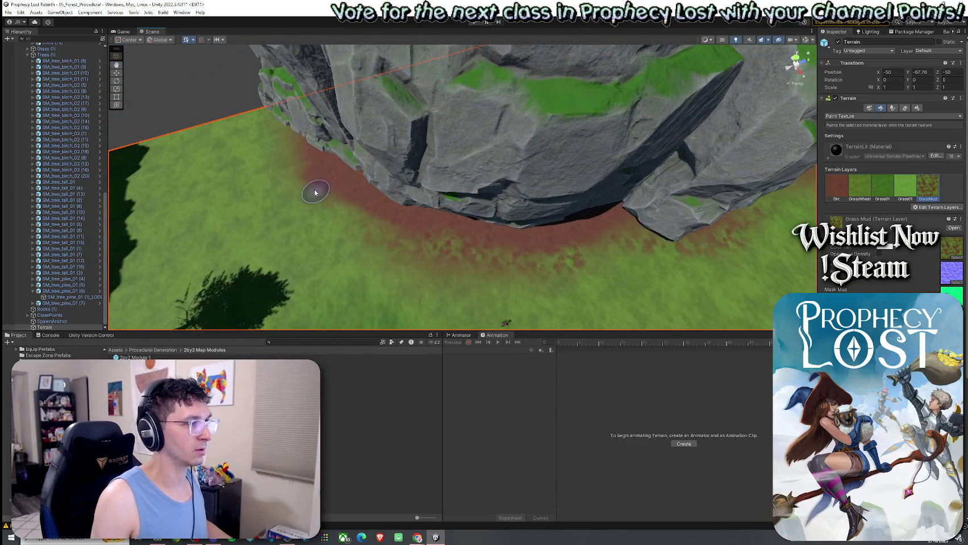
drag(284, 149, 385, 225)
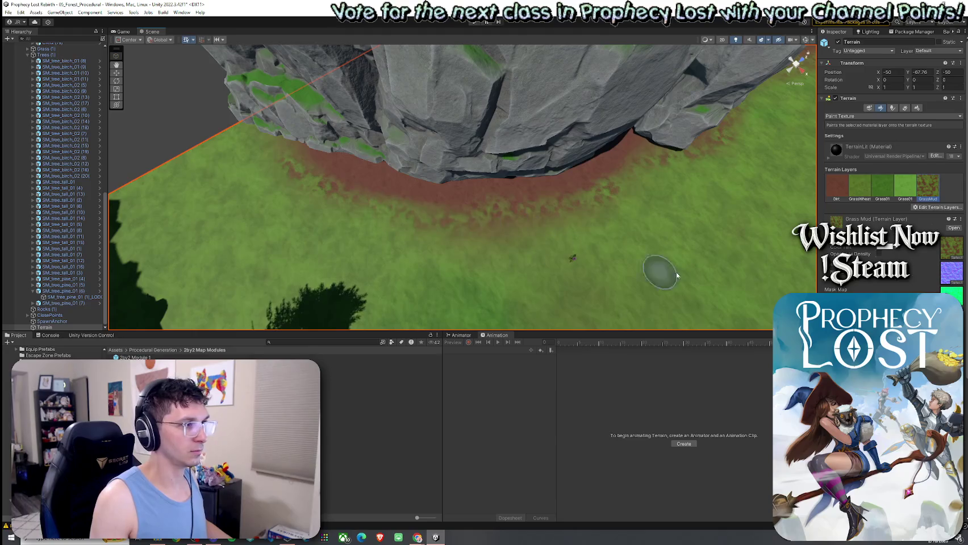
click(835, 191)
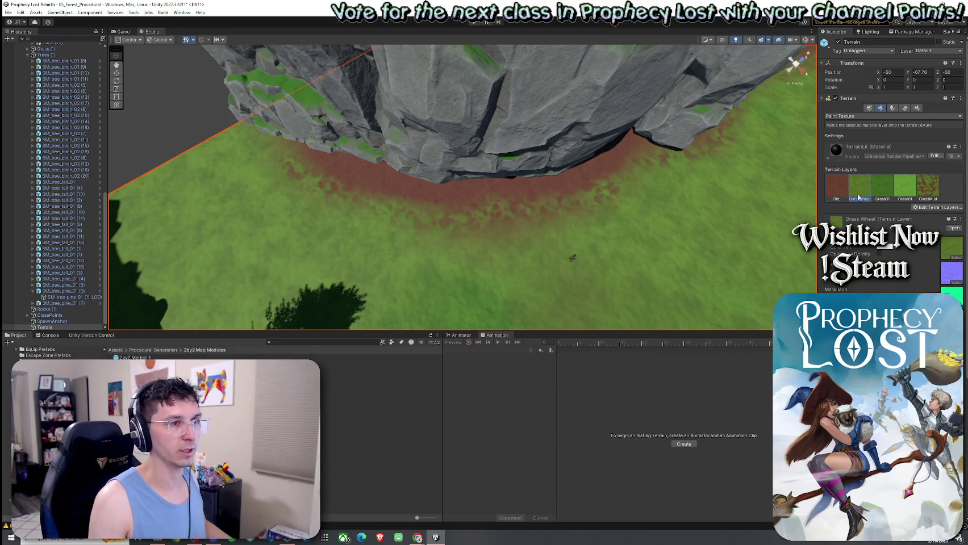
Step: Blend the dirt edges into the surrounding grass with the GrassWheat layer
drag(613, 224, 439, 255)
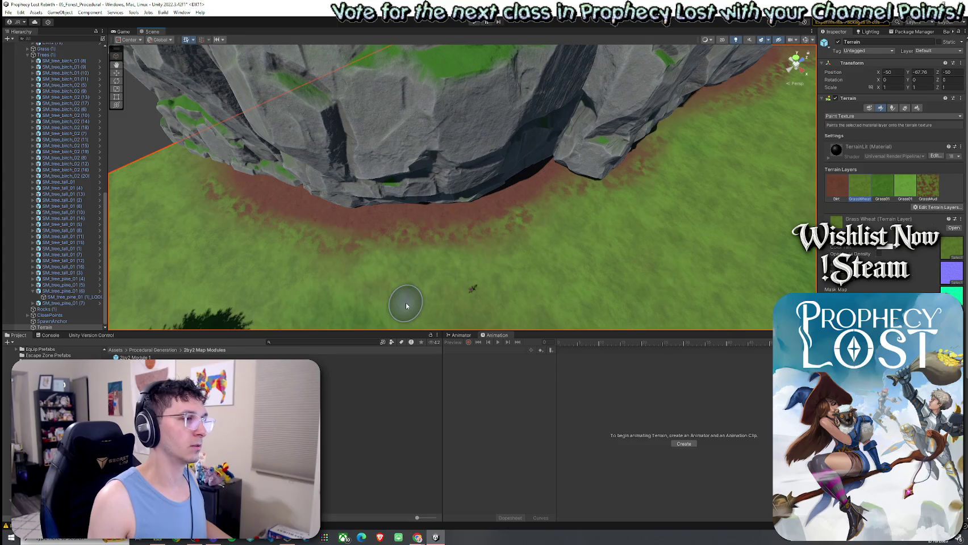
mouse_move(484, 295)
mouse_down()
mouse_move(515, 225)
mouse_move(681, 210)
mouse_up()
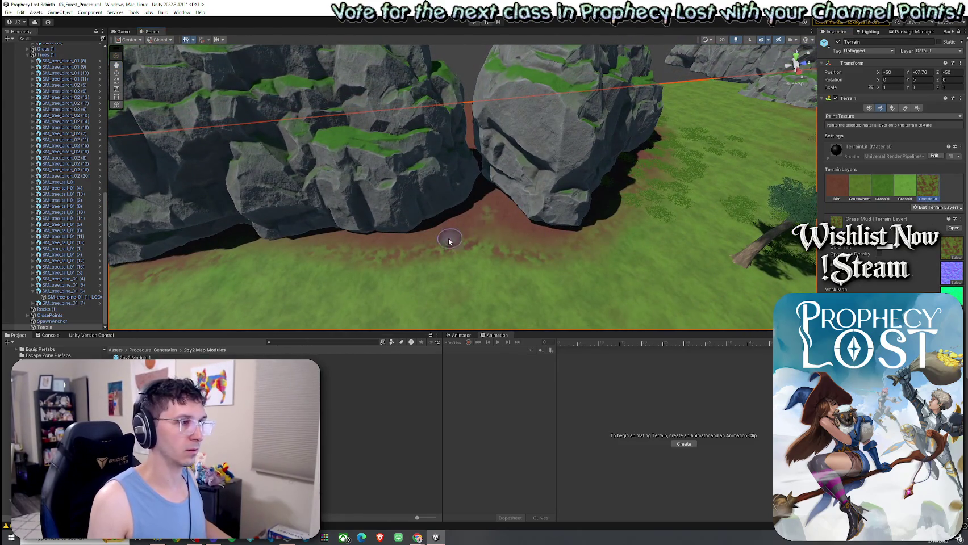
click(860, 188)
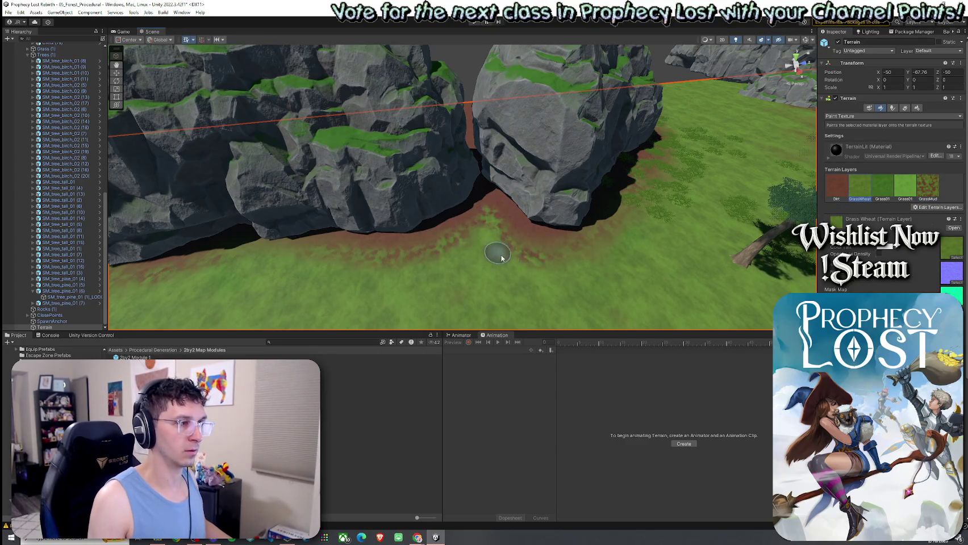
drag(608, 276, 497, 277)
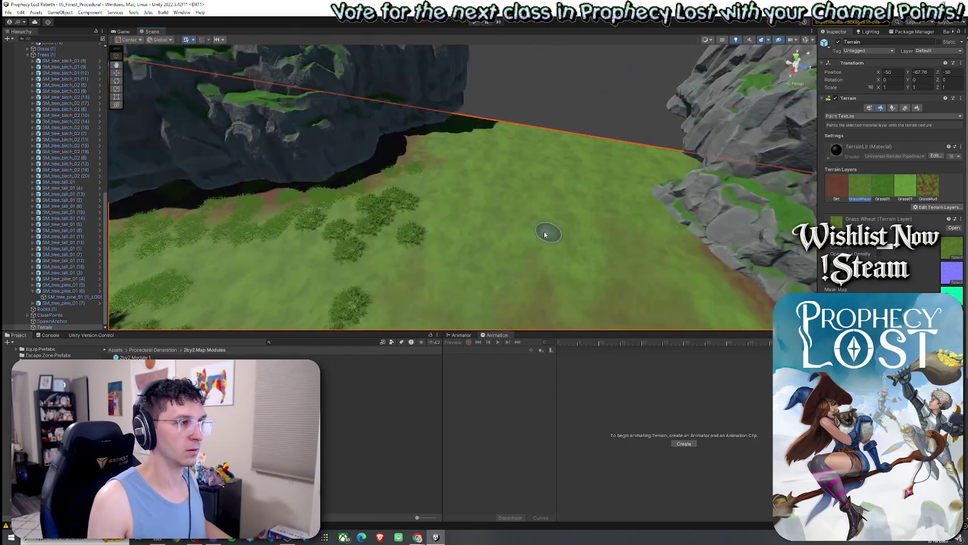
mouse_move(489, 282)
mouse_down()
mouse_move(764, 185)
mouse_move(301, 298)
mouse_up()
click(764, 186)
click(409, 260)
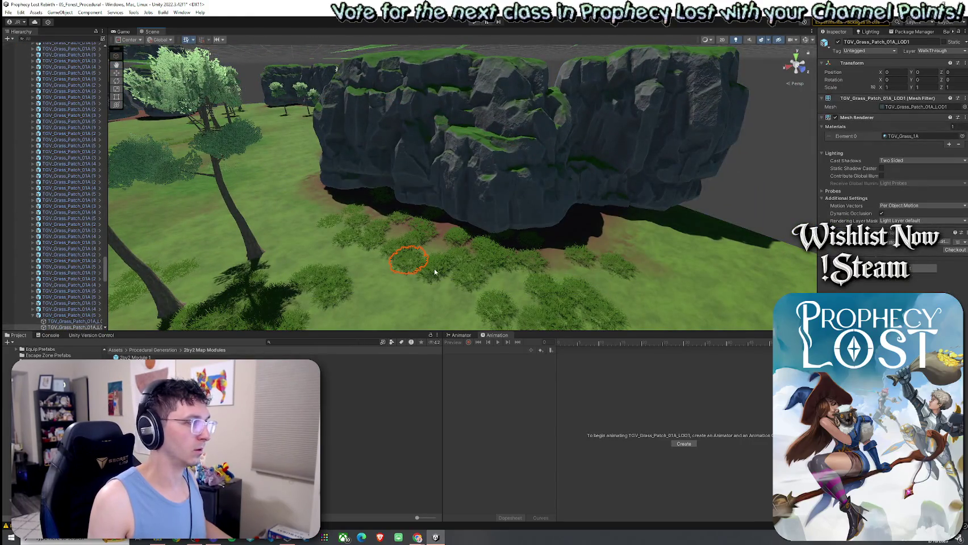
Step: Select the run of TGV_Grass_Patch and TGV_Flowers_Patch objects in the Hierarchy and delete them
click(409, 260)
mouse_move(409, 261)
mouse_down()
mouse_move(324, 266)
mouse_move(419, 277)
mouse_move(398, 245)
mouse_up()
drag(104, 267, 108, 66)
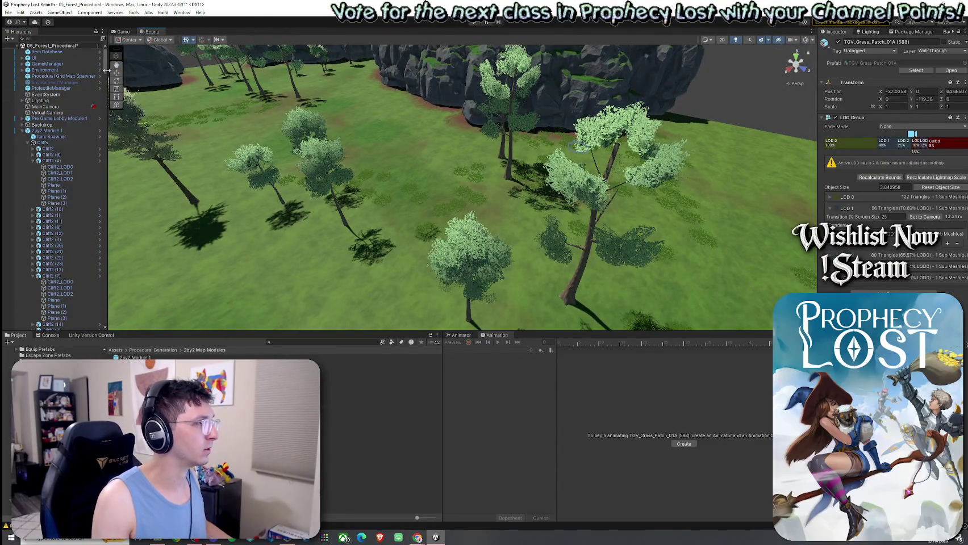
drag(106, 74, 106, 89)
click(28, 103)
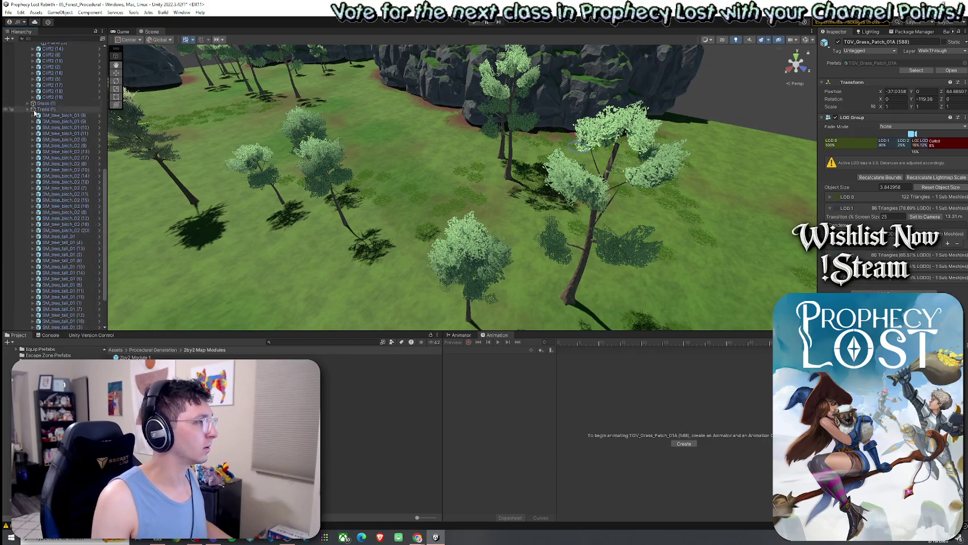
click(27, 103)
mouse_move(104, 94)
mouse_down()
mouse_move(109, 242)
mouse_move(114, 74)
mouse_move(125, 288)
mouse_up()
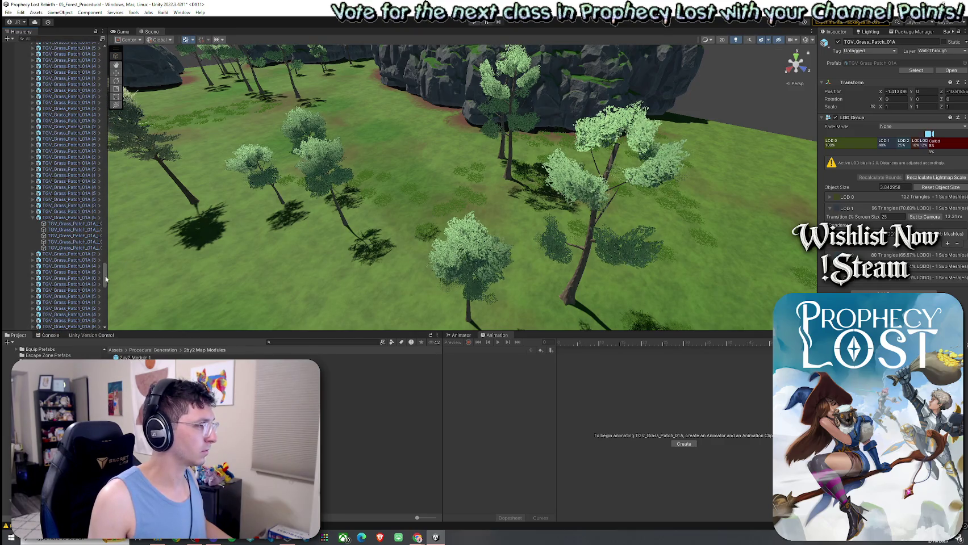
drag(125, 288, 105, 307)
shift+click(80, 169)
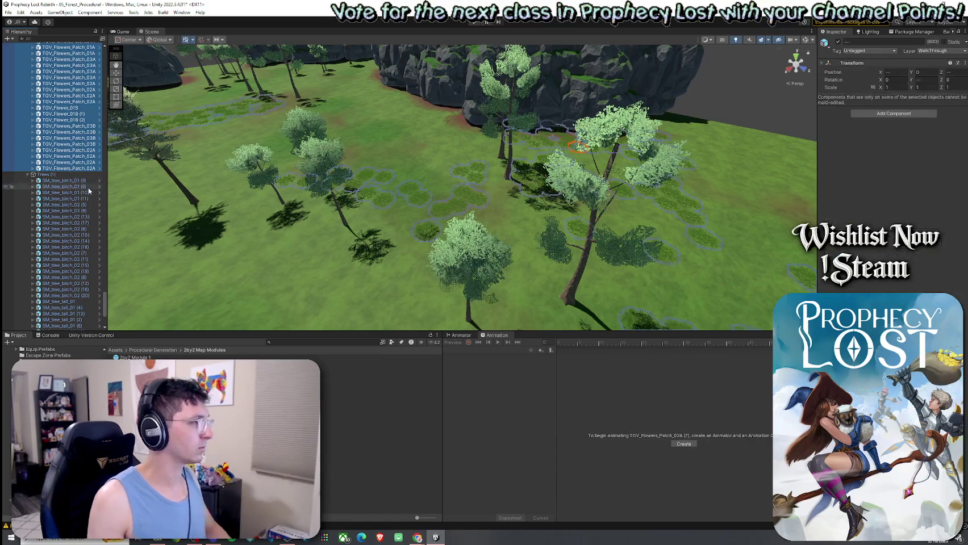
key(ctrl+z)
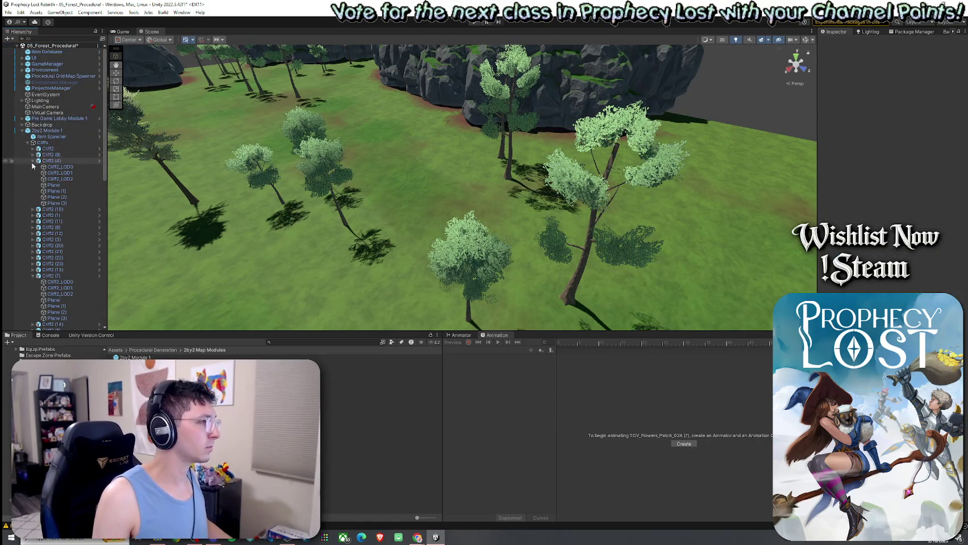
Step: Collapse the Cliffs and Trees groups, select 2by2 Module 1 and show its prefab overrides
click(32, 161)
click(32, 233)
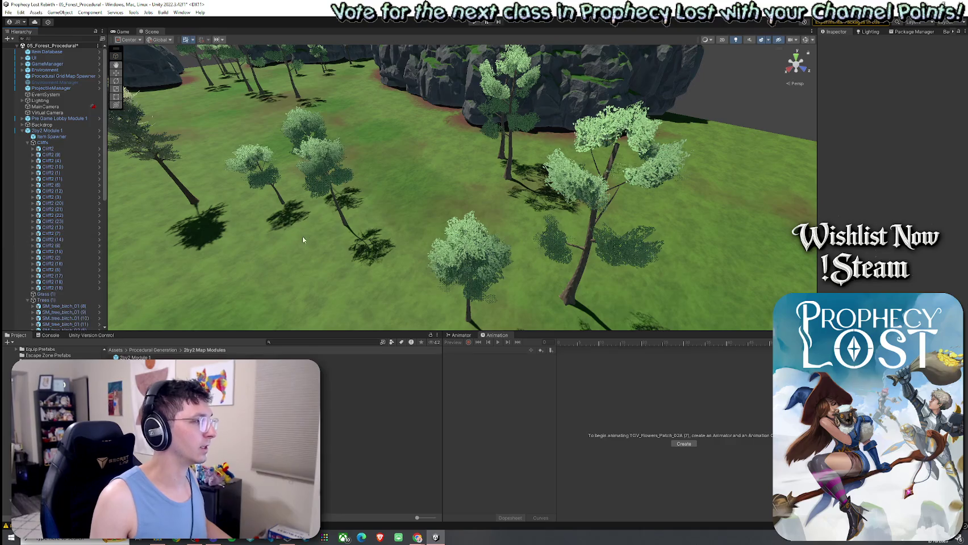
key(s)
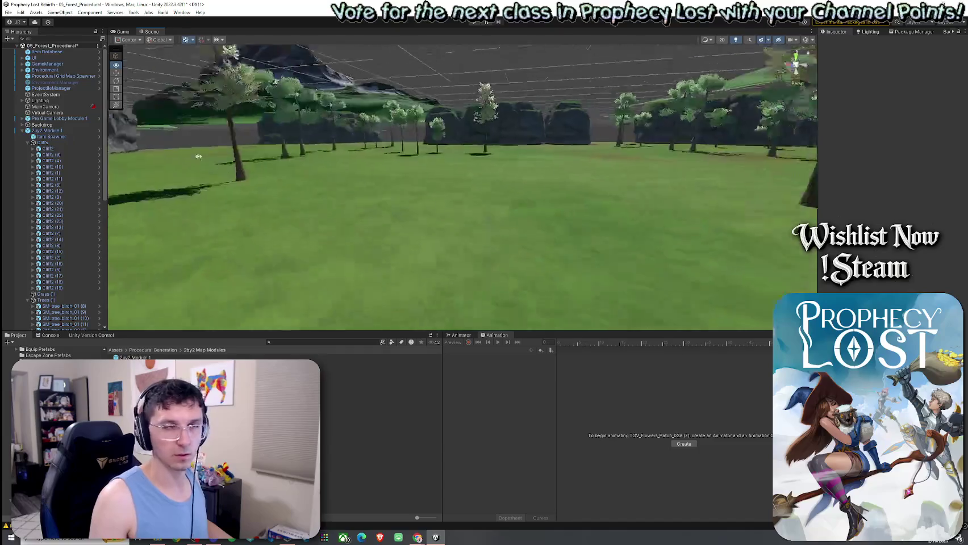
scroll(62, 296, down, 5)
scroll(38, 193, up, 10)
click(28, 154)
click(28, 142)
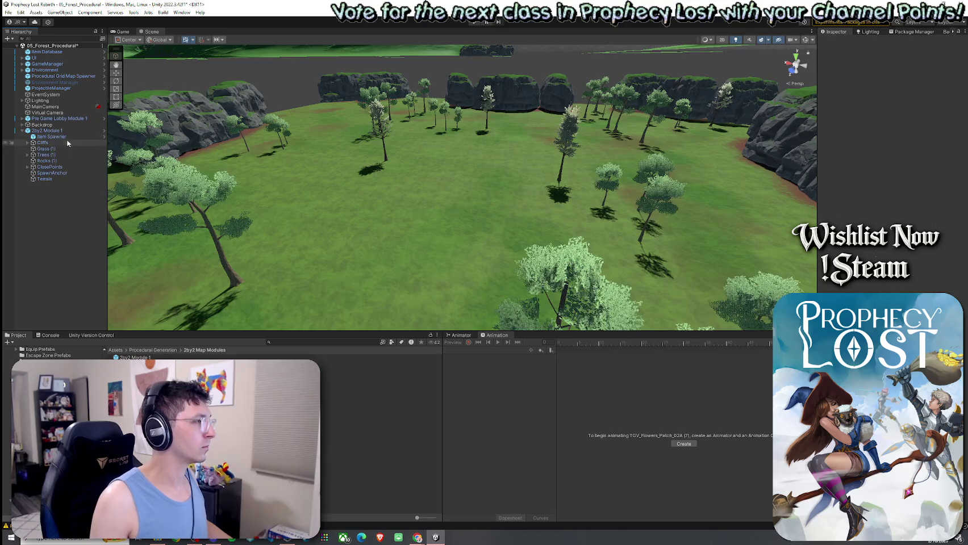
click(47, 131)
click(879, 70)
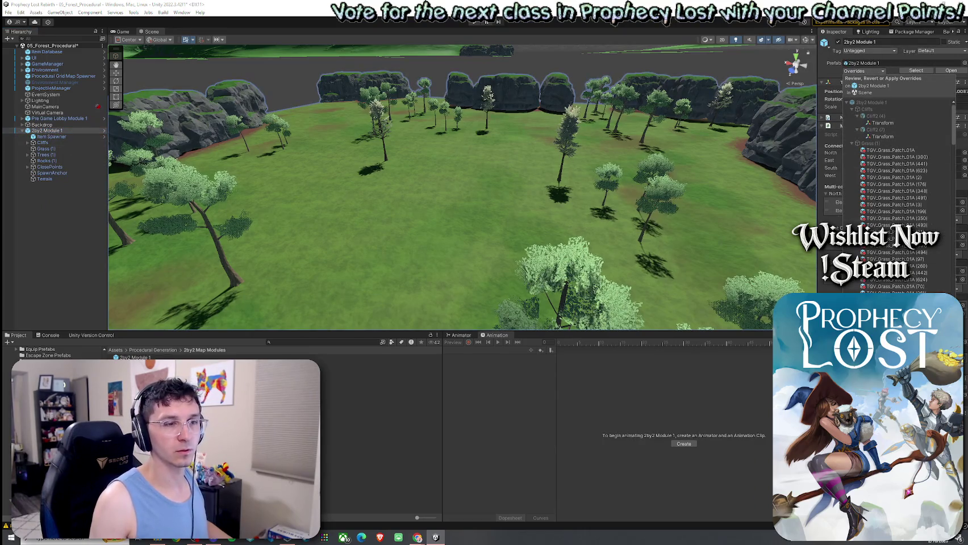
Step: Add Grass1 as a terrain detail mesh with widened width and height ranges
click(504, 226)
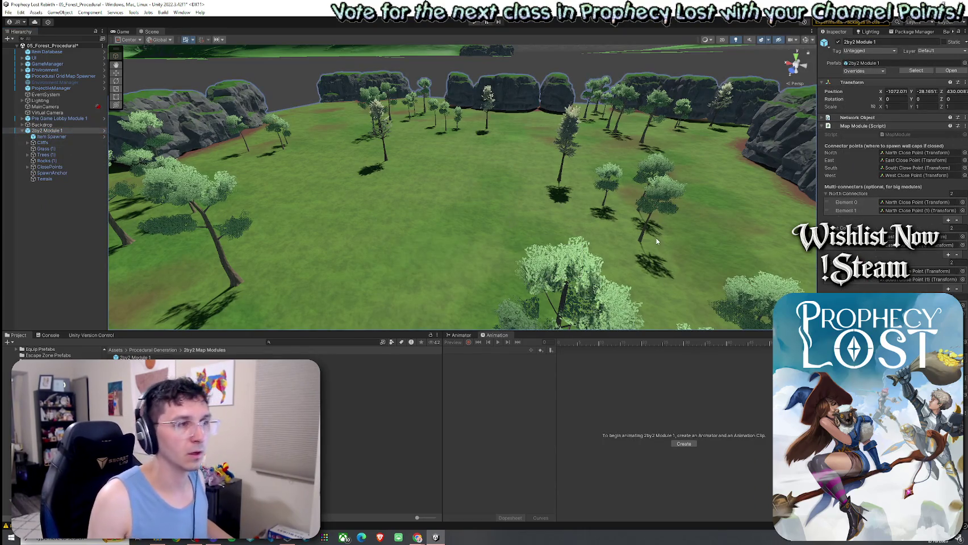
click(699, 233)
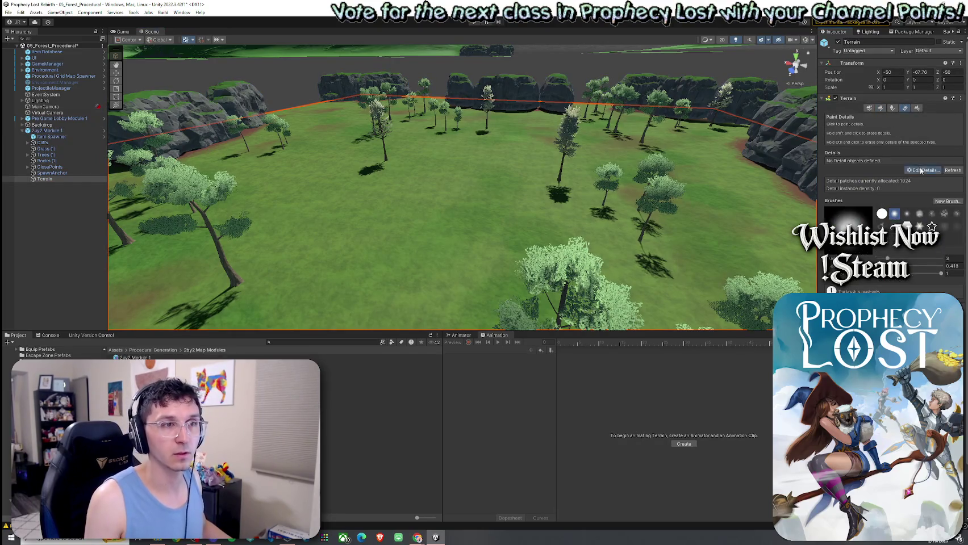
click(920, 171)
click(931, 187)
click(661, 182)
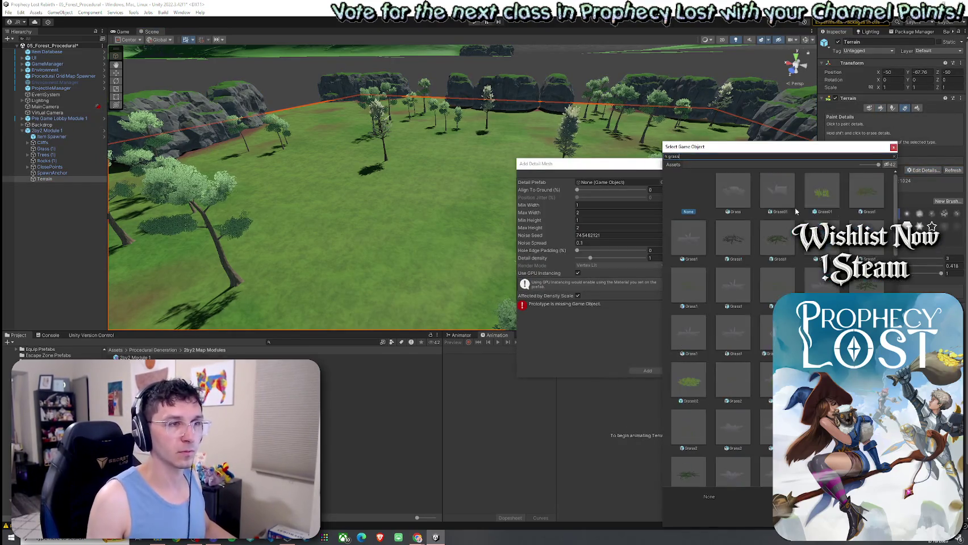
double_click(863, 195)
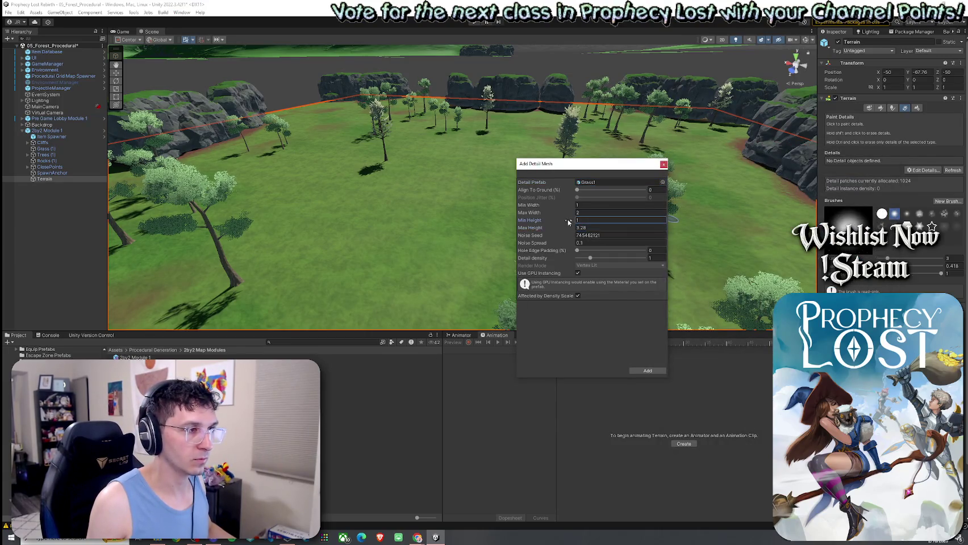
drag(569, 220, 570, 206)
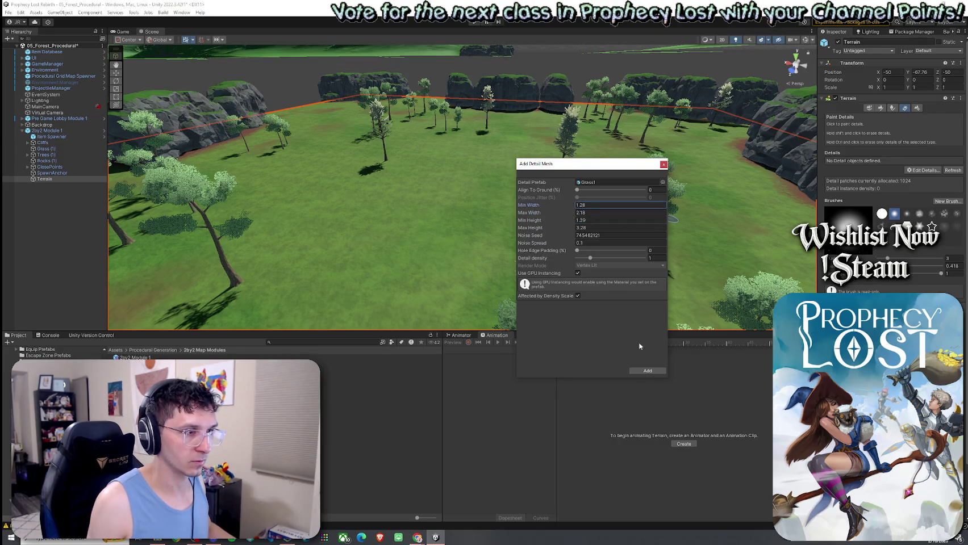
click(647, 372)
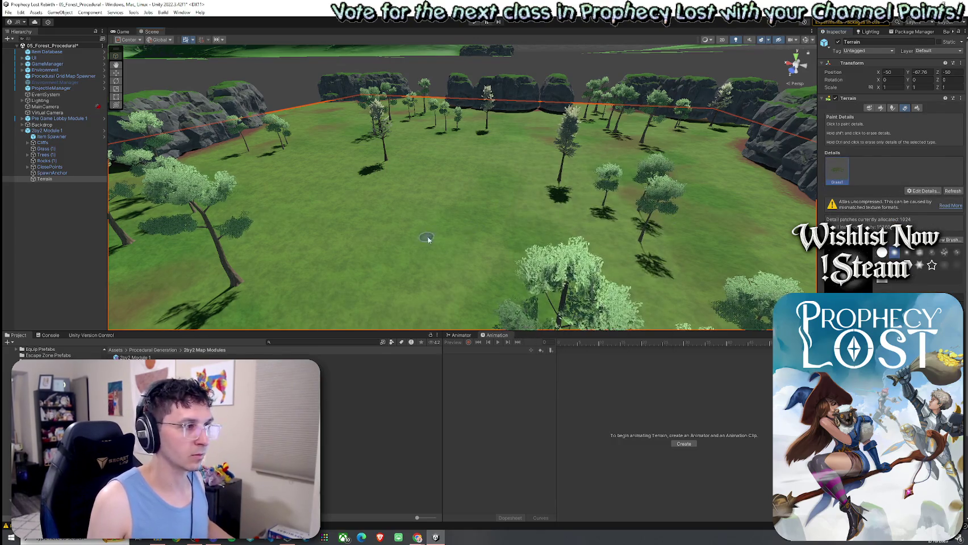
Step: Paint Grass1 tufts onto the clearing and look across the result
drag(425, 237, 425, 248)
scroll(436, 259, up, 3)
drag(521, 249, 540, 219)
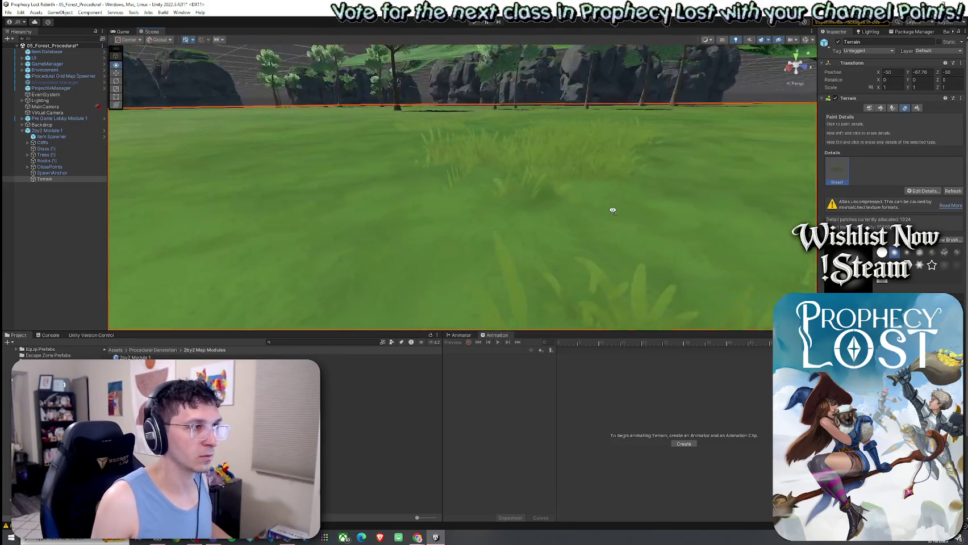
scroll(540, 220, down, 3)
Step: Edit the Grass1 detail settings and raise its maximum height to 3.64
click(921, 191)
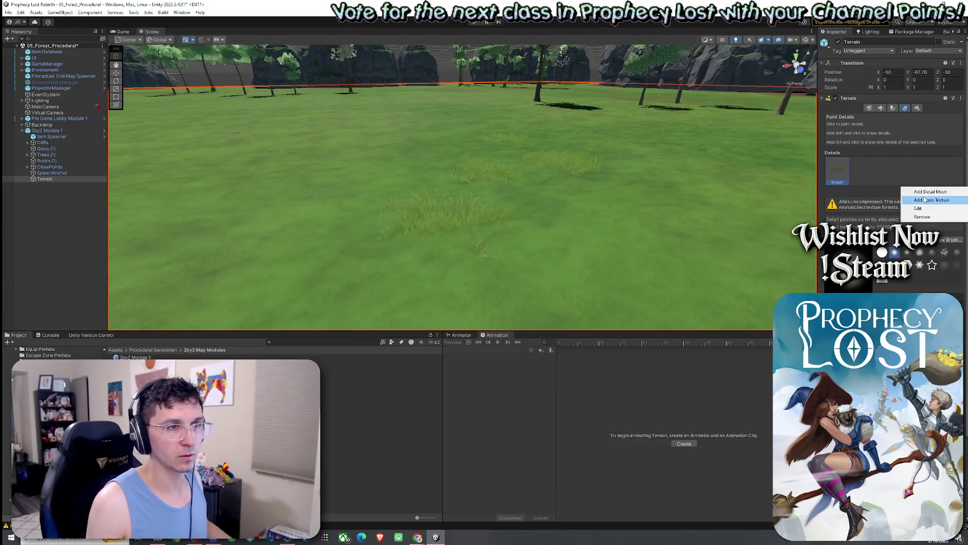
click(898, 195)
click(921, 191)
click(914, 207)
drag(567, 232, 574, 232)
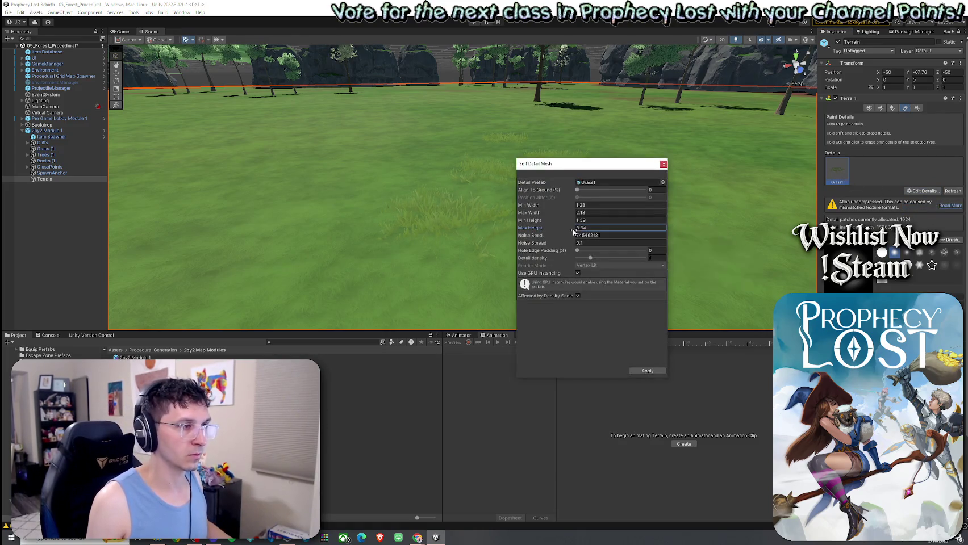